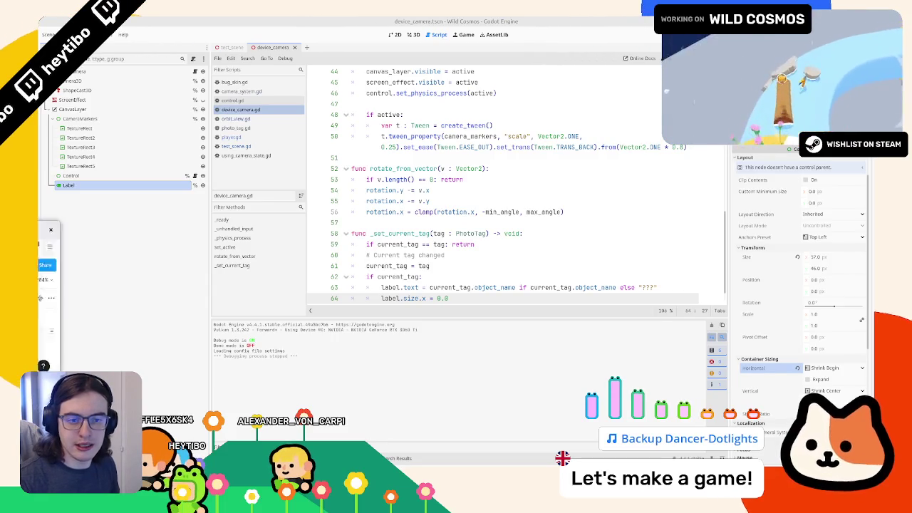
- Inspect the camera_cross frame and its corner brackets group in the full-screen Figma design window
left_click_drag(904, 203, 528, 203)
left_click(619, 202)
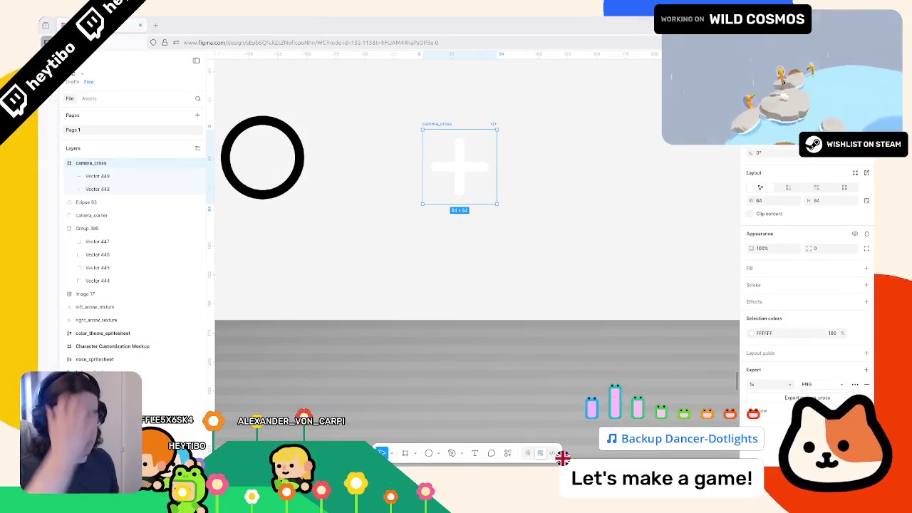
left_click(342, 145)
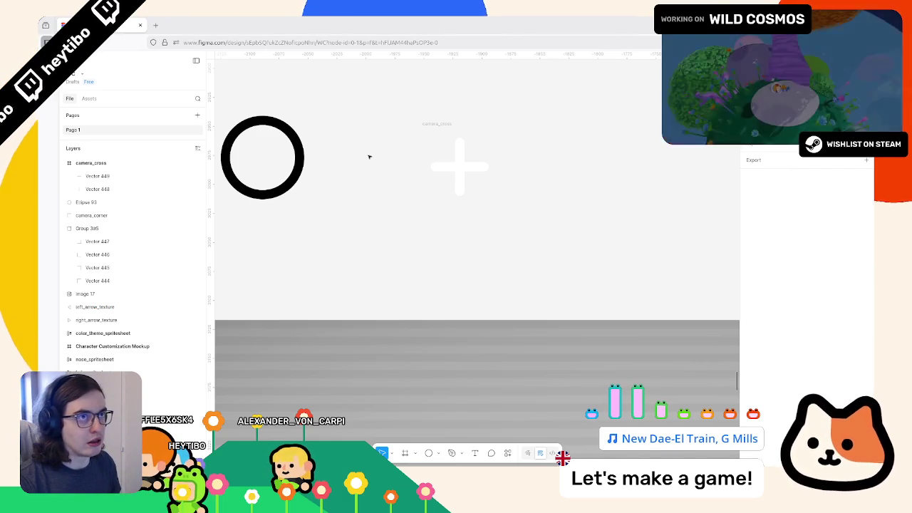
scroll(555, 148, "down", 3)
scroll(549, 149, "down", 3)
scroll(540, 189, "right", 2)
left_click(364, 221)
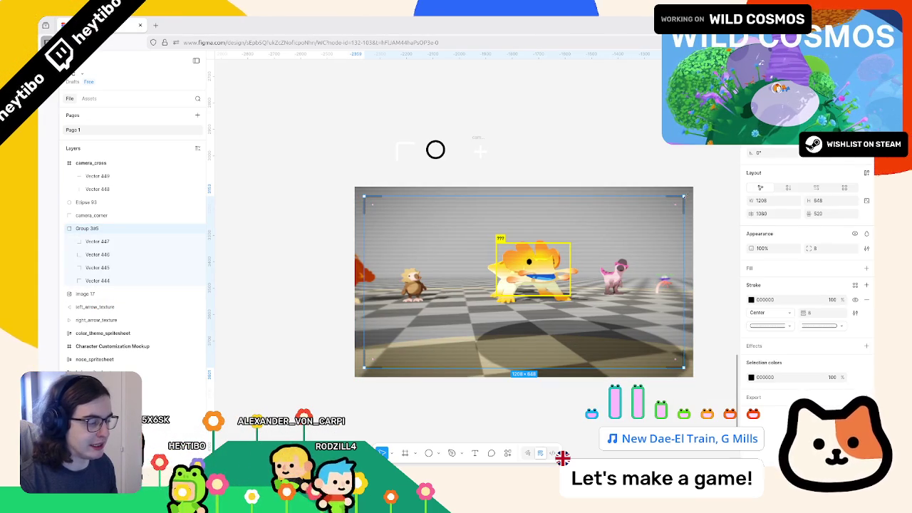
left_click(663, 146)
scroll(652, 165, "right", 2)
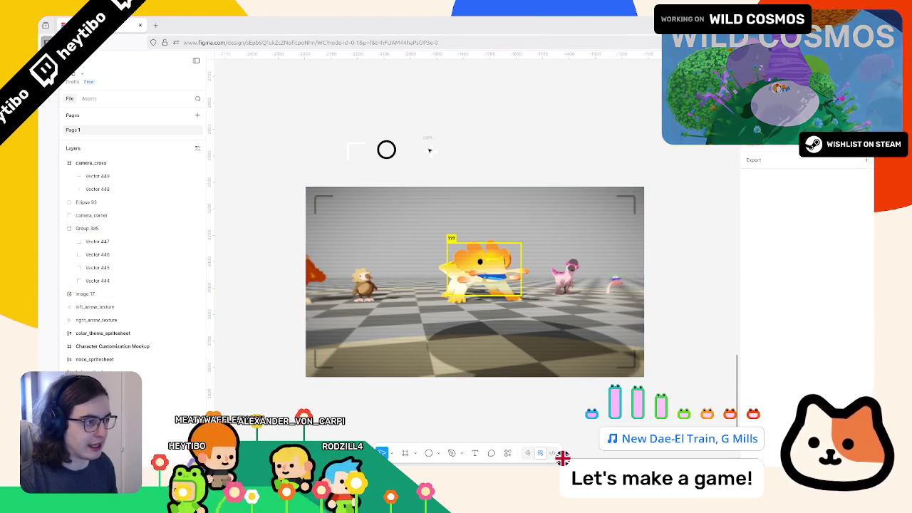
mouse_move(476, 25)
left_mouse_down()
mouse_move(490, 96)
mouse_move(466, 146)
left_mouse_up()
left_click(652, 147)
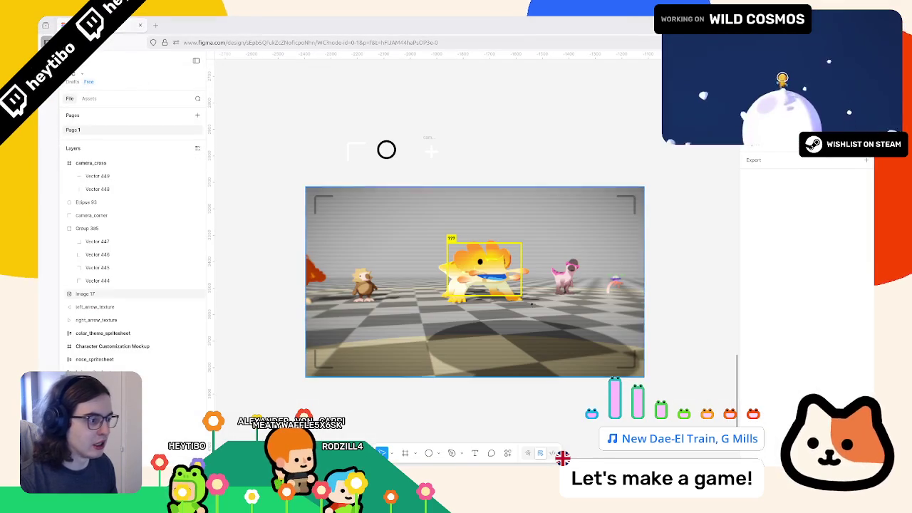
- Back in Godot's 3D view, aim the photo camera at creatures like 'Crested Dodo', then close the game
left_click(509, 458)
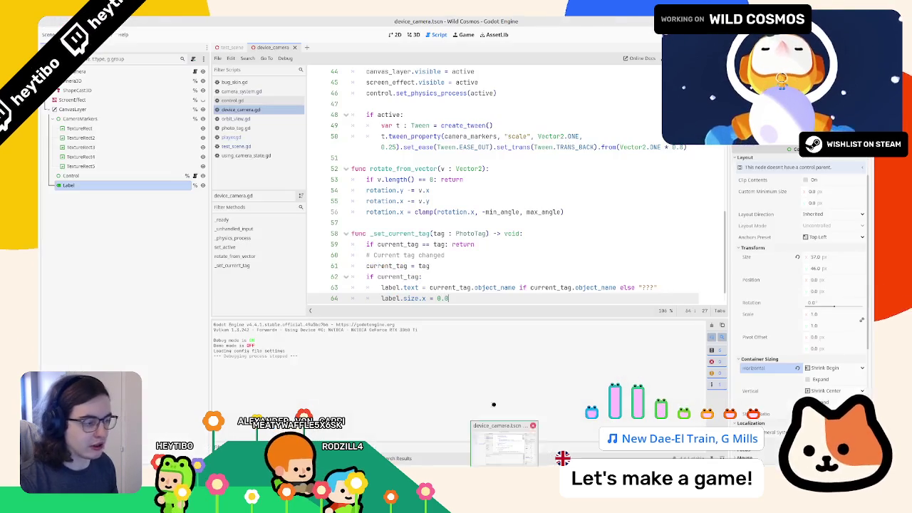
left_click(414, 34)
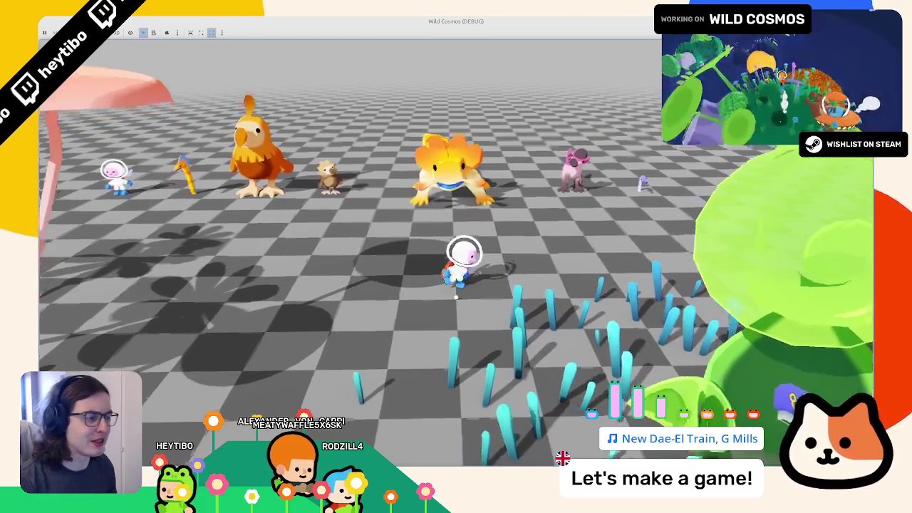
key("Tab")
left_click(481, 253)
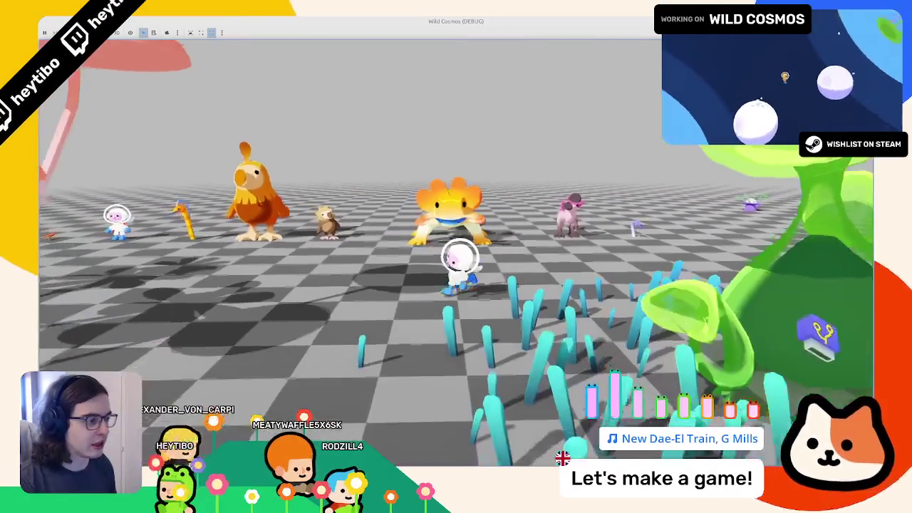
key("s")
key("s")
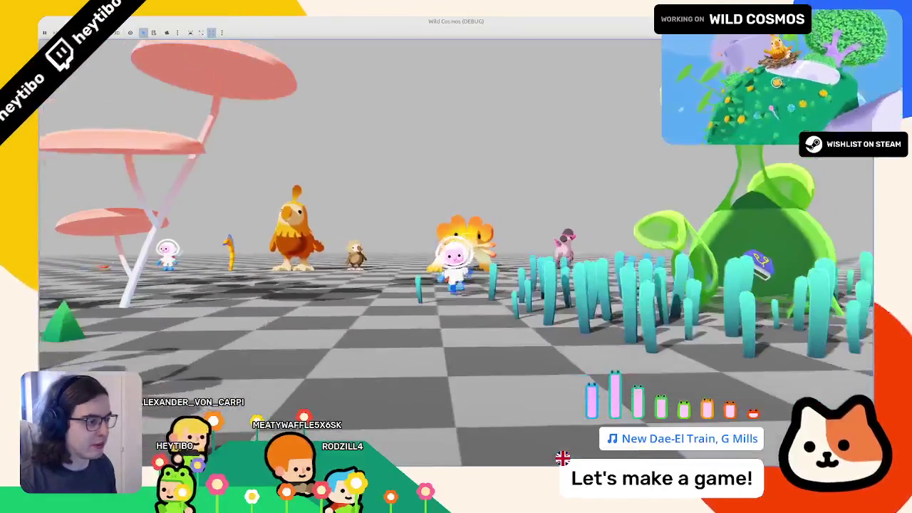
right_click(456, 256)
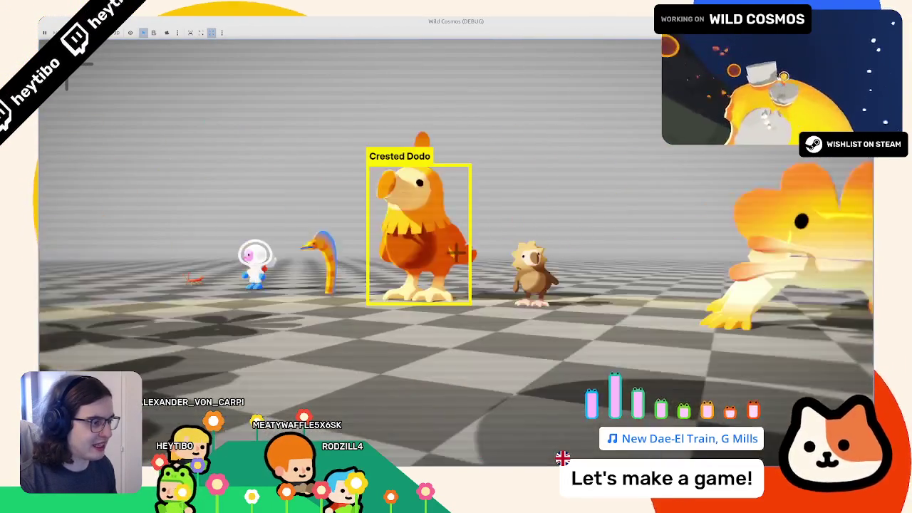
key("F8")
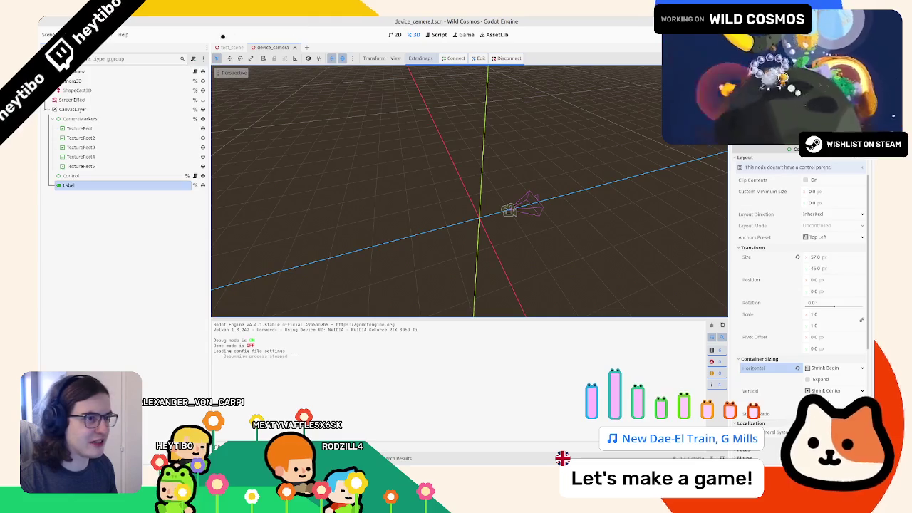
- Raise the top of the chick's collision box in test_scene and save the scene
left_click(221, 47)
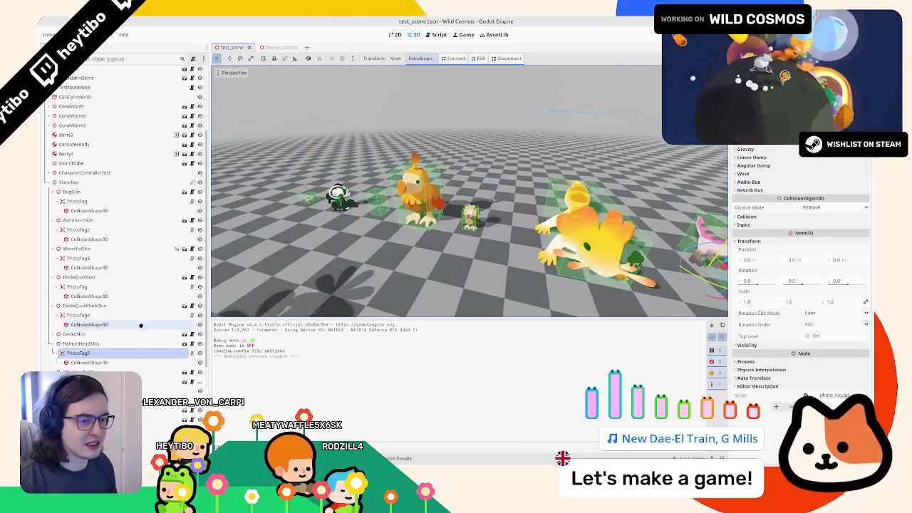
left_click(67, 324)
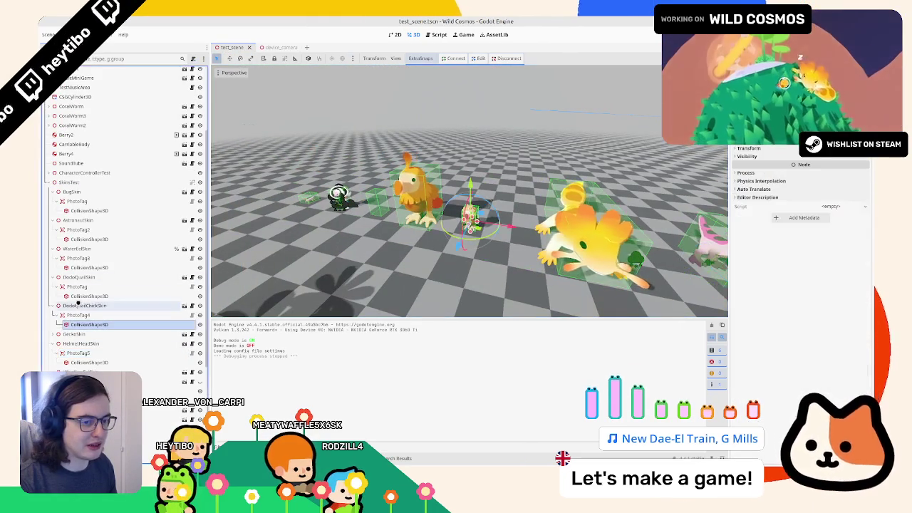
key("f")
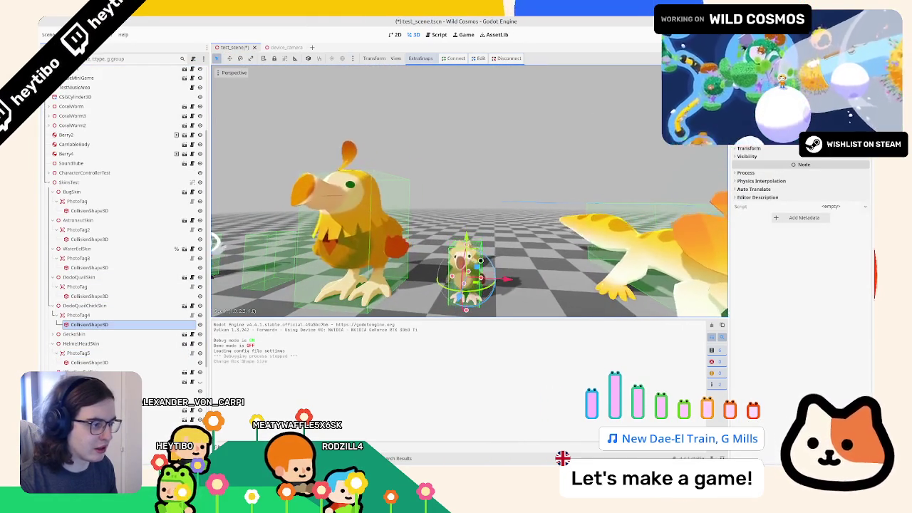
key("ctrl+z")
key("ctrl+z")
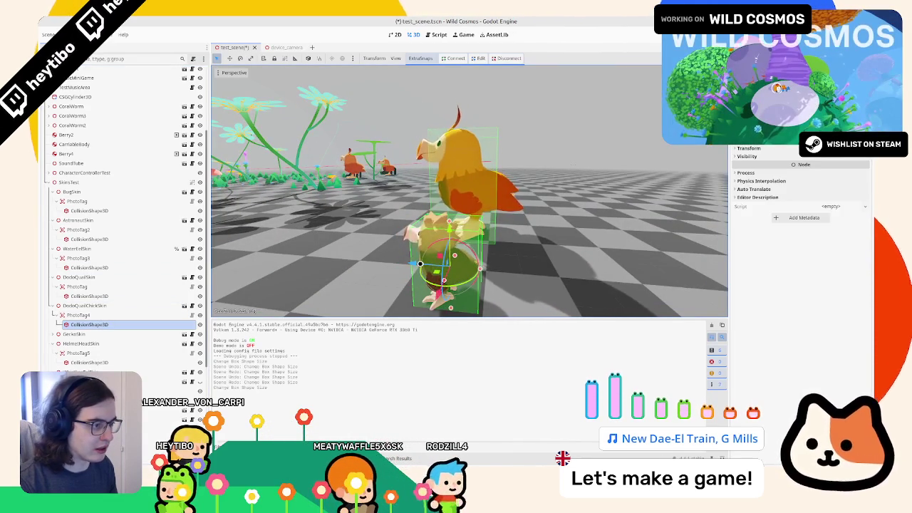
key("ctrl+shift+z")
key("ctrl+s")
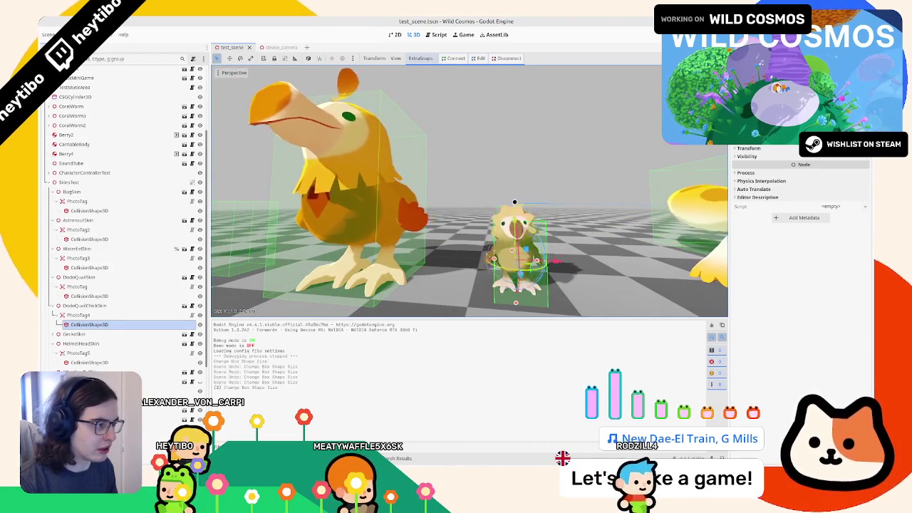
left_click_drag(516, 210, 514, 203)
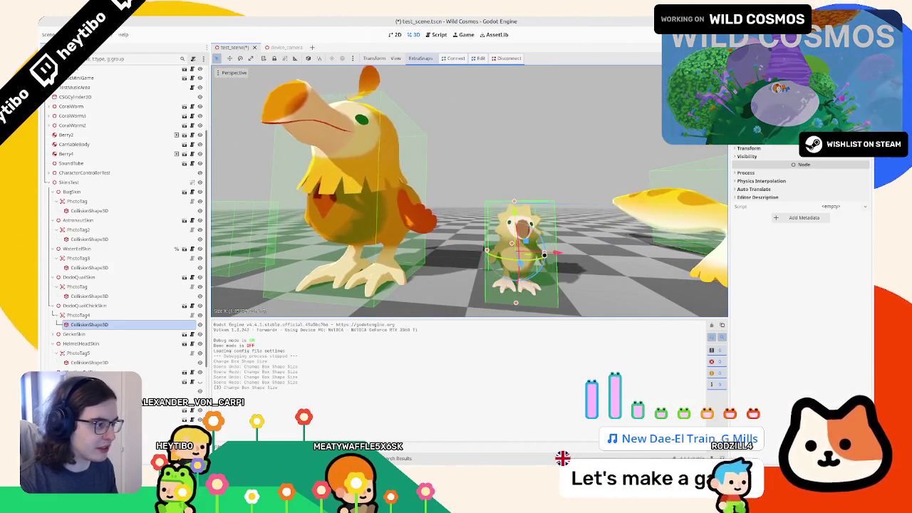
key("ctrl+s")
- Try moving WaterElfSkin's collision box beside the astronaut, undo the changes, and run the game
scroll(541, 210, "down", 5)
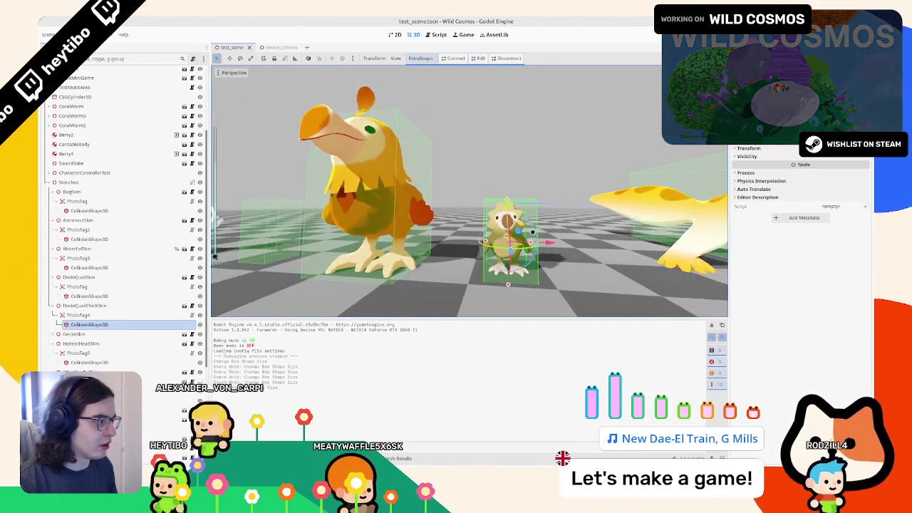
left_click(560, 144)
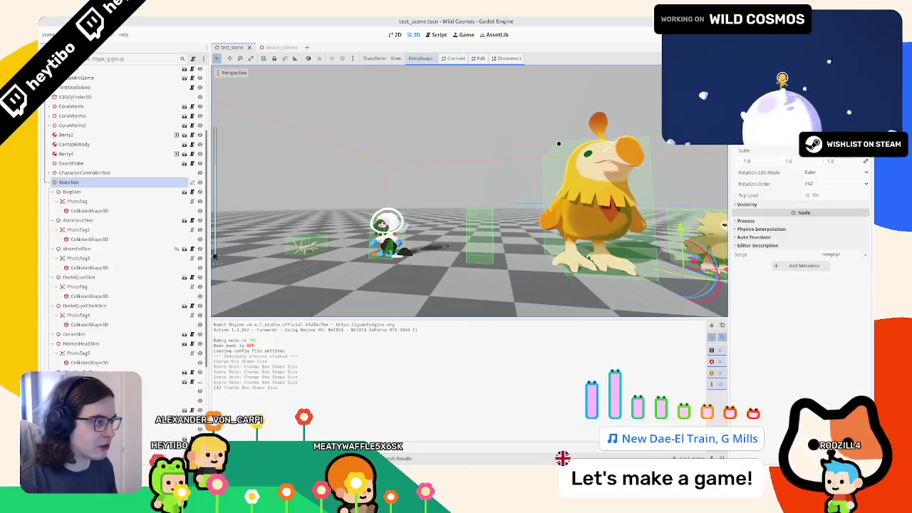
left_click(98, 267)
key("f")
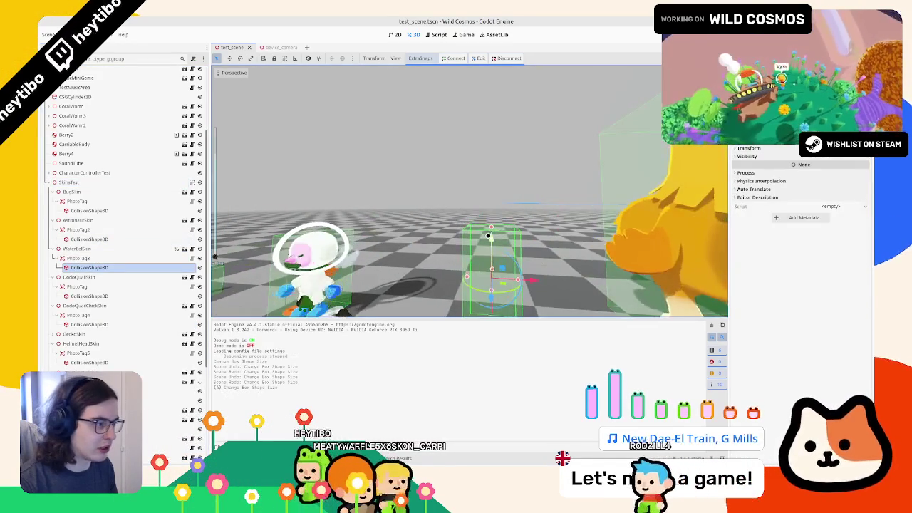
left_click_drag(495, 211, 494, 201)
key("ctrl+z")
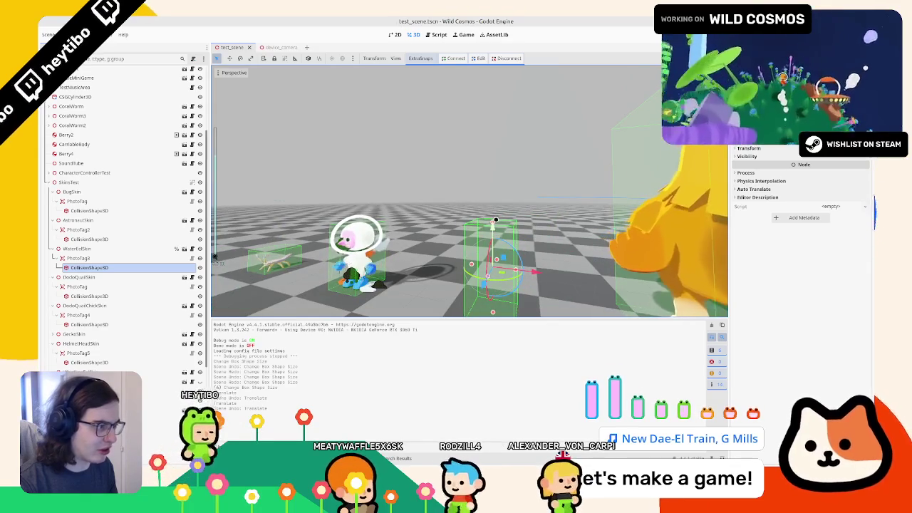
key("ctrl+z")
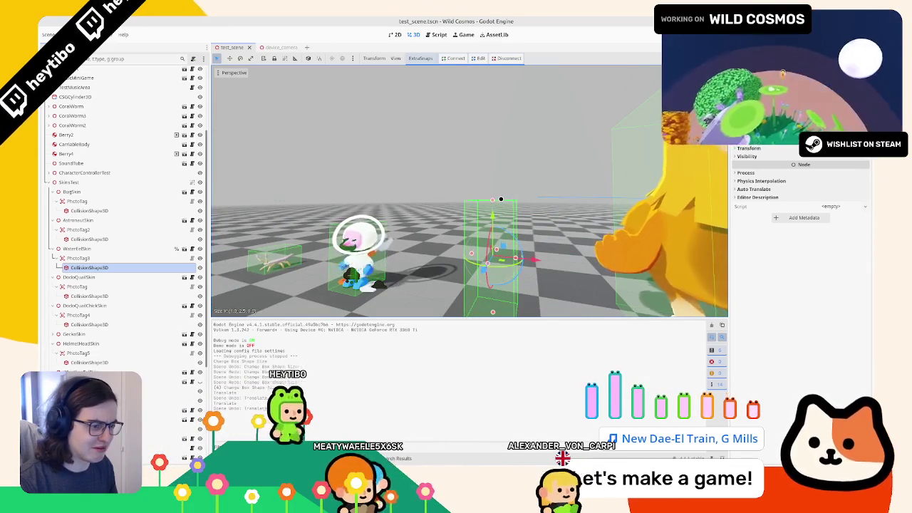
key("F5")
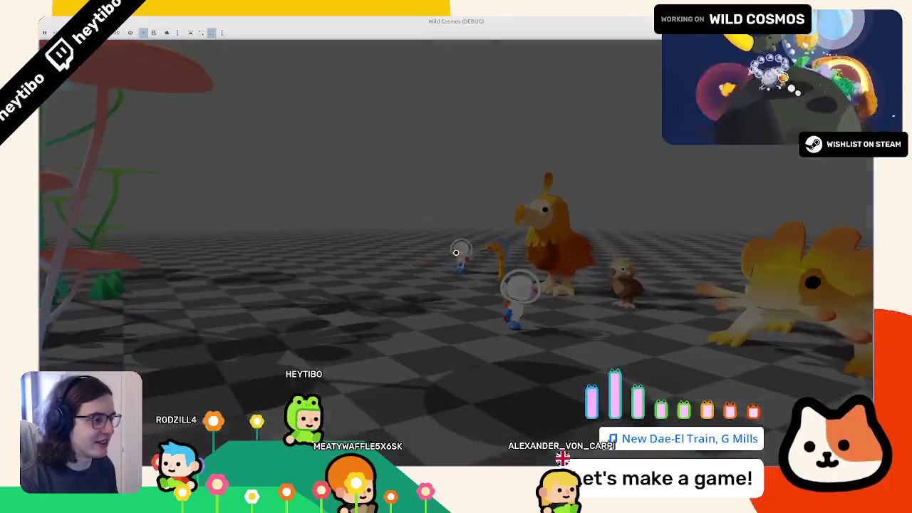
- Orbit the view down onto the collision box and briefly rerun the current scene
key("F8")
mouse_move(456, 229)
left_mouse_down()
mouse_move(420, 256)
mouse_move(459, 258)
left_mouse_up()
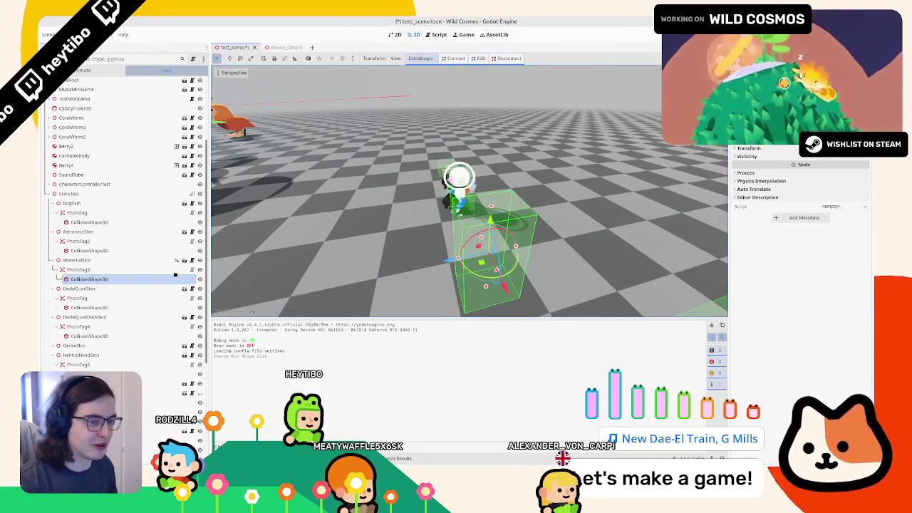
key("F6")
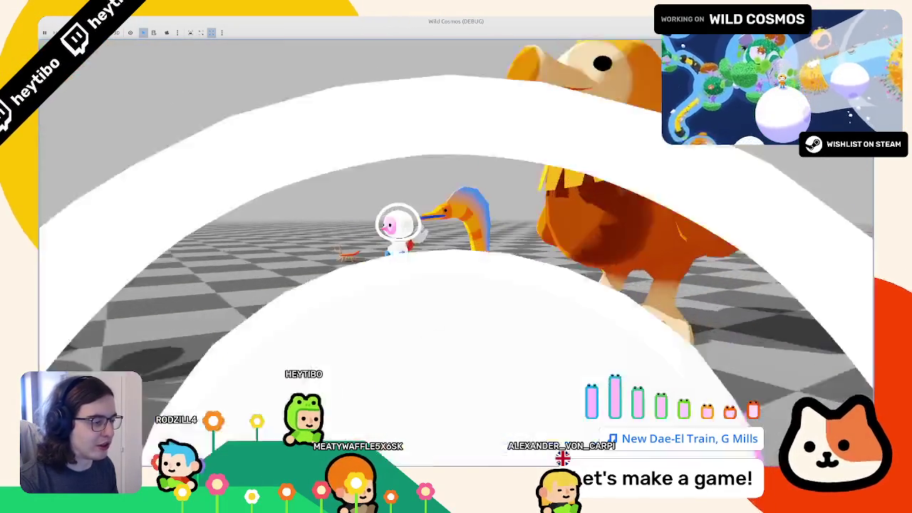
key("F8")
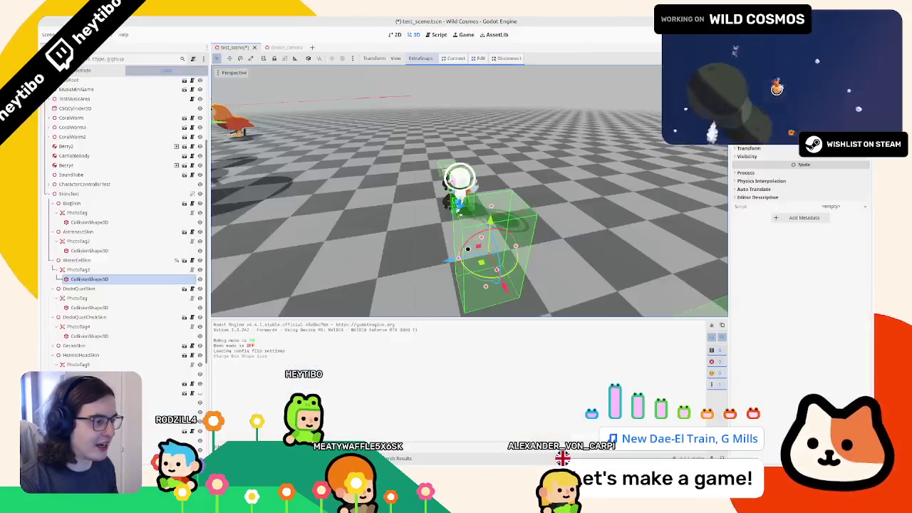
- Undo the last resize, widen the water creature's box leftward, and playtest the photo camera
key("ctrl+z")
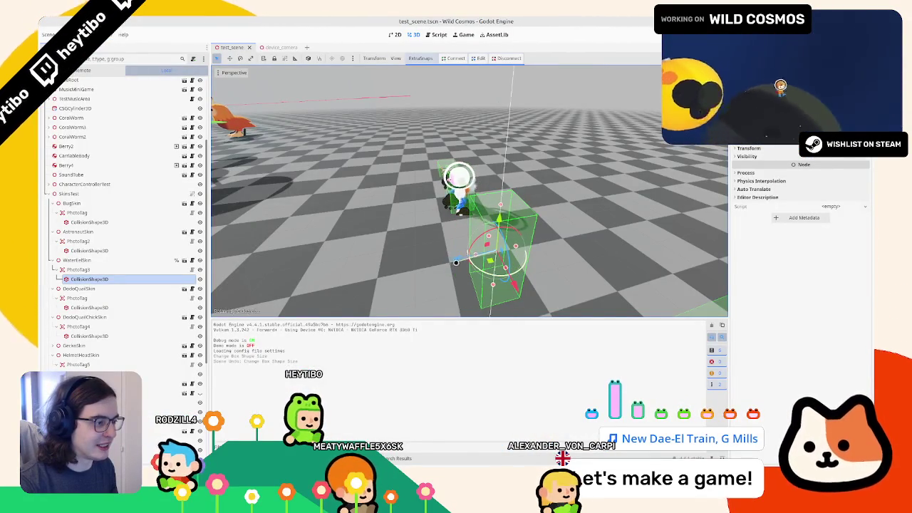
left_click_drag(472, 256, 435, 262)
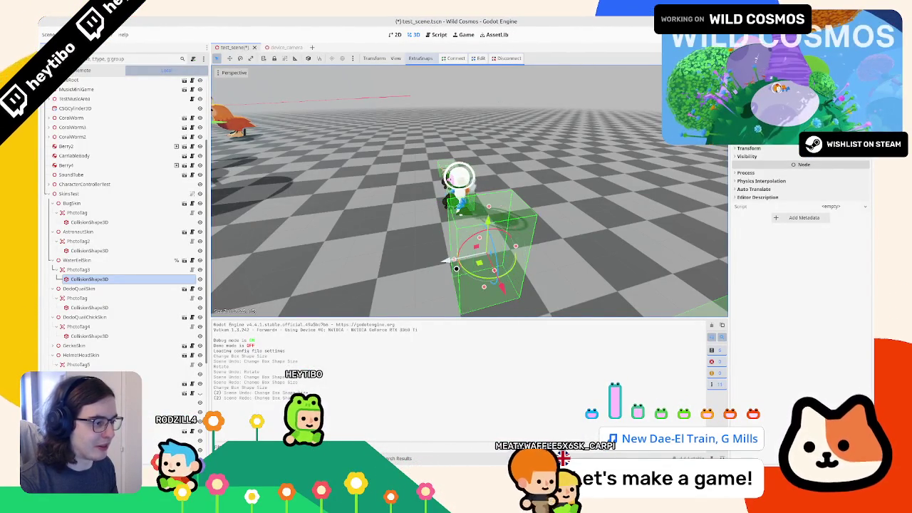
key("F5")
left_click(454, 251)
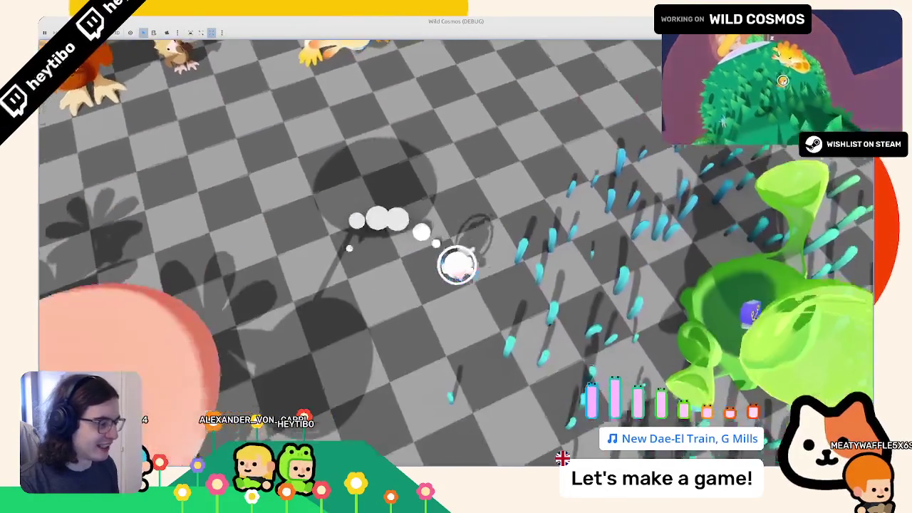
key("Tab")
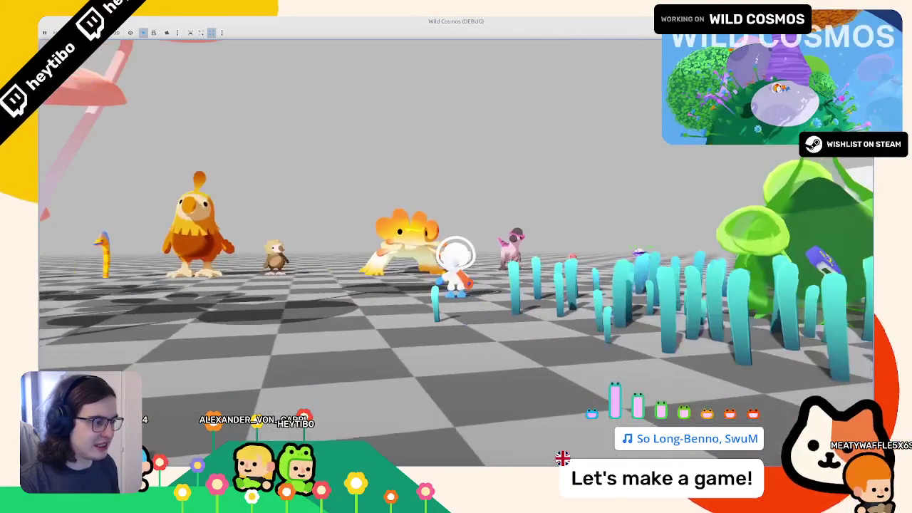
key("F8")
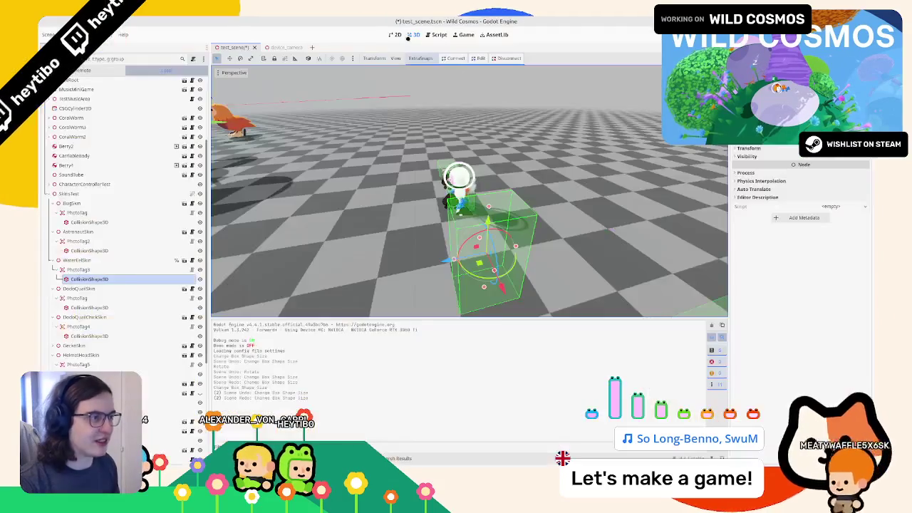
- Select CameraMarkers in device_camera and apply the Full Rect anchor preset
left_click(289, 47)
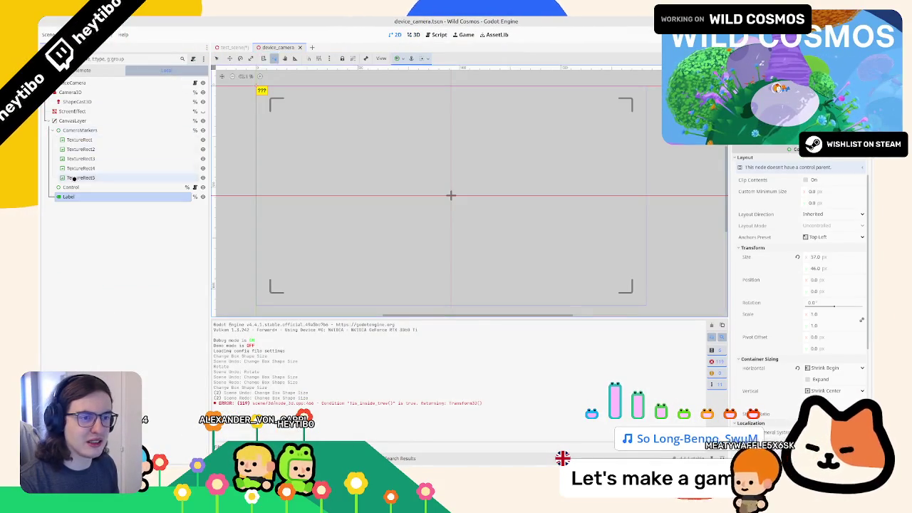
left_click(80, 130)
scroll(477, 211, "up", 2)
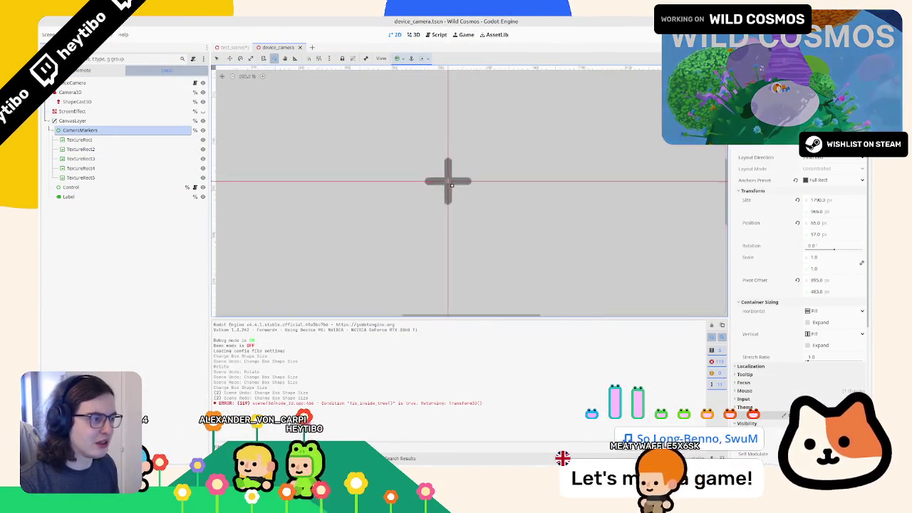
scroll(431, 178, "down", 3)
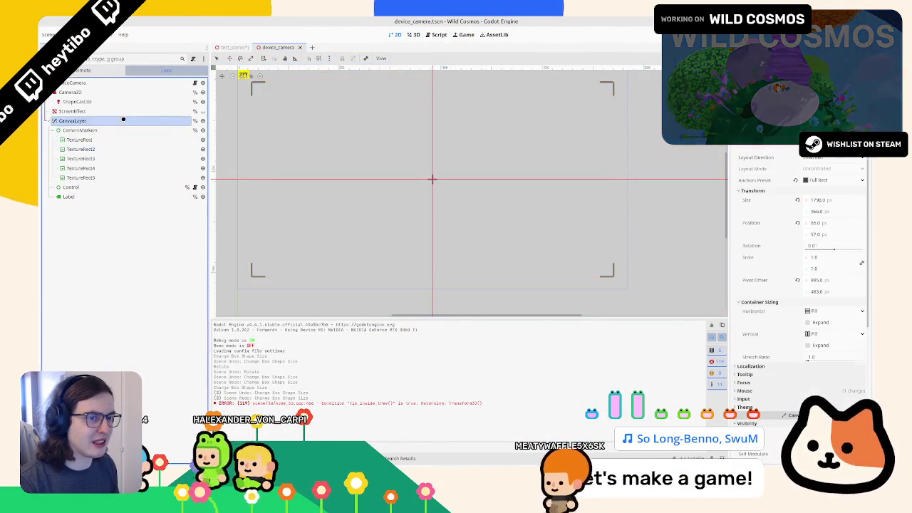
left_click(424, 58)
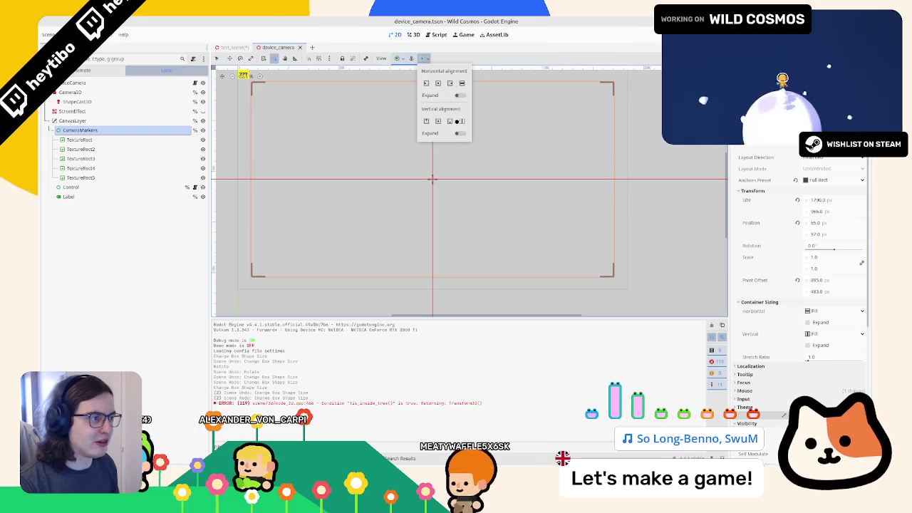
left_click(397, 57)
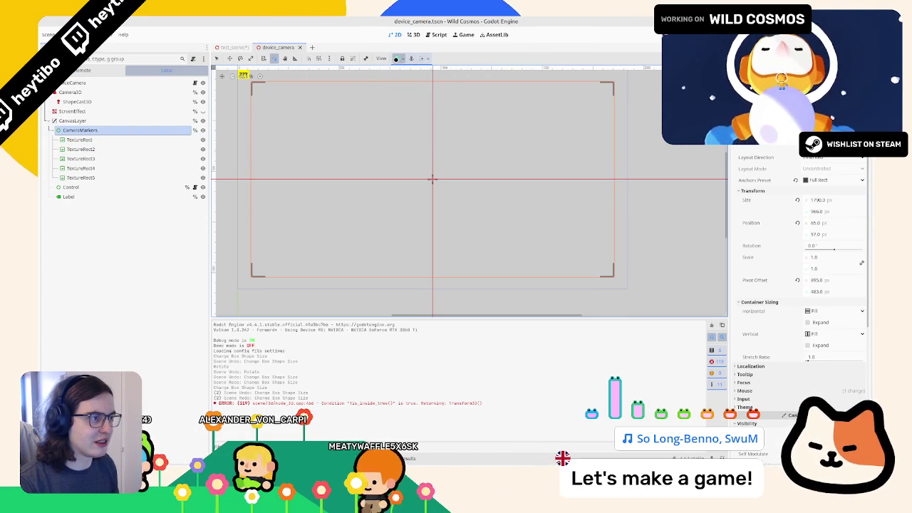
left_click(397, 58)
left_click(436, 119)
left_click_drag(320, 126, 339, 150)
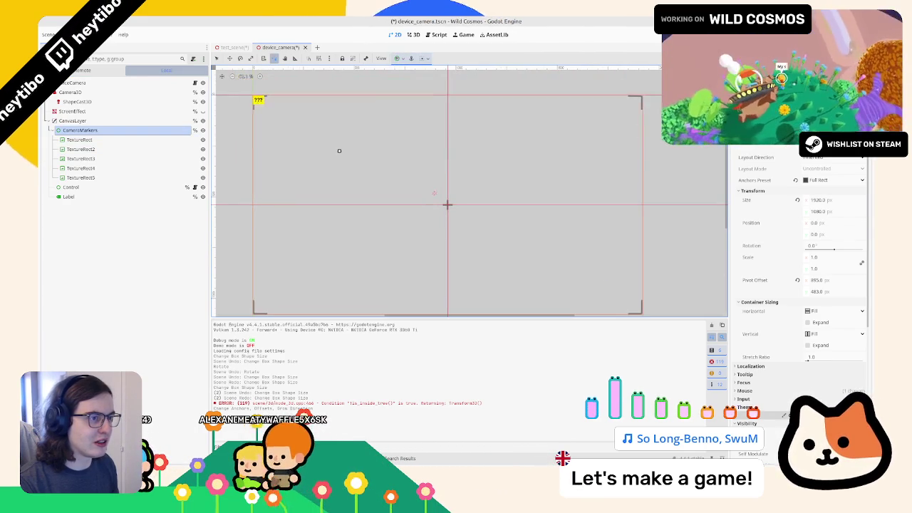
left_click(406, 60)
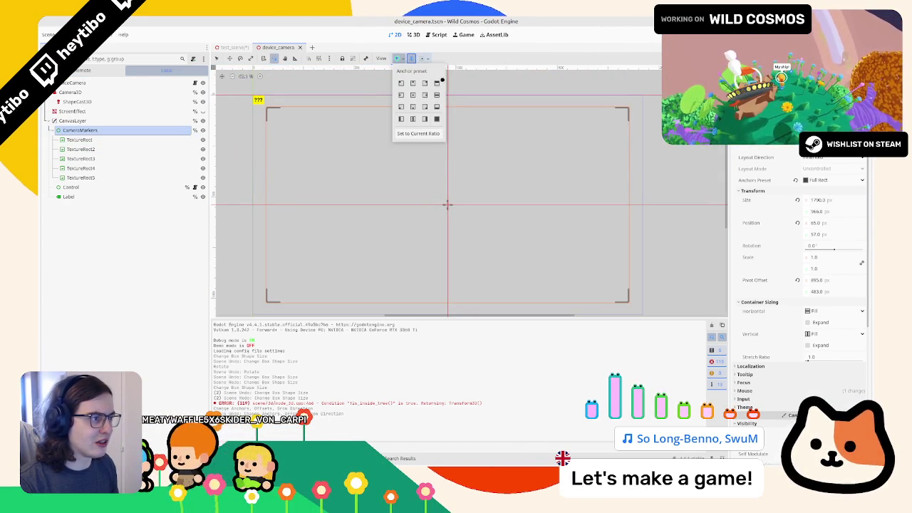
left_click(437, 119)
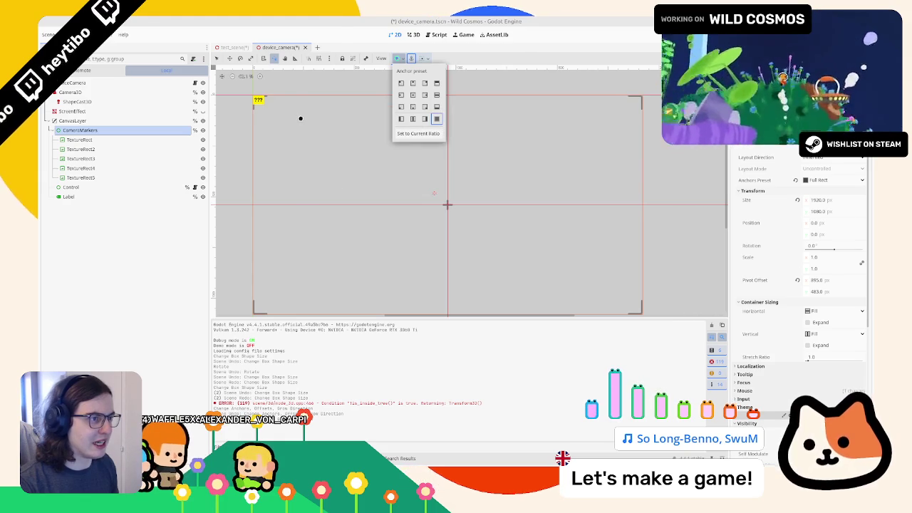
- Drag a corner inward to give the marker frame an even inset, then run the game
left_click_drag(301, 117, 286, 124)
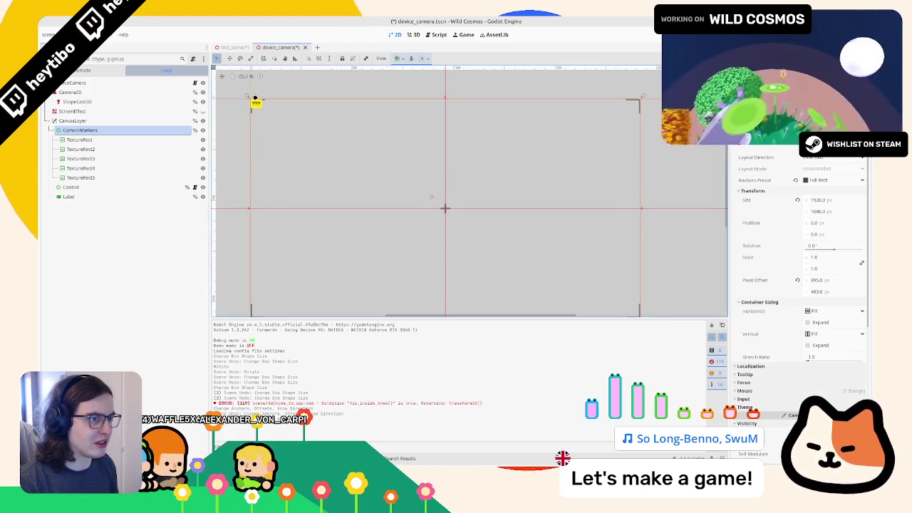
left_click_drag(249, 98, 277, 113)
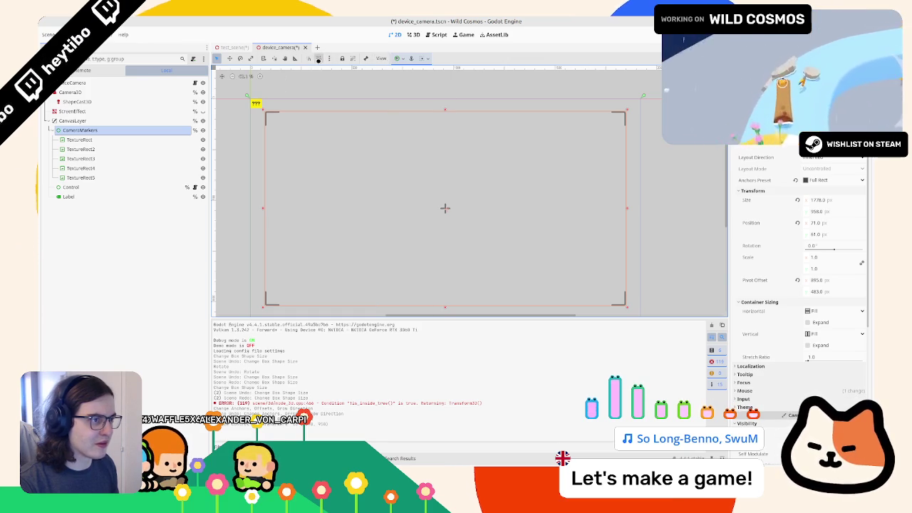
key("space")
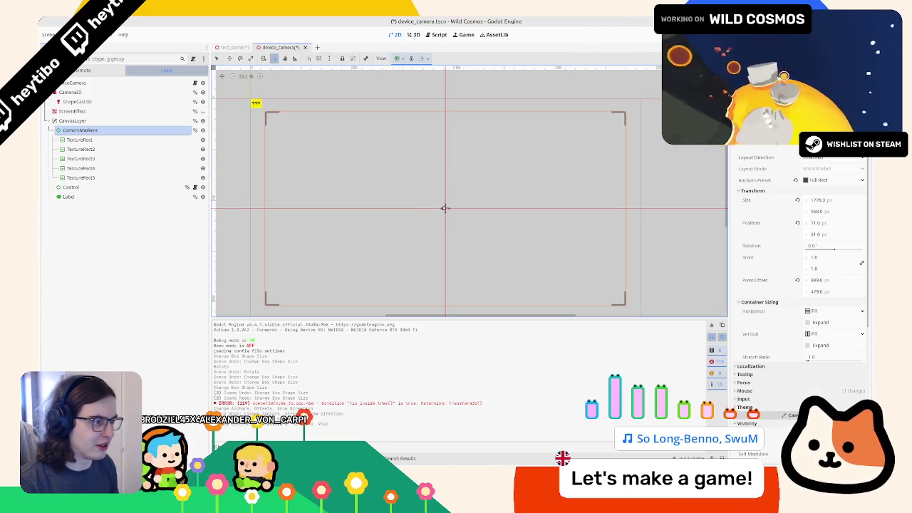
key("F5")
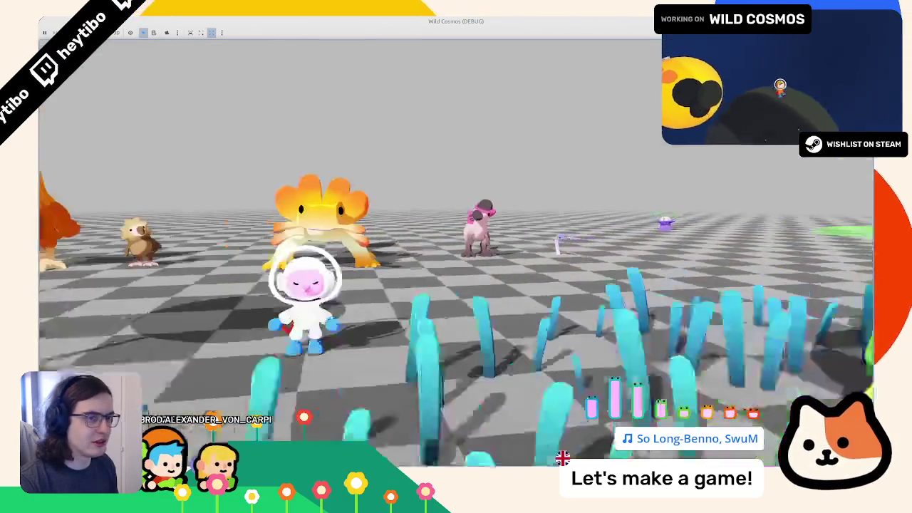
- Check the photo camera frame in the running game, then close it
key("Tab")
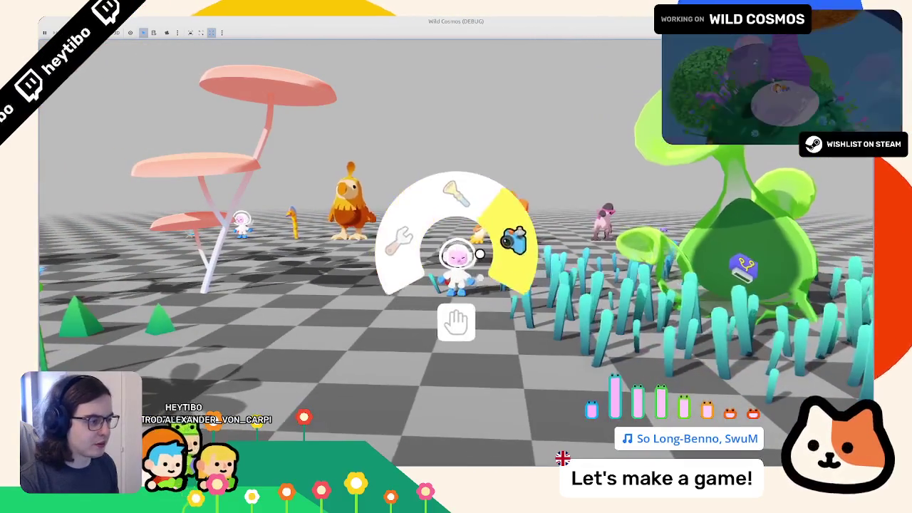
left_click(479, 254)
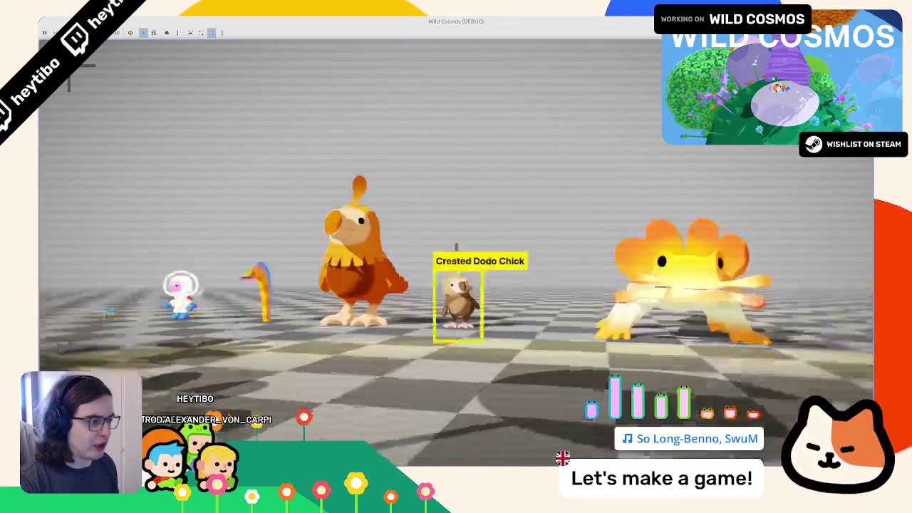
key("F8")
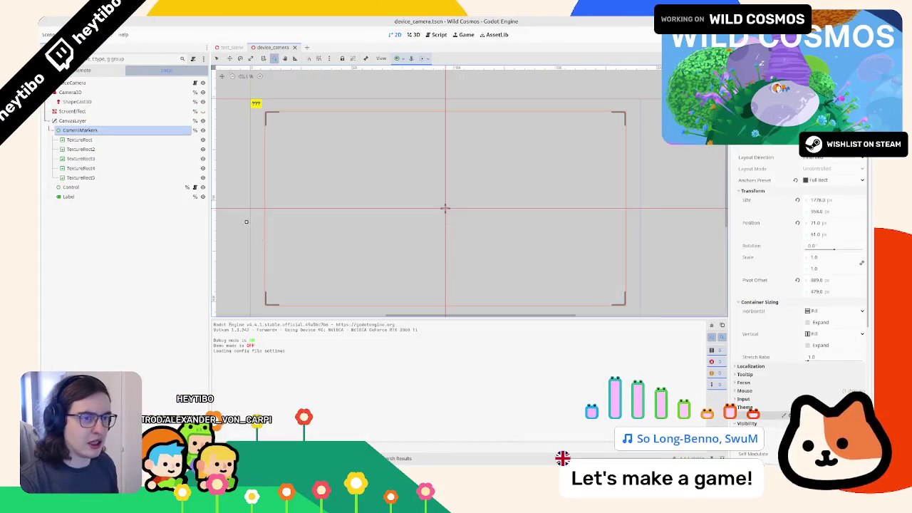
- Rename the last marker texture, TextureRect5, to CenterMarker
left_click(81, 178)
left_click(137, 140, "shift")
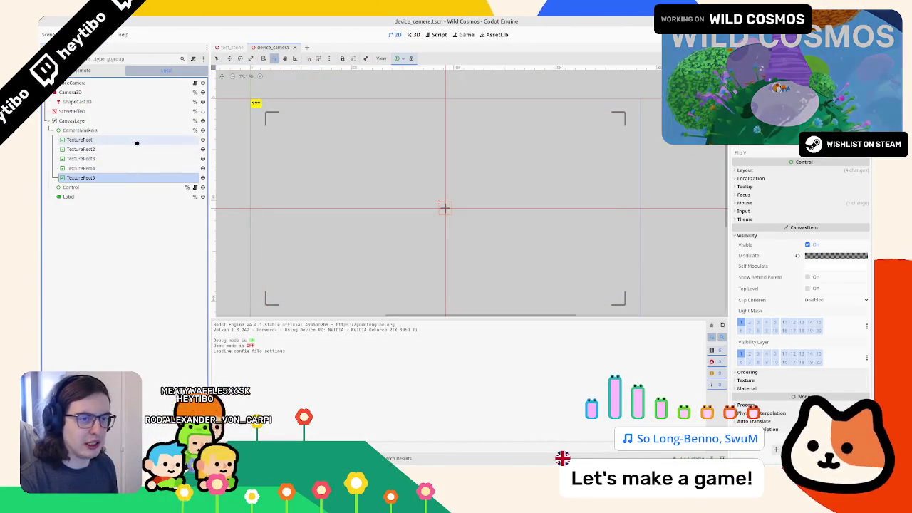
key("F2")
type("c")
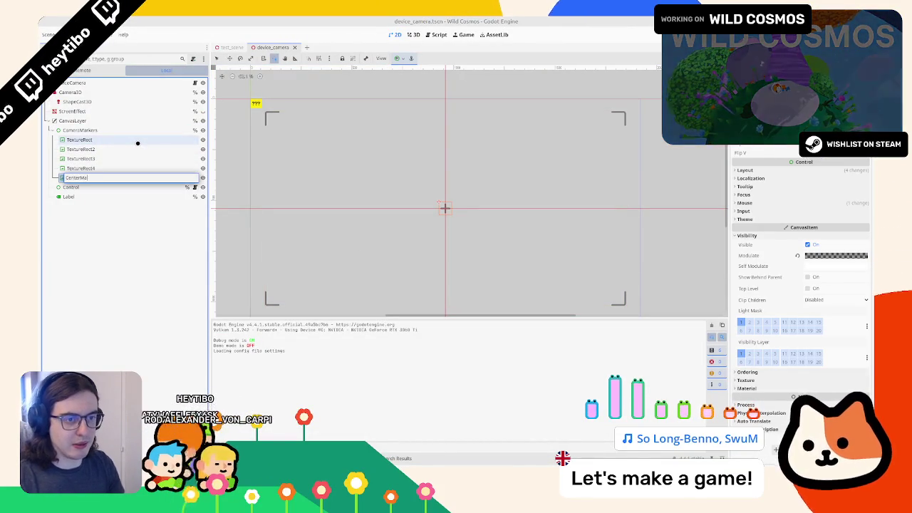
key("Return")
- Try the Center anchor preset on CameraMarkers, then undo it
left_click(136, 140)
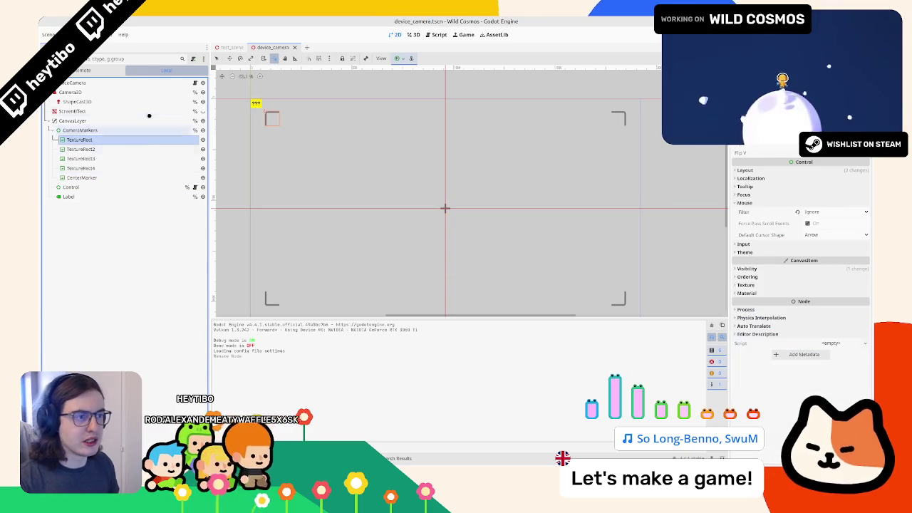
left_click(121, 130)
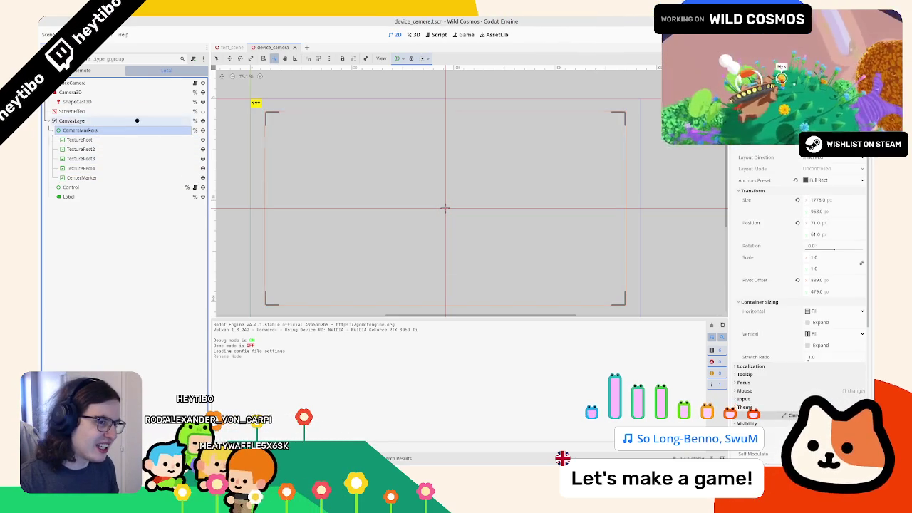
left_click(133, 130)
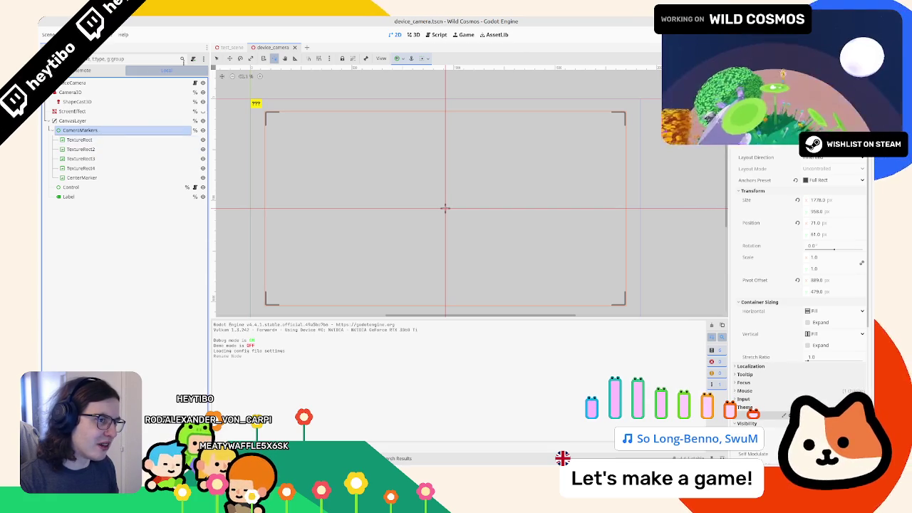
left_click(397, 58)
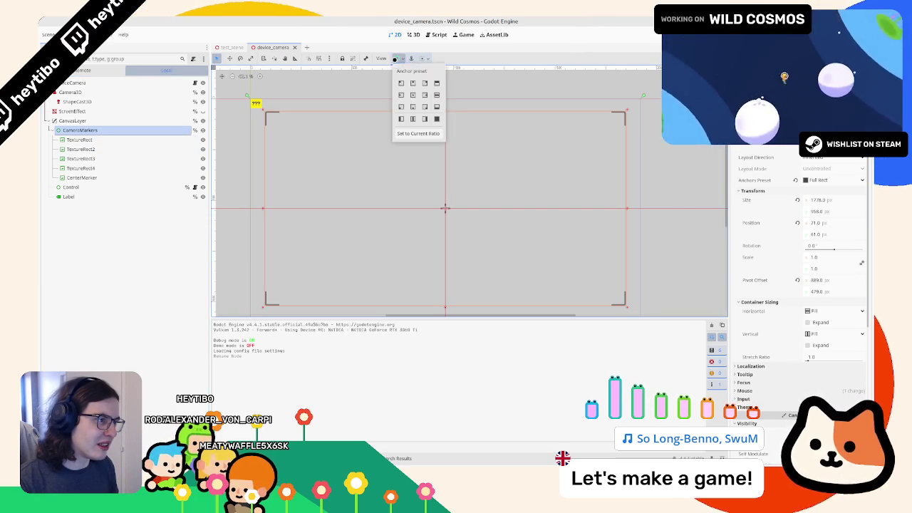
left_click(414, 94)
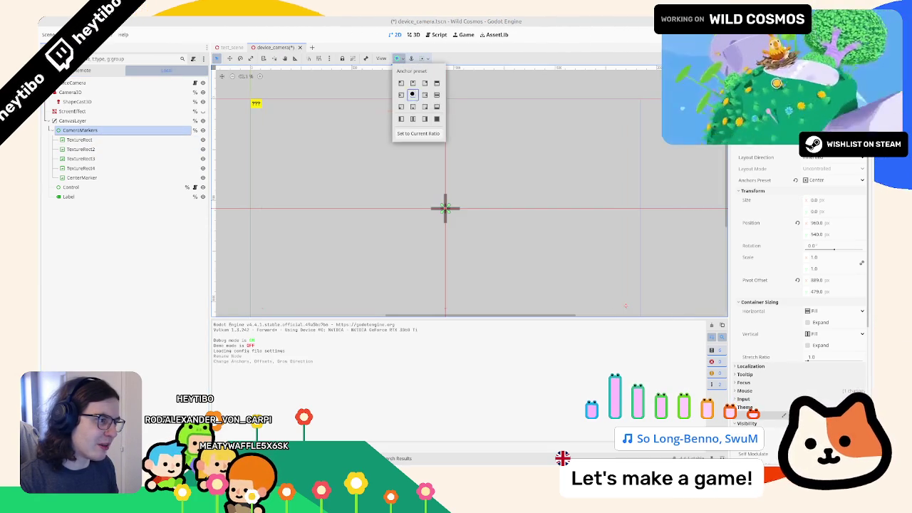
key("Escape")
key("ctrl+z")
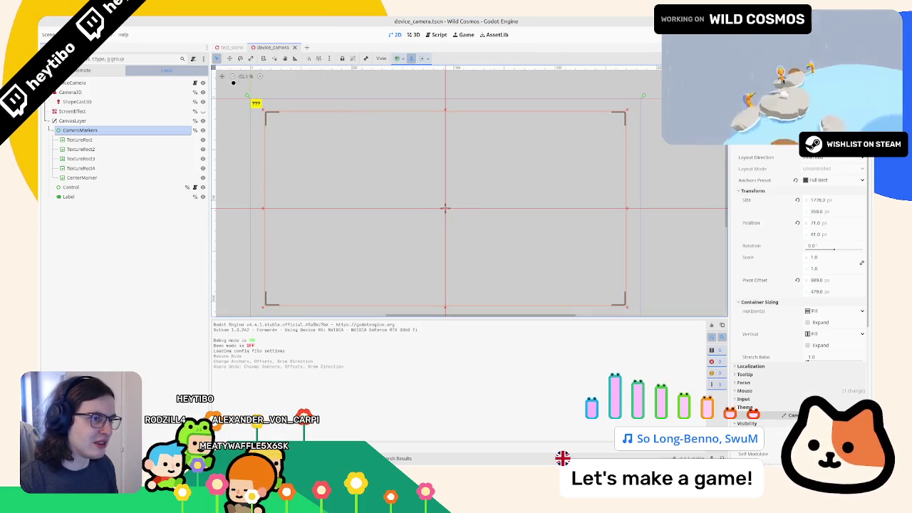
- Test a moved CameraMarkers anchor in game, undo it back to full screen, and open device_camera.gd
mouse_move(257, 106)
left_mouse_down()
mouse_move(489, 204)
mouse_move(627, 285)
mouse_move(632, 307)
mouse_move(619, 295)
left_mouse_up()
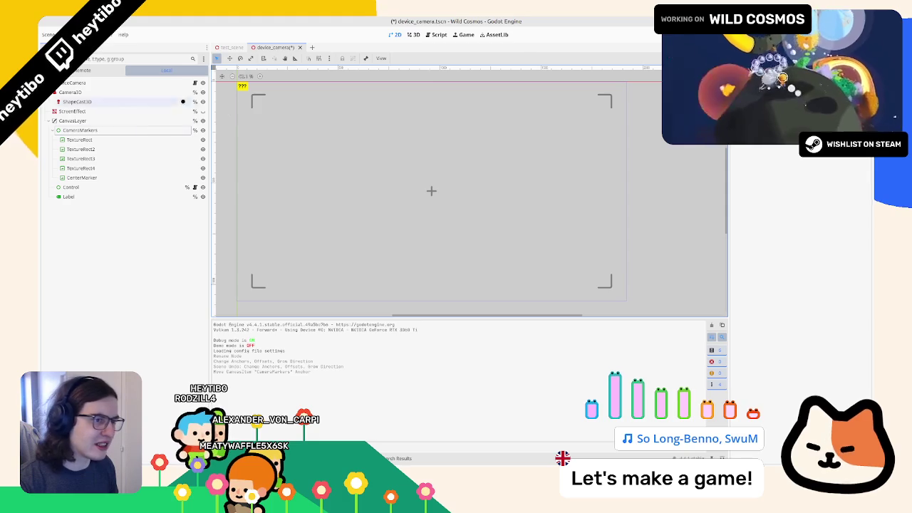
left_click(138, 130)
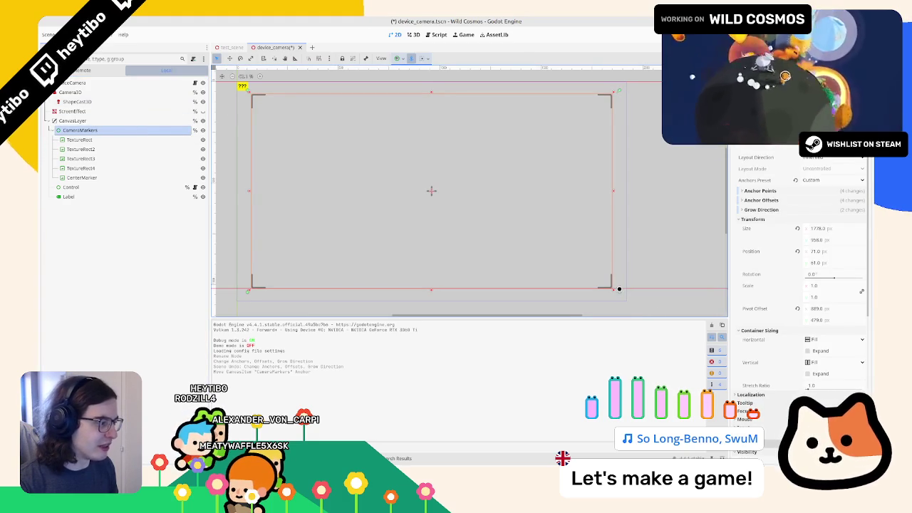
key("F6")
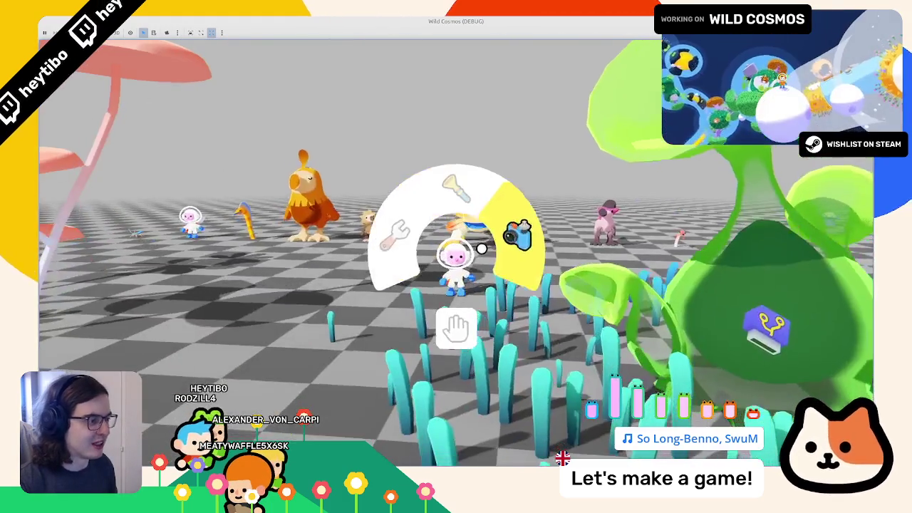
left_click(482, 249)
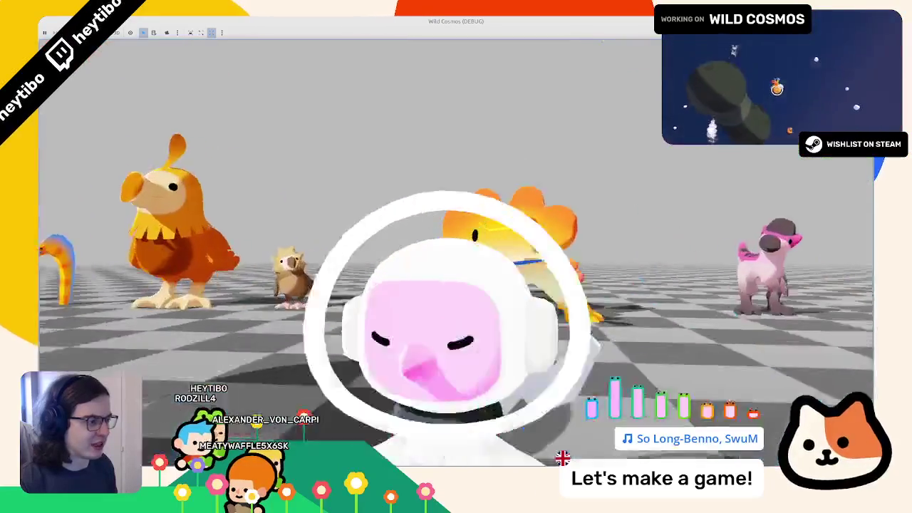
key("F8")
key("ctrl+z")
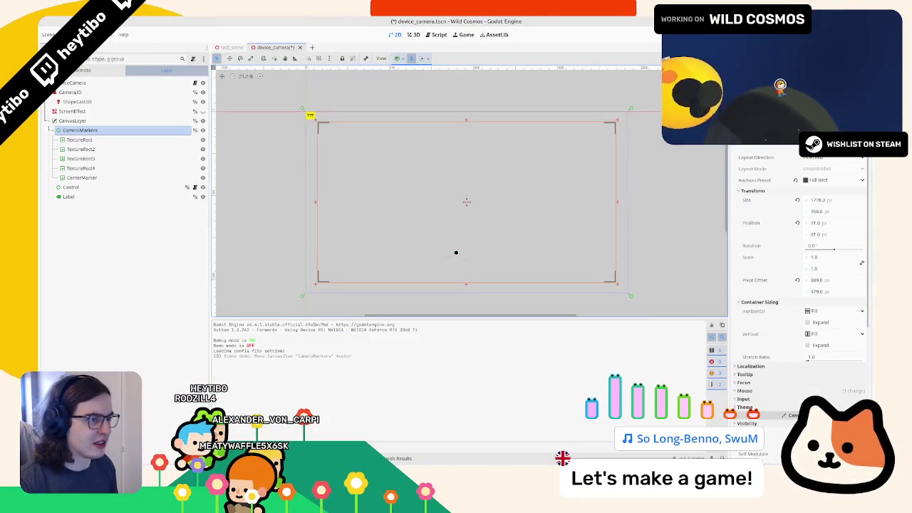
left_click(195, 82)
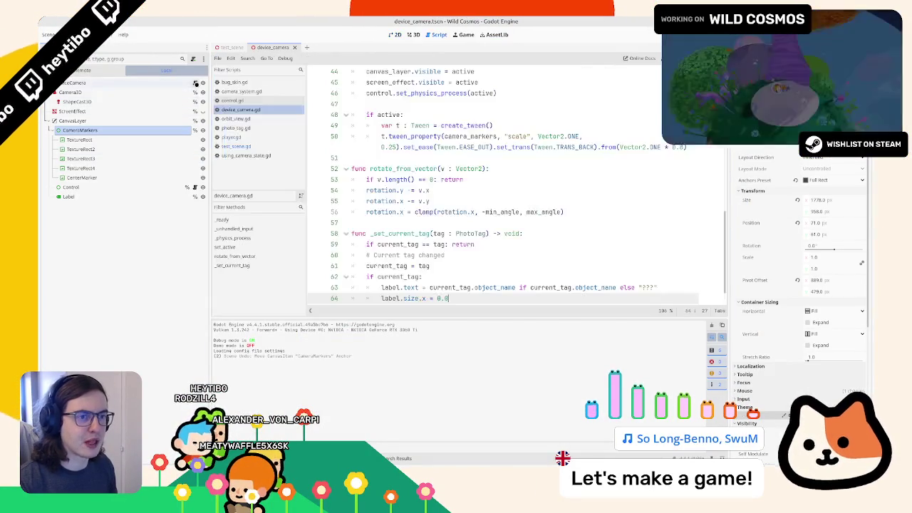
- Add 'camera_markers.pivot_offset = camera_markers.size / 2.0' under 'if active:', then run the game
scroll(404, 147, "up", 12)
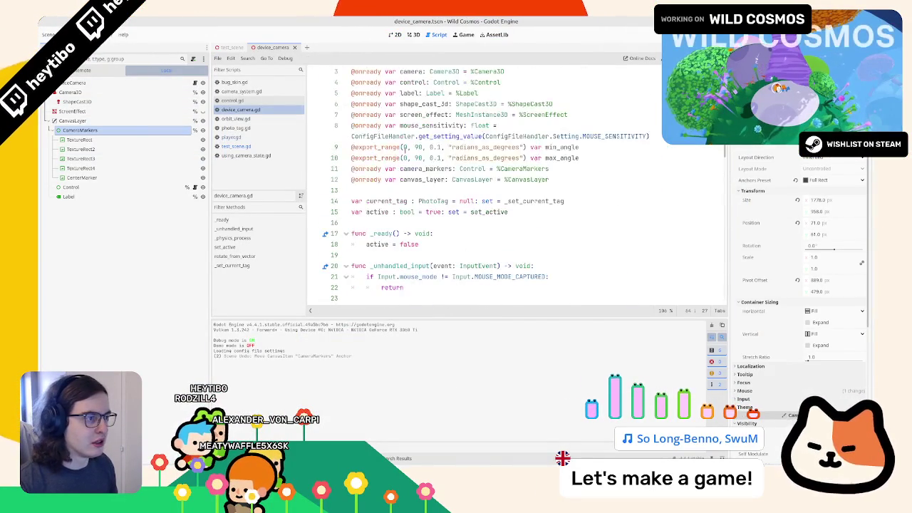
double_click(421, 169)
key("ctrl+c")
scroll(424, 185, "down", 10)
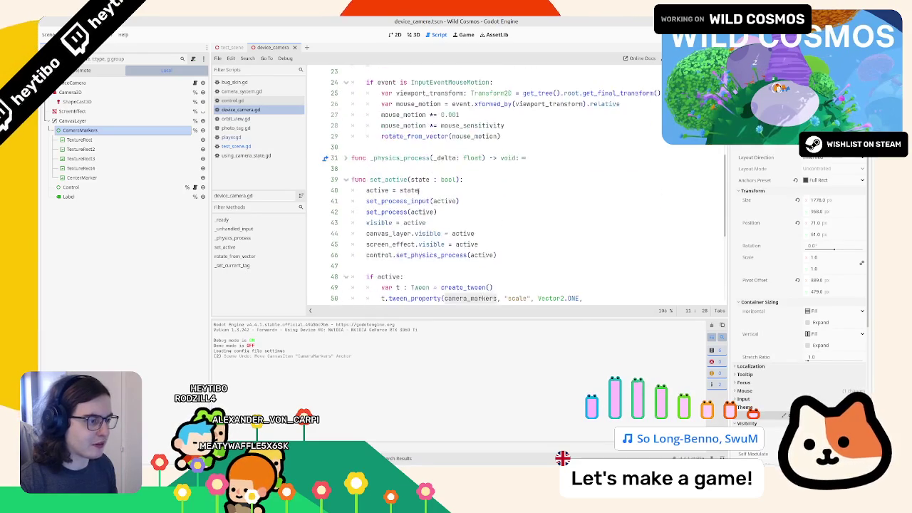
left_click(454, 181)
key("Return")
key("ctrl+v")
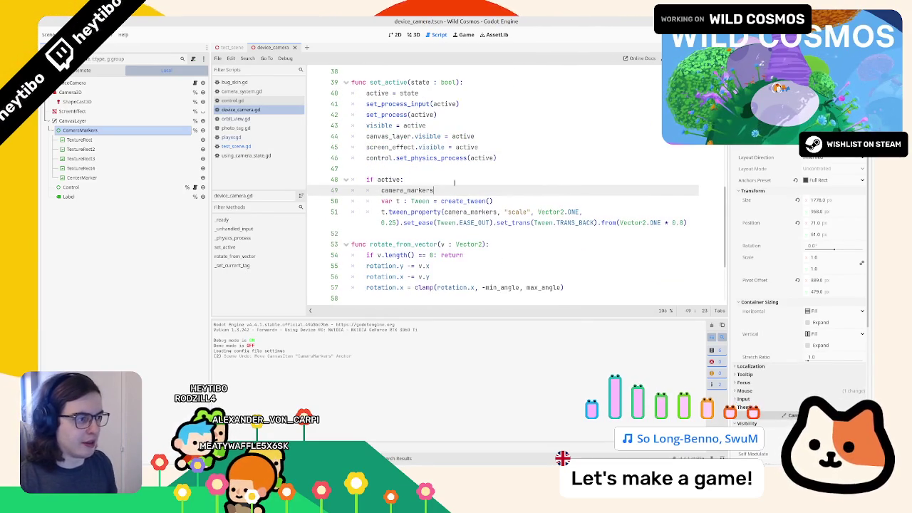
type(".")
key("Return")
type("= camera_markers.size / 2.")
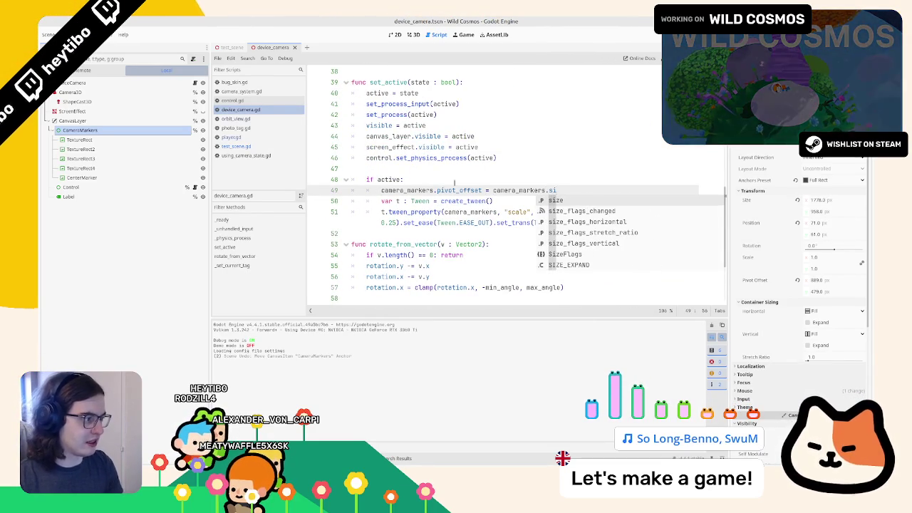
key("Return")
type("/")
key("F5")
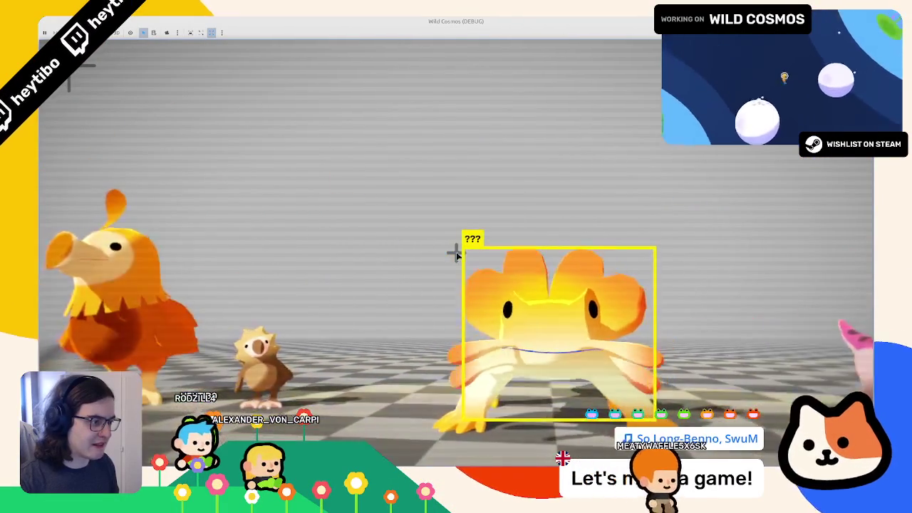
- Rerun the game and switch to the editor to check the reported error
key("F8")
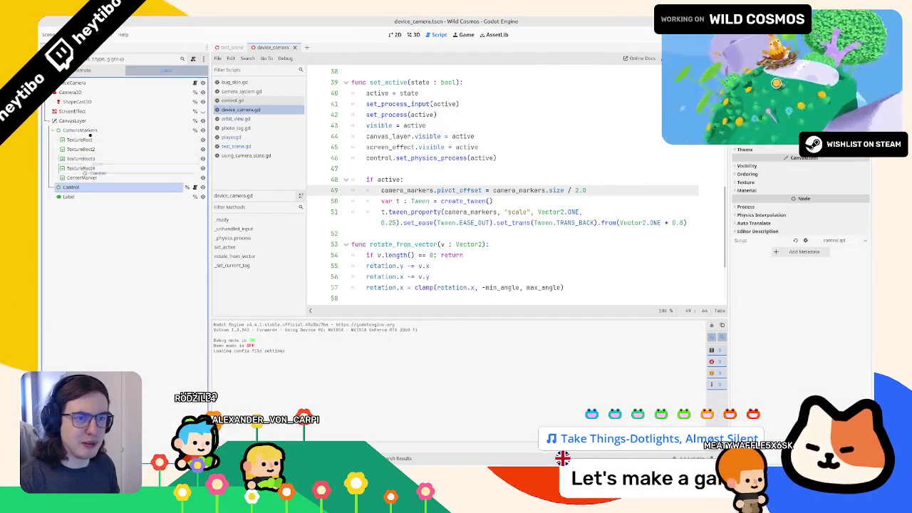
key("F5")
key("alt+Tab")
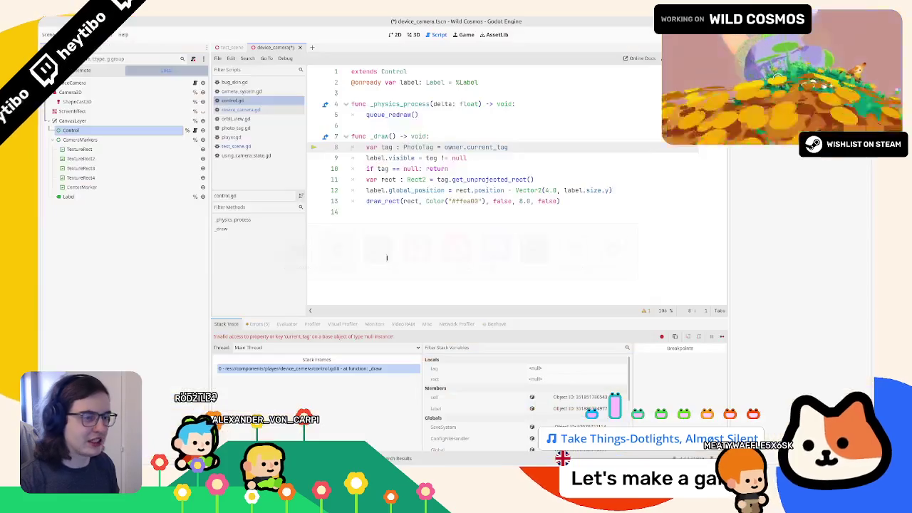
- Drag Label above Control under CanvasLayer, then playtest aiming at the yellow creature
left_click(92, 196)
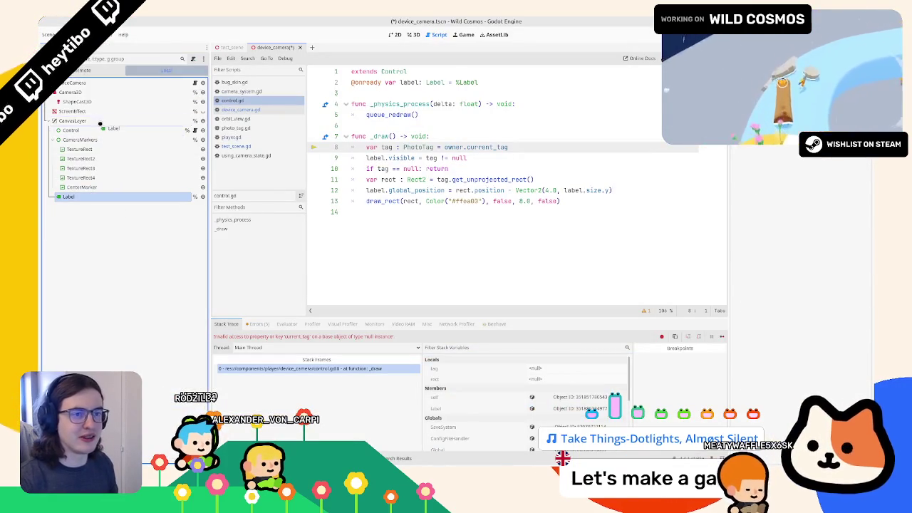
left_click_drag(99, 123, 86, 130)
key("F5")
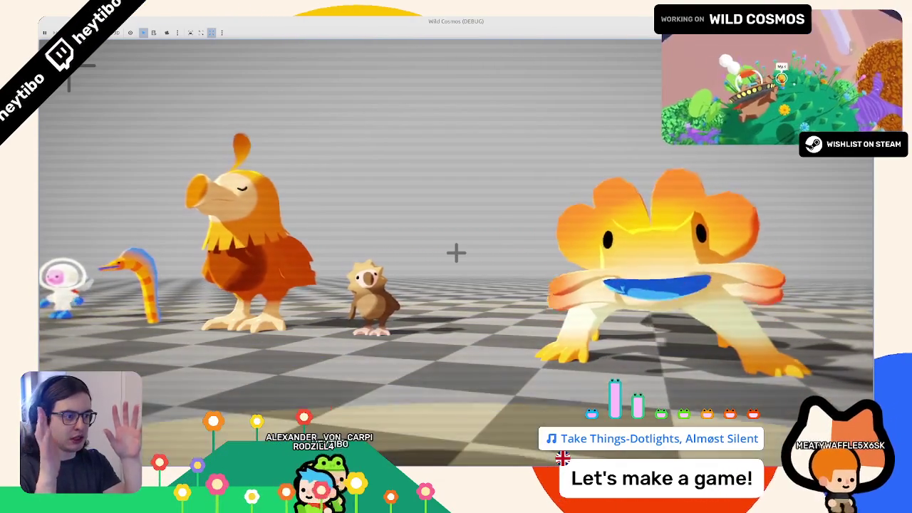
key("d")
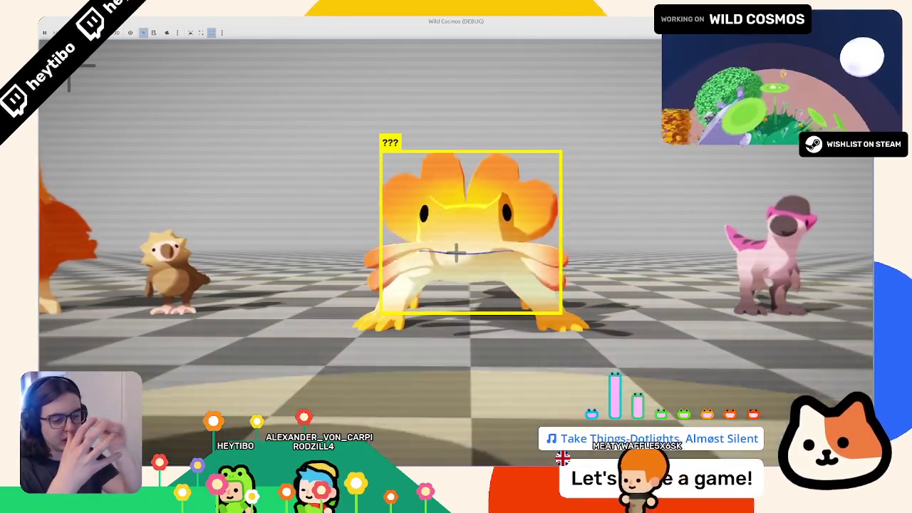
key("F8")
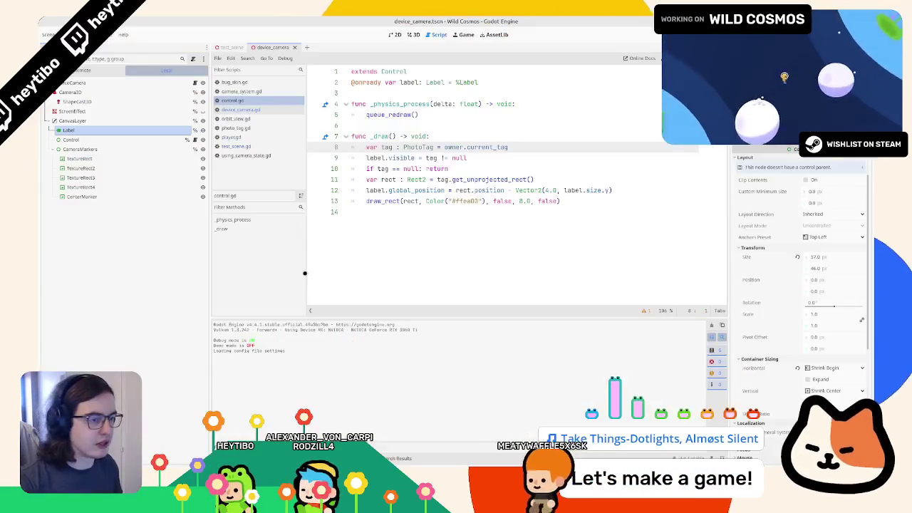
- Assign Camera3D a new CameraAttributesPractical, enable DOF Blur Far and Near, and run the game
left_click(71, 91)
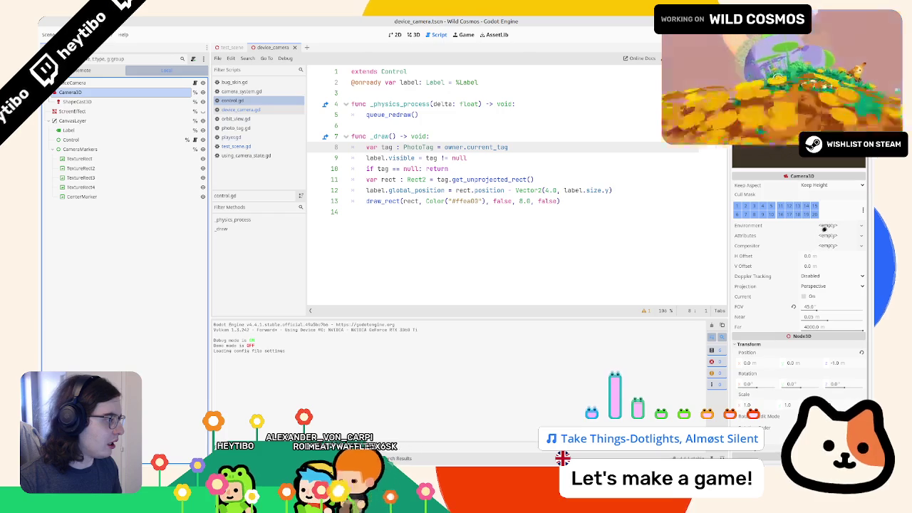
left_click(826, 246)
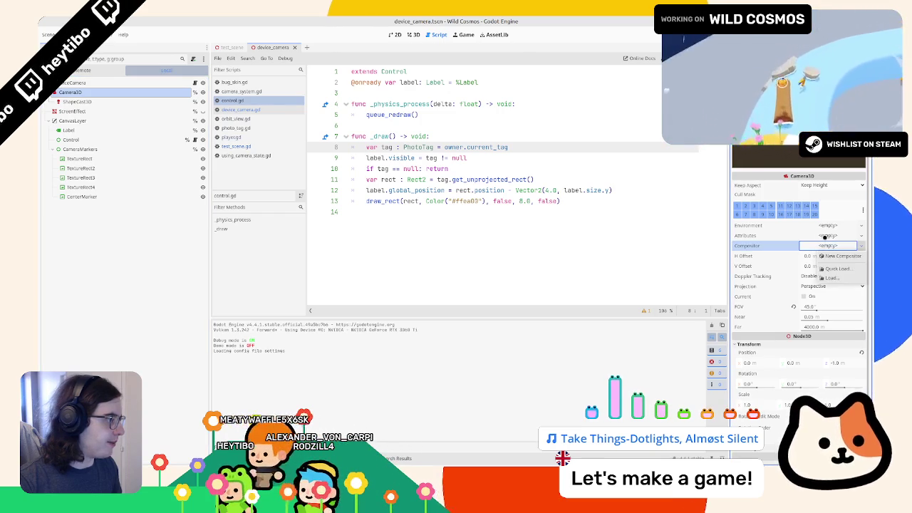
left_click(824, 236)
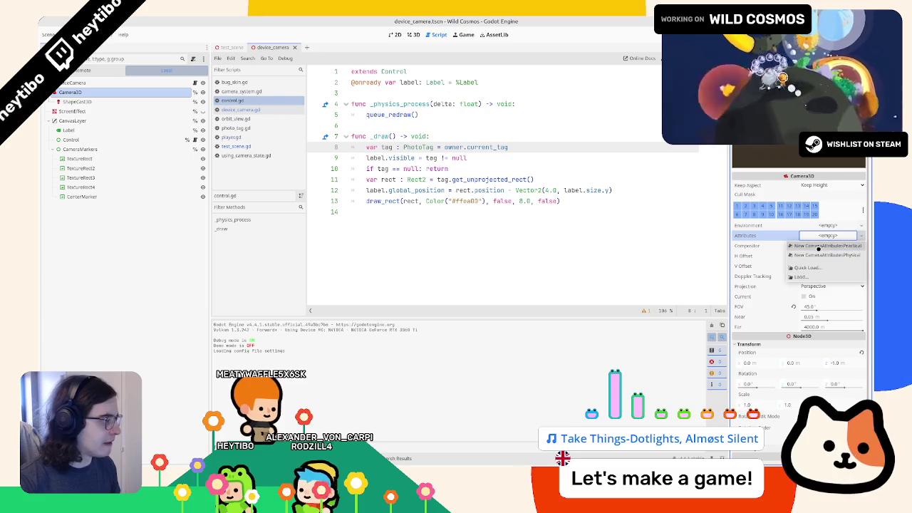
left_click(820, 245)
left_click(750, 246)
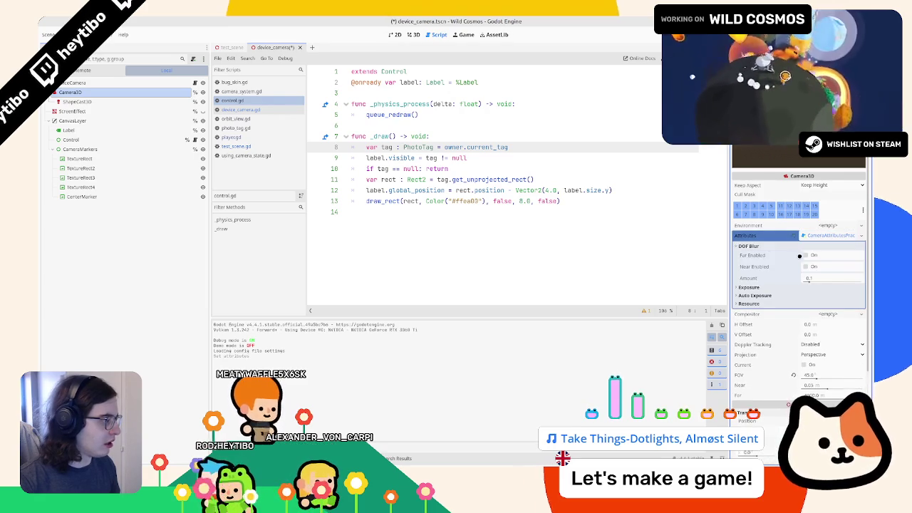
left_click(805, 255)
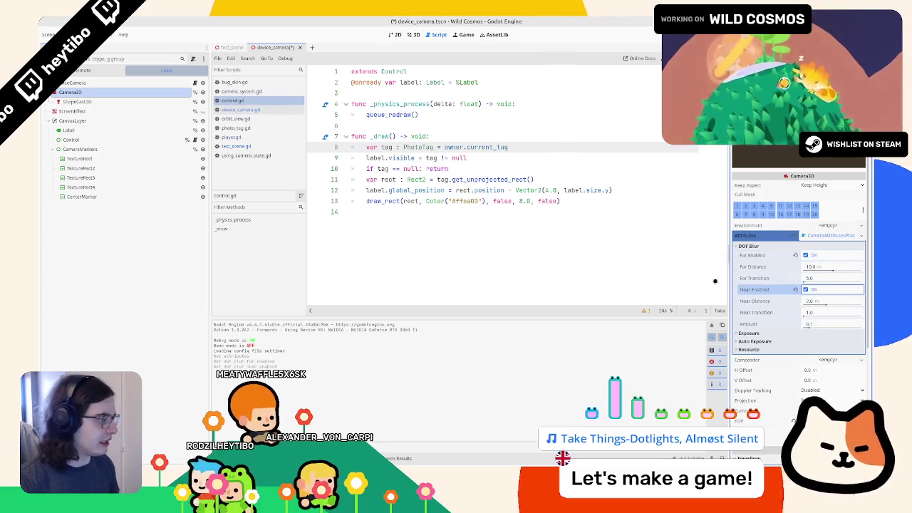
key("F5")
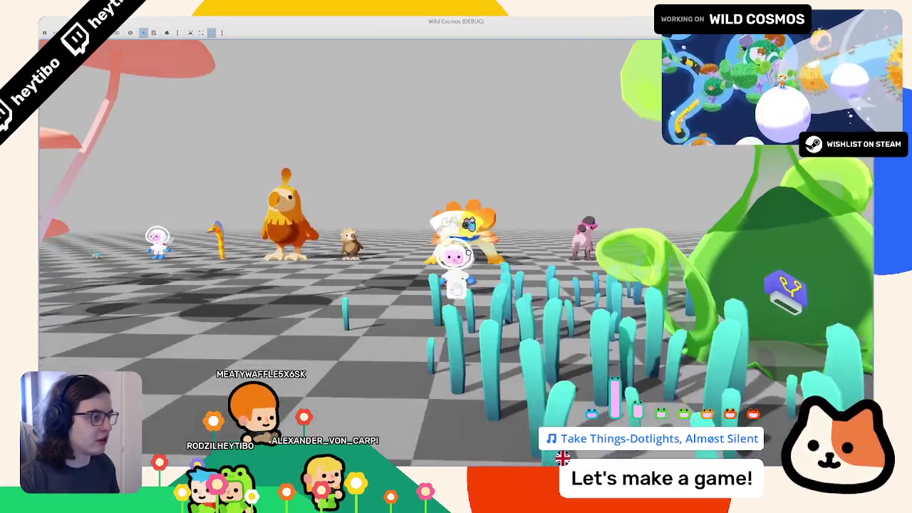
- Walk toward the orange creature, aim the photo camera at it to see the blur, then stop
key("w")
right_click(456, 251)
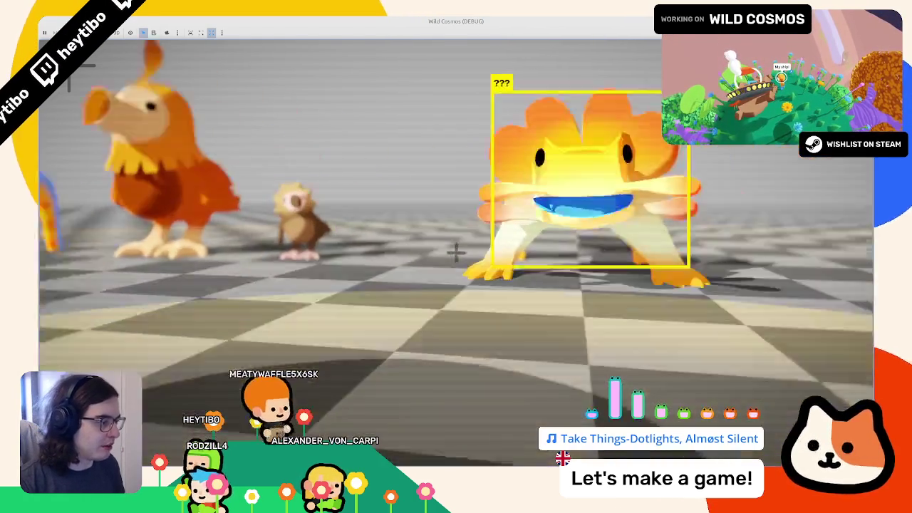
key("F8")
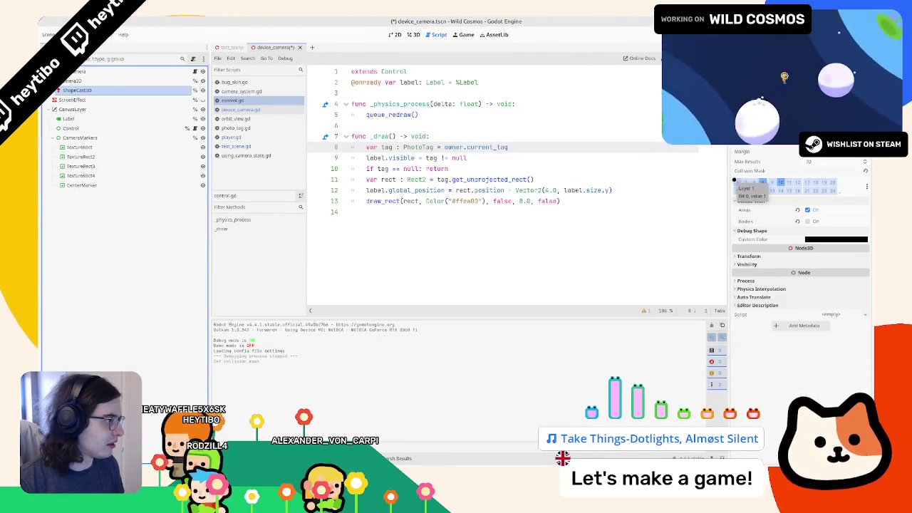
- Check GroundCollision's layers in test_scene against ShapeCast3D's mask (layers 4, 10), then rerun
left_click(411, 35)
left_click(229, 47)
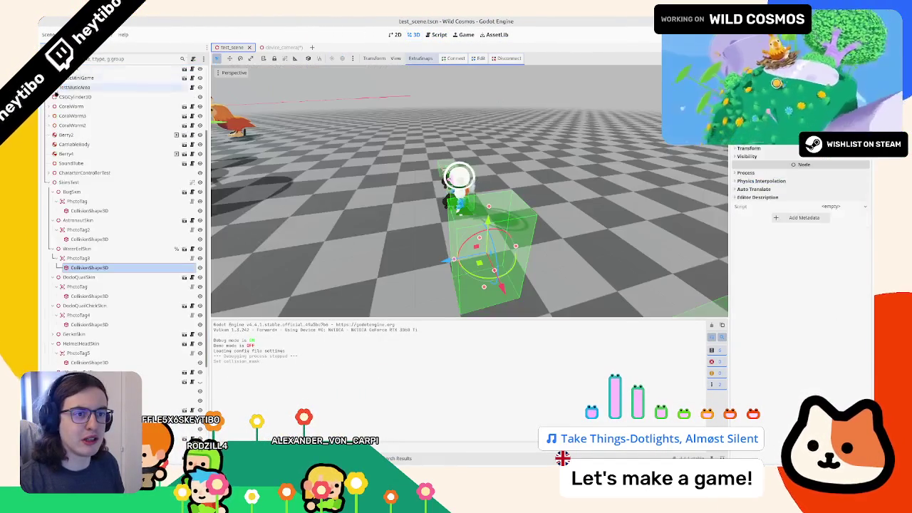
left_click(49, 137)
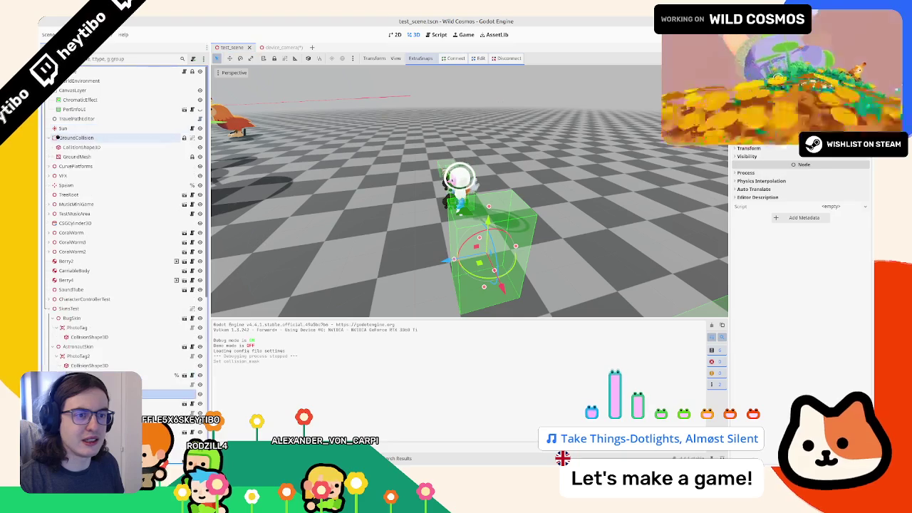
left_click(76, 137)
left_click(278, 47)
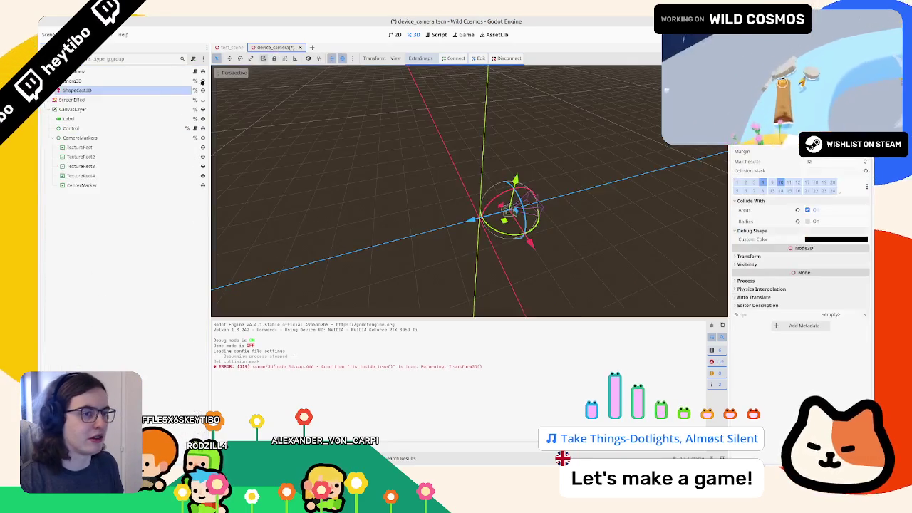
left_click(91, 81)
left_click(92, 89)
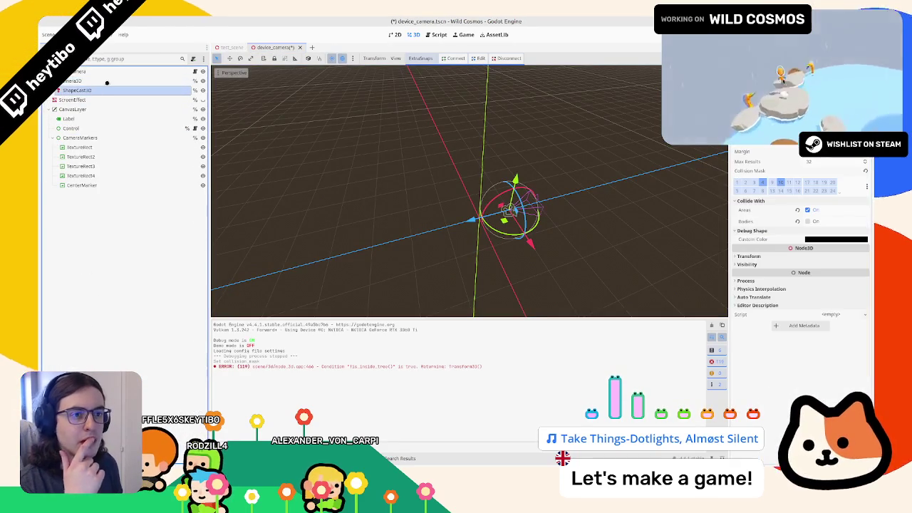
mouse_move(596, 143)
left_mouse_down()
mouse_move(525, 147)
mouse_move(507, 158)
left_mouse_up()
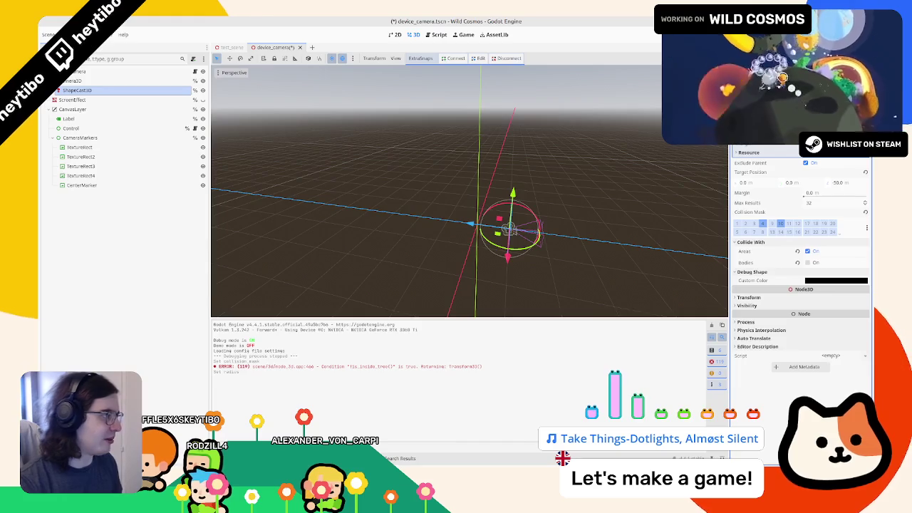
key("F6")
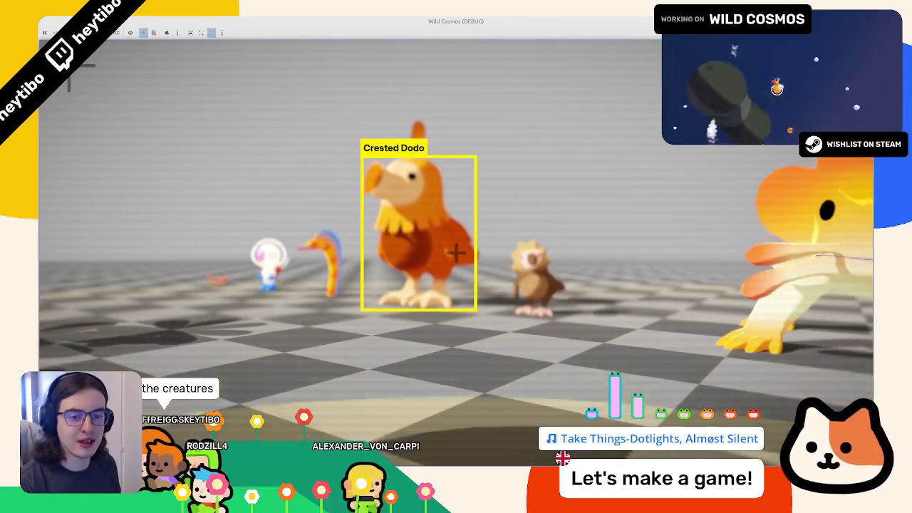
- Run the astronaut forward and aim the photo camera at the Crested Dodo, then the Water Eel
key("Escape")
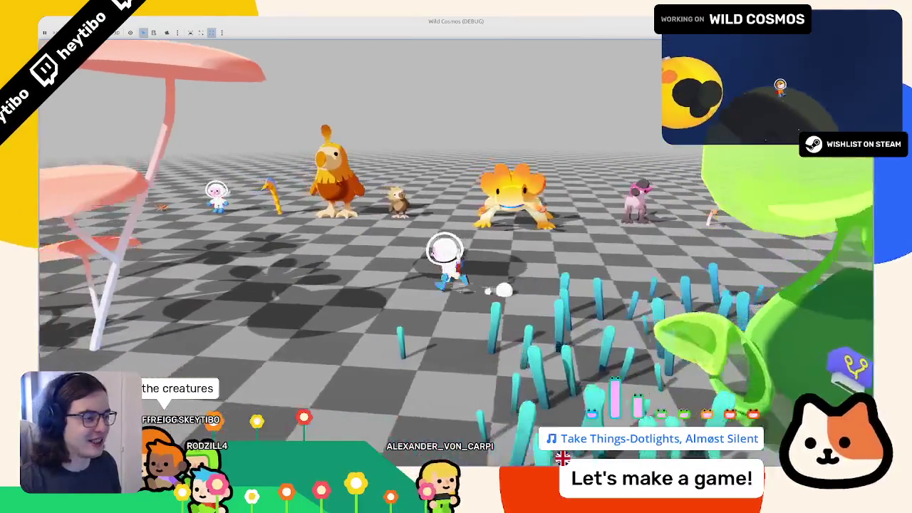
key("w")
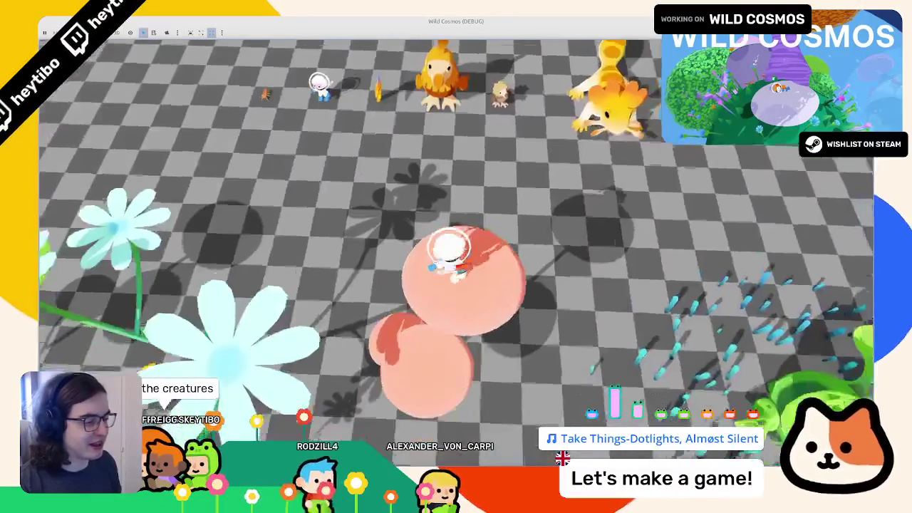
key("Tab")
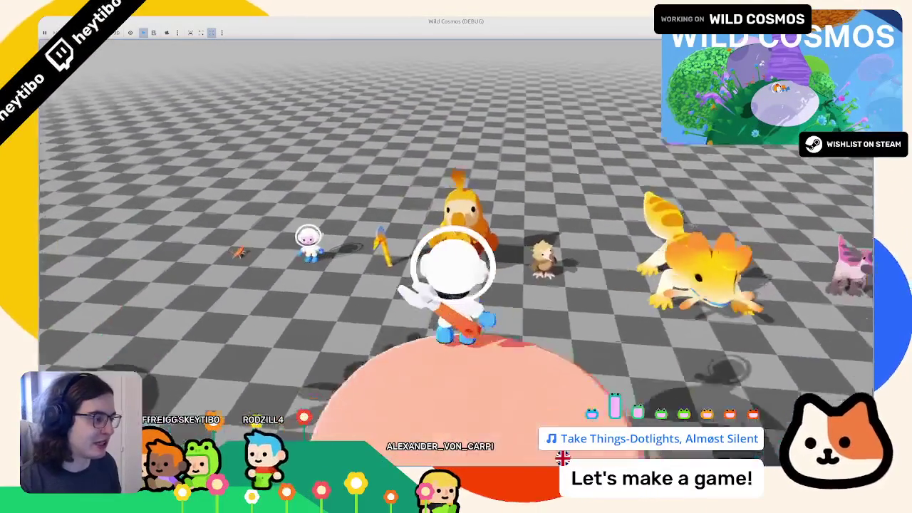
right_click(456, 257)
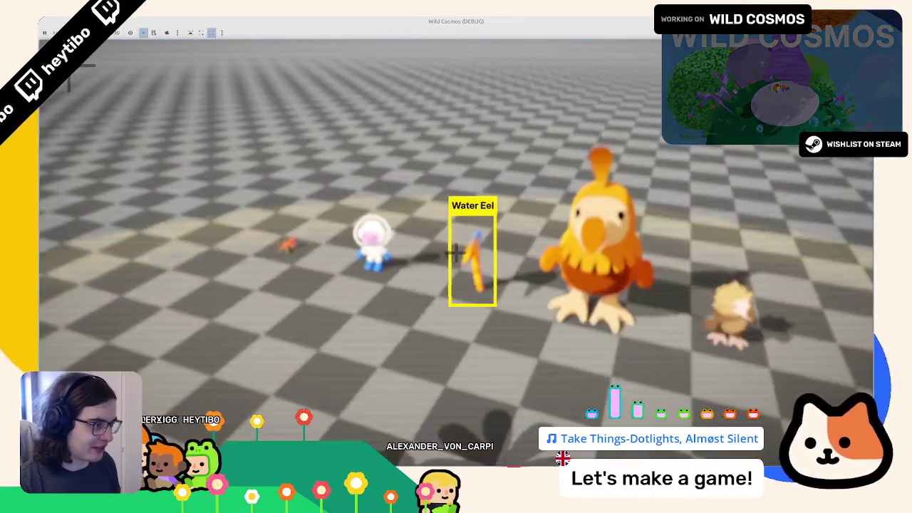
right_click(456, 256)
- Walk closer, aim at the Crested Dodo again, then exit aim mode and close the game
key("w")
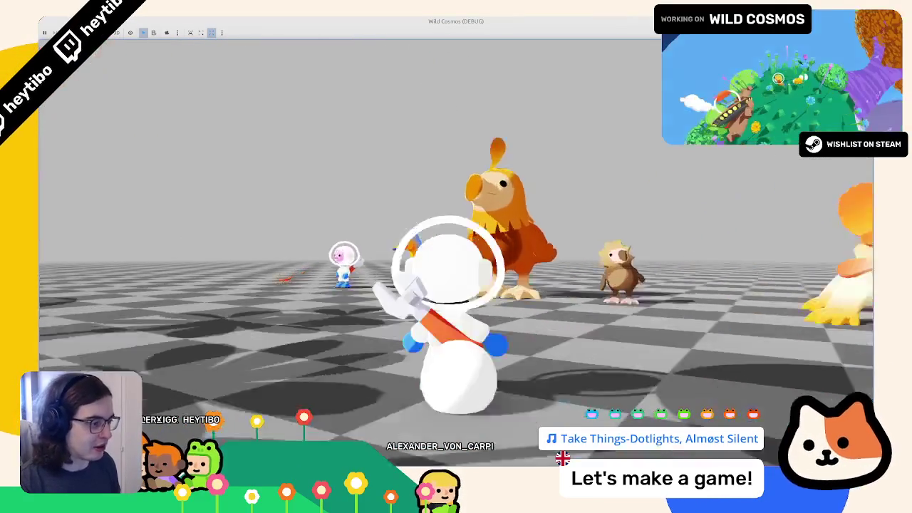
right_click(456, 257)
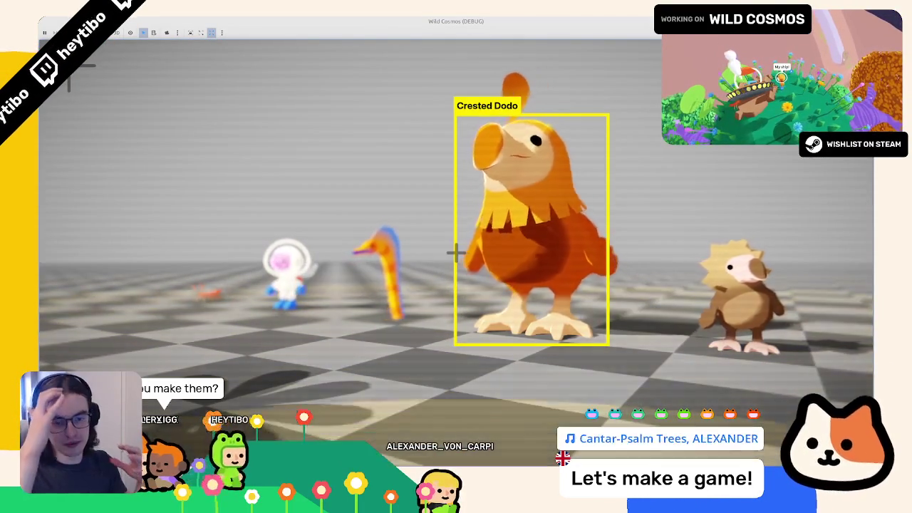
mouse_move(456, 256)
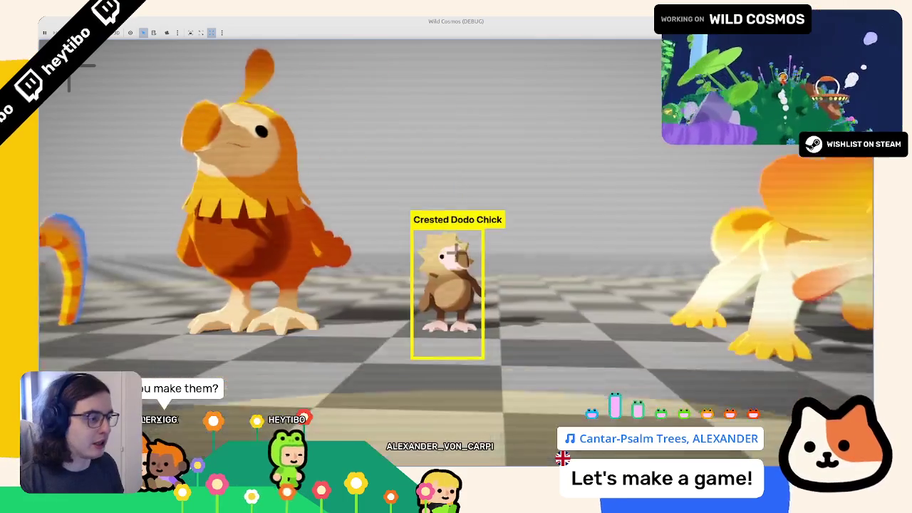
key("Escape")
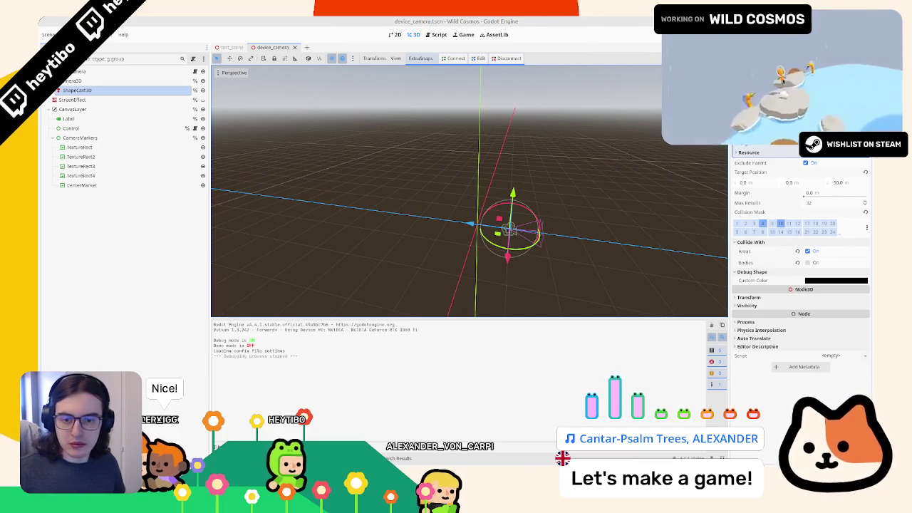
- Open device_camera.gd, unfold _physics_process and find set_active's call on line 41
mouse_move(366, 174)
left_mouse_down()
mouse_move(407, 195)
mouse_move(358, 159)
left_mouse_up()
left_click(195, 71)
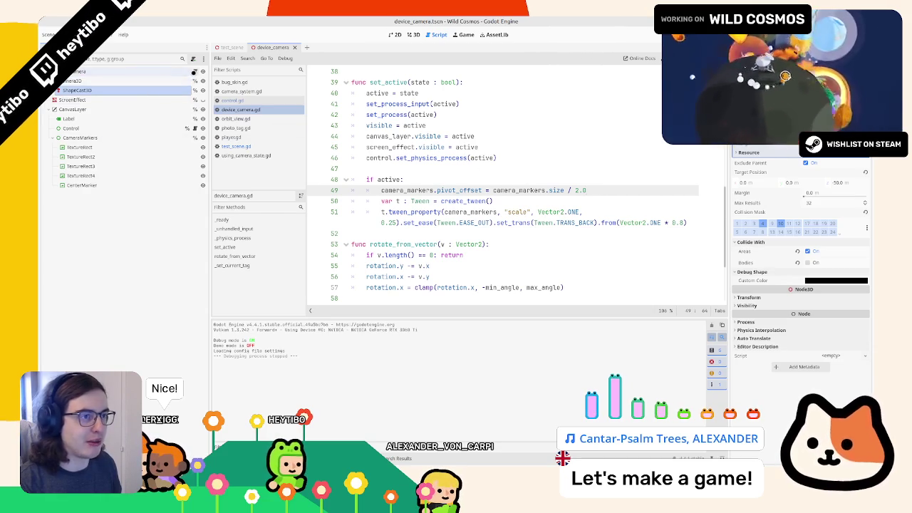
scroll(382, 172, "down", 2)
left_click(77, 80)
scroll(443, 161, "up", 7)
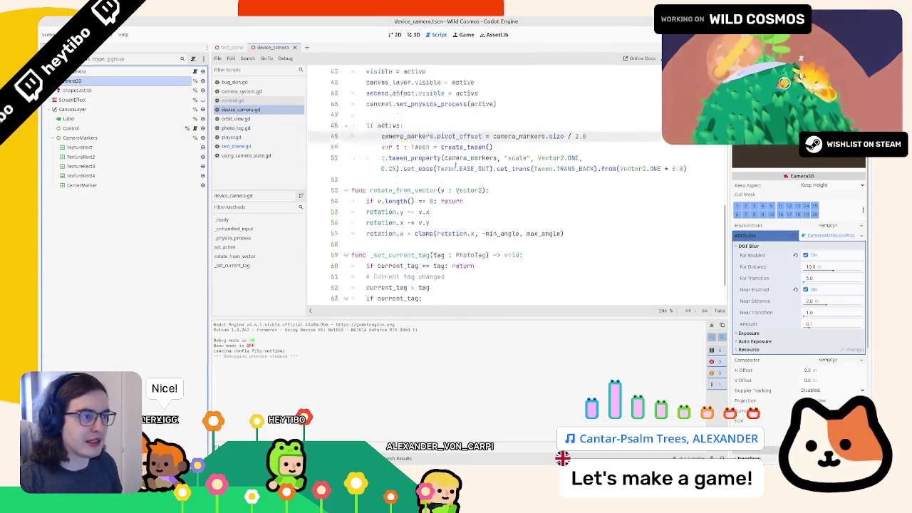
scroll(423, 153, "down", 7)
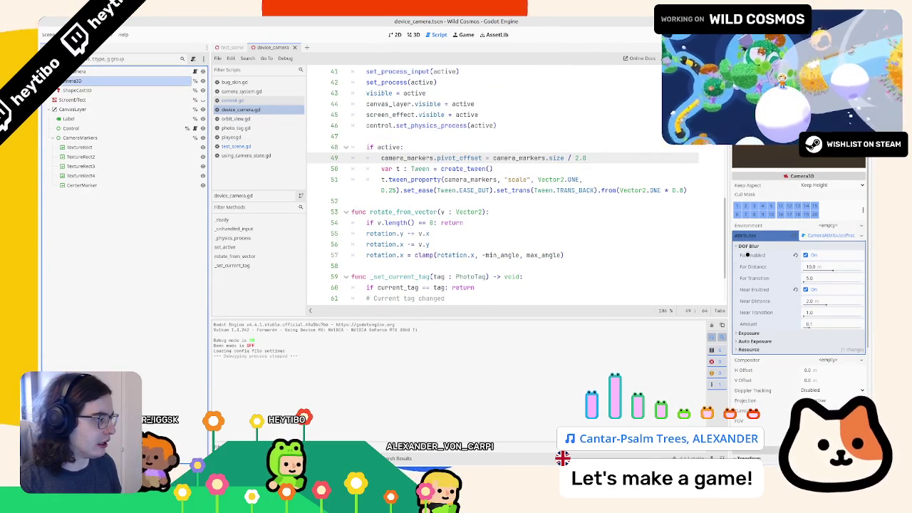
mouse_move(748, 254)
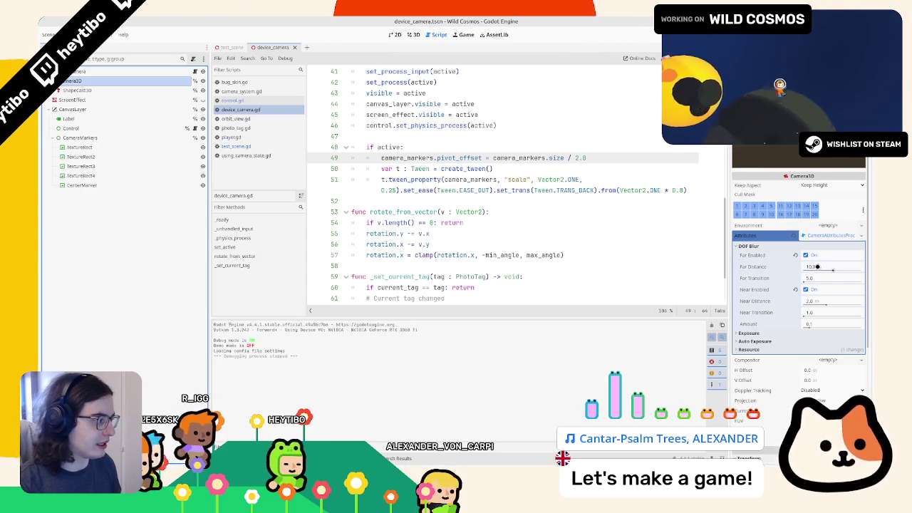
scroll(417, 222, "up", 6)
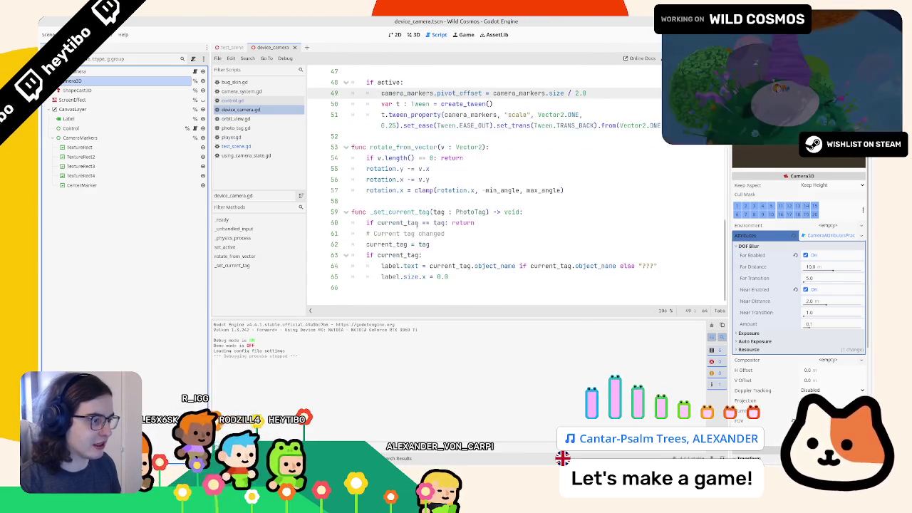
left_click(345, 158)
left_click(427, 157)
scroll(358, 215, "up", 5)
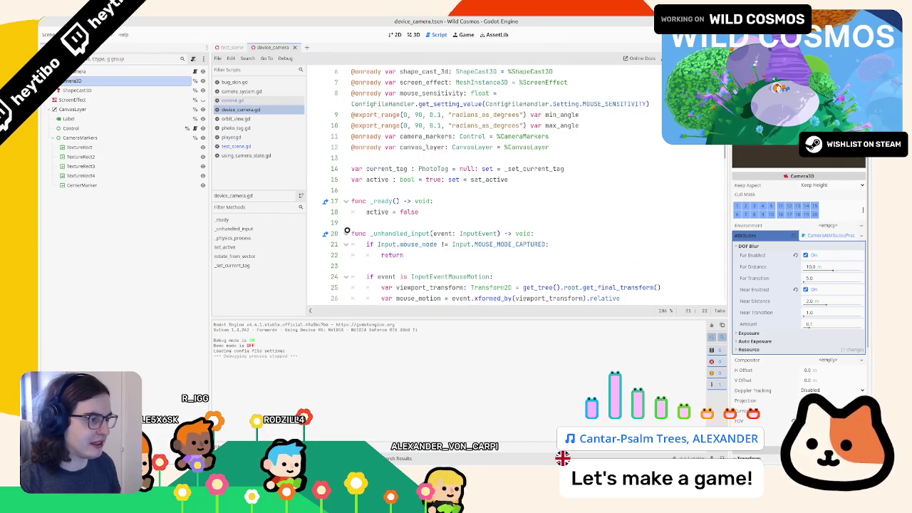
scroll(356, 218, "down", 8)
scroll(352, 230, "down", 1)
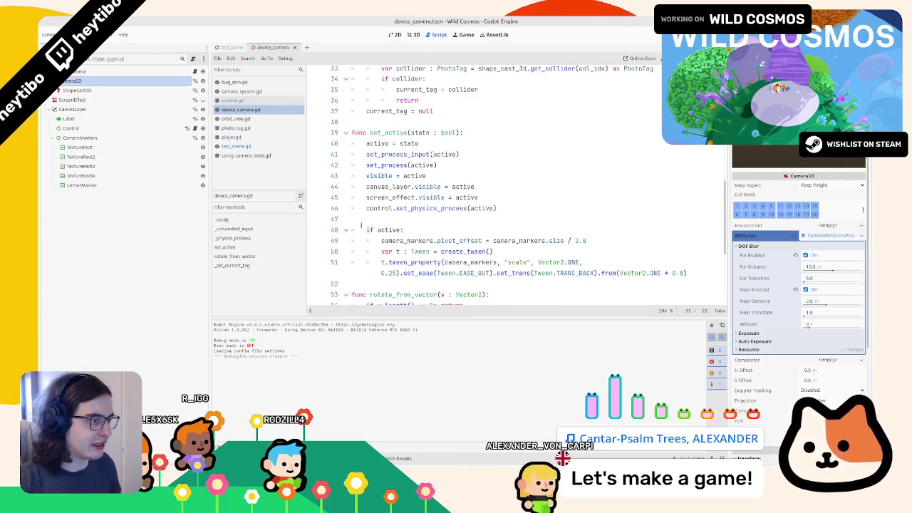
- Replace set_process_input on line 41 with set_physics_process and run the game with F5
double_click(394, 154)
scroll(394, 154, "down", 4)
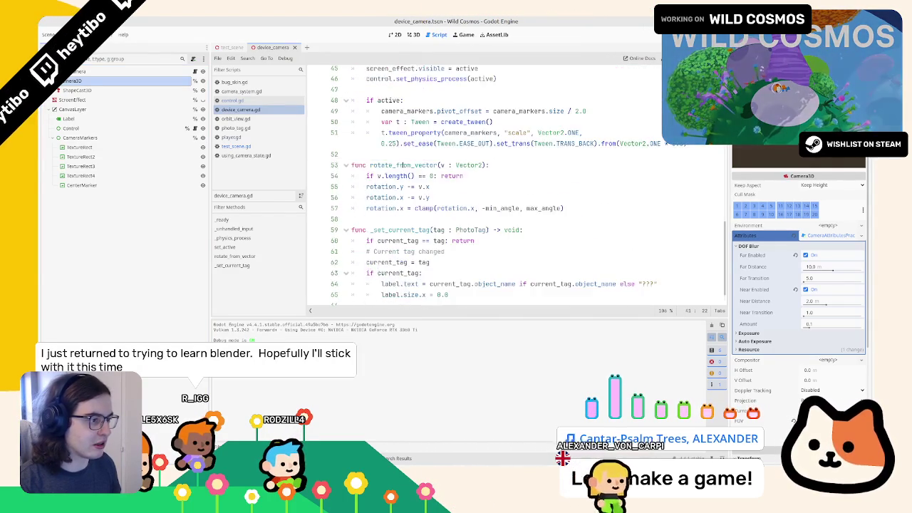
scroll(427, 190, "up", 9)
scroll(426, 189, "down", 3)
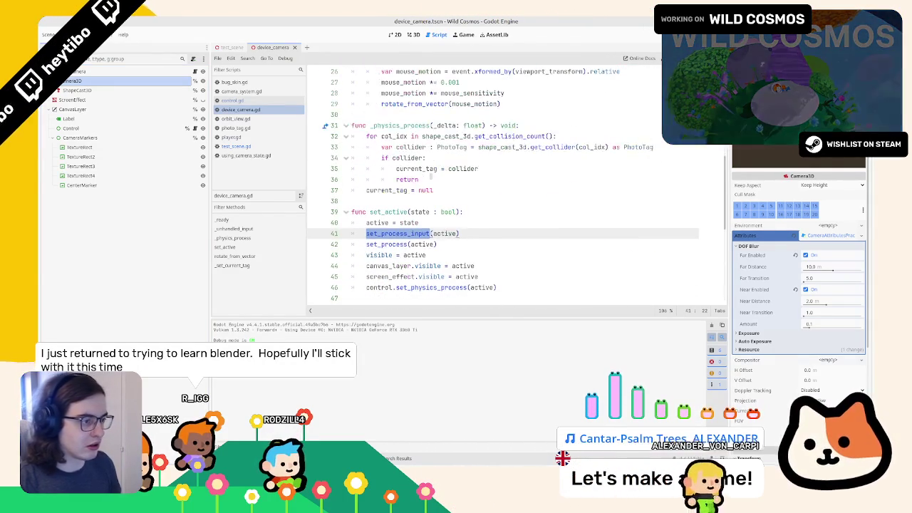
type("set_physi")
type("cs_p")
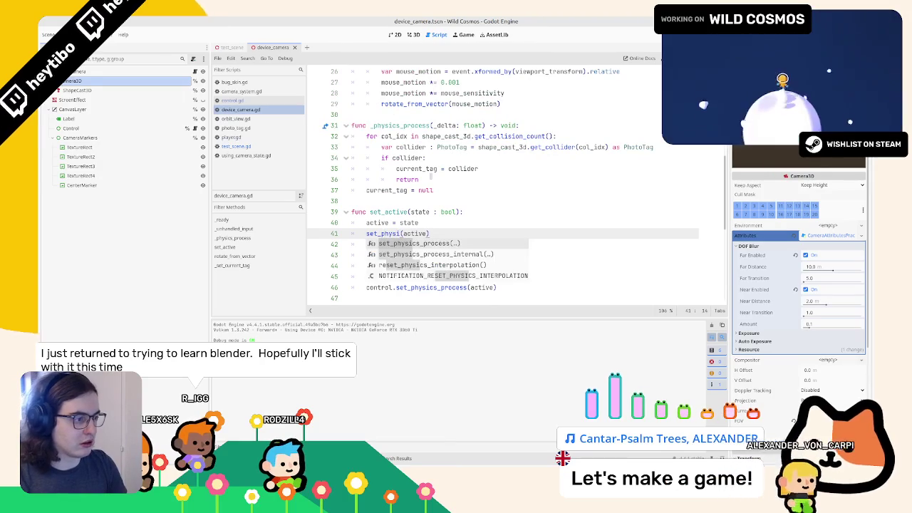
key("Return")
key("F5")
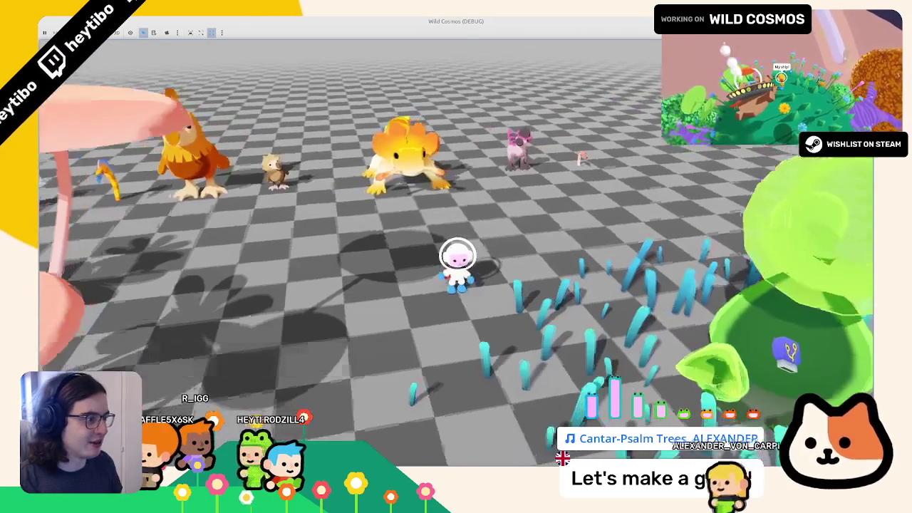
- Pick the photo camera from the tool wheel, frame the Crested Dodo Chick, then stop with F8
key("Tab")
left_click(481, 253)
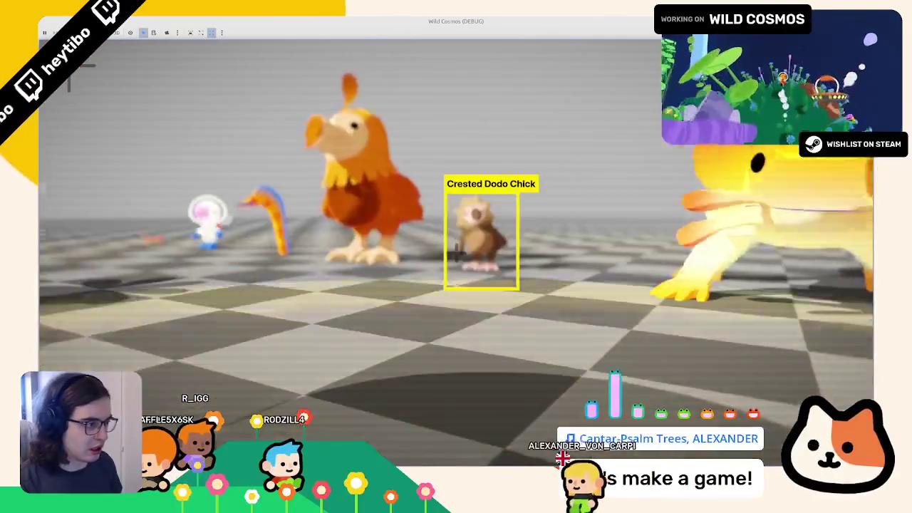
key("F8")
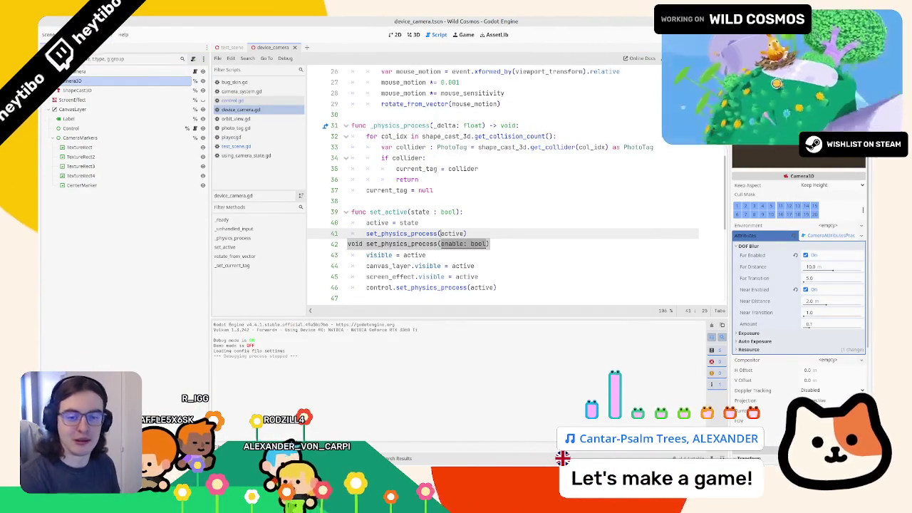
- Review the set_active and _physics_process code, leaving the caret at the end of line 31
left_click(563, 210)
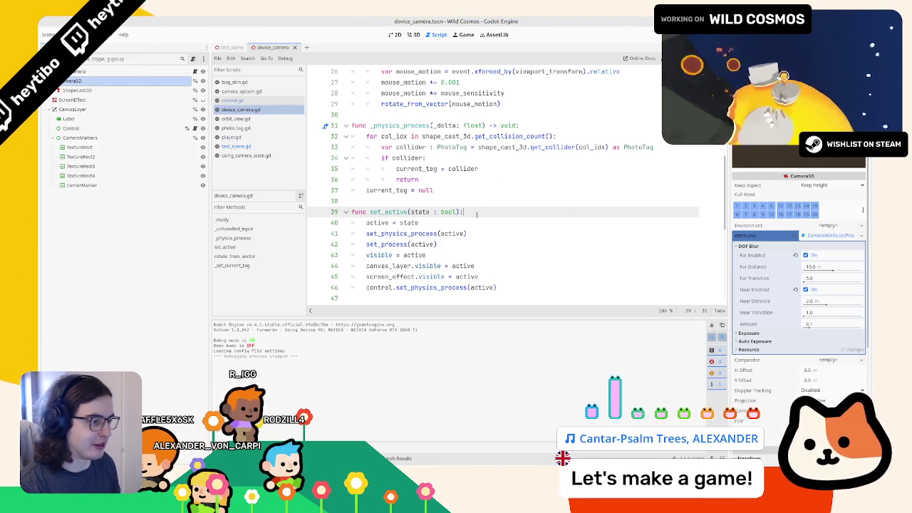
scroll(506, 272, "down", 2)
left_click(508, 235)
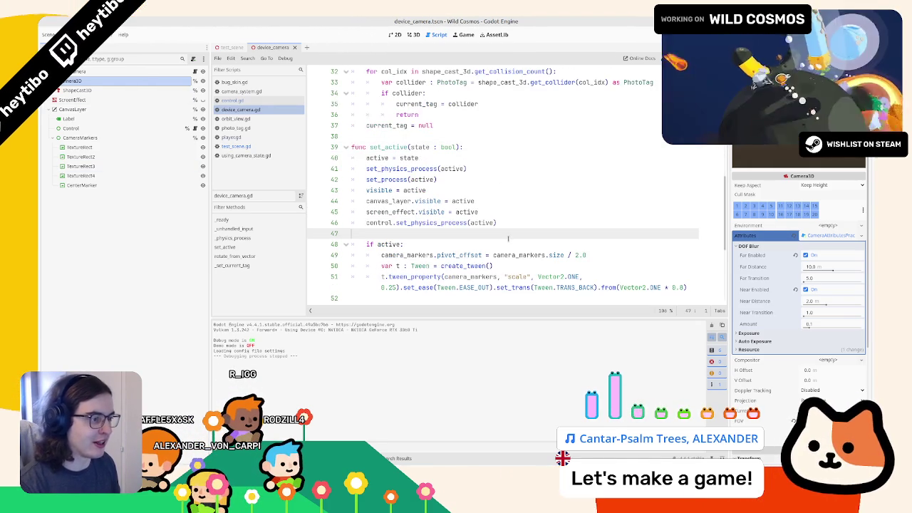
left_click(488, 222)
double_click(443, 222)
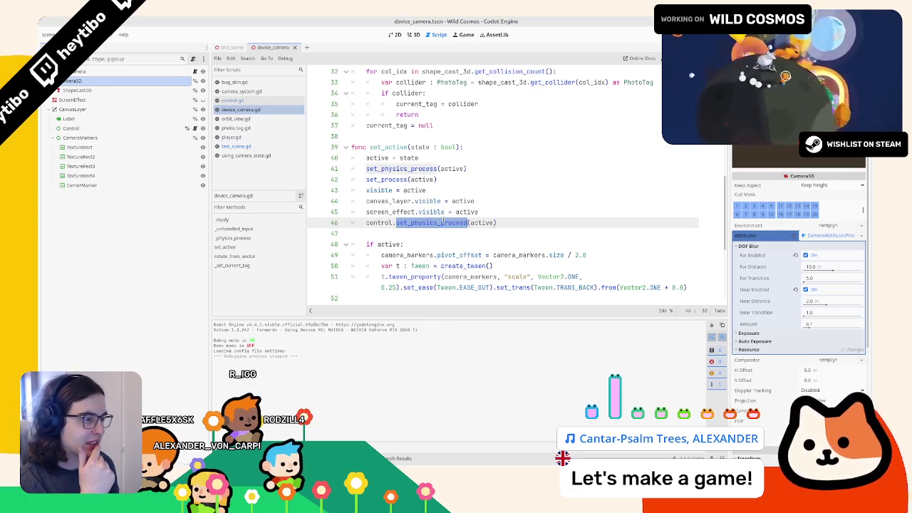
left_click(493, 223)
scroll(493, 224, "down", 4)
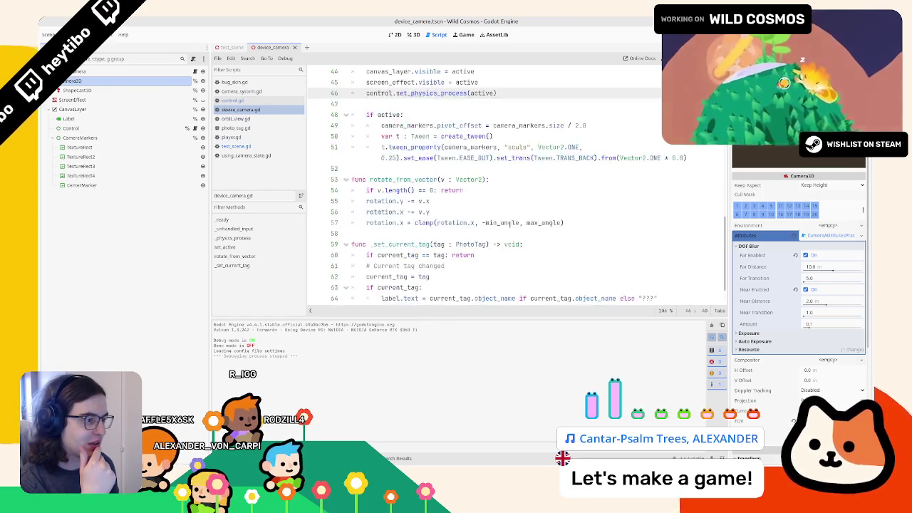
scroll(493, 224, "up", 1)
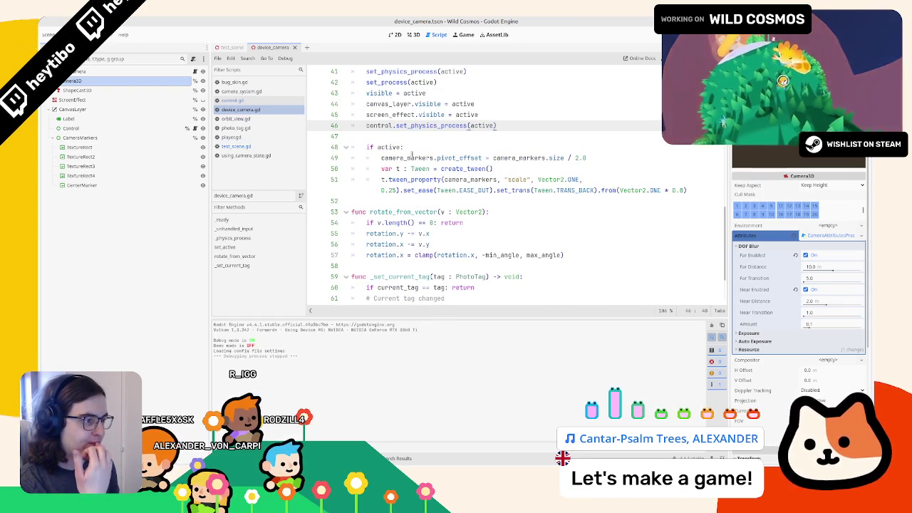
scroll(405, 153, "up", 6)
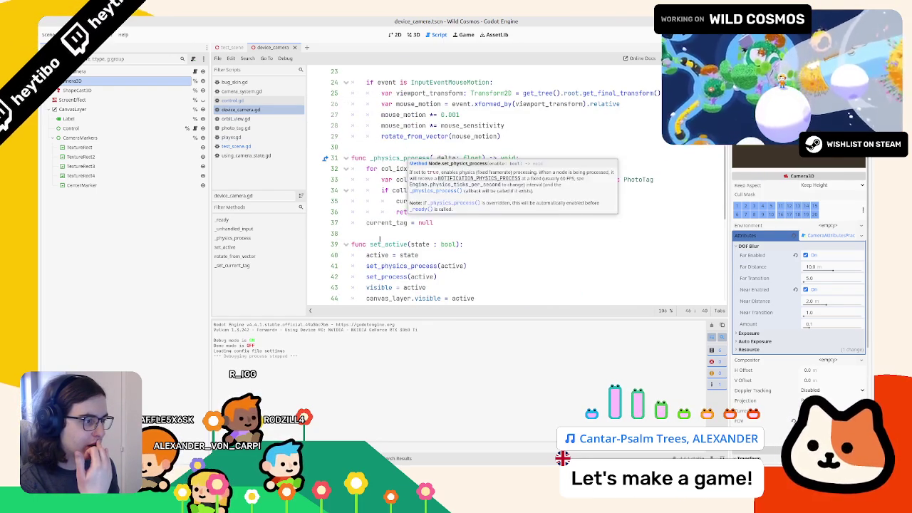
double_click(380, 243)
double_click(404, 158)
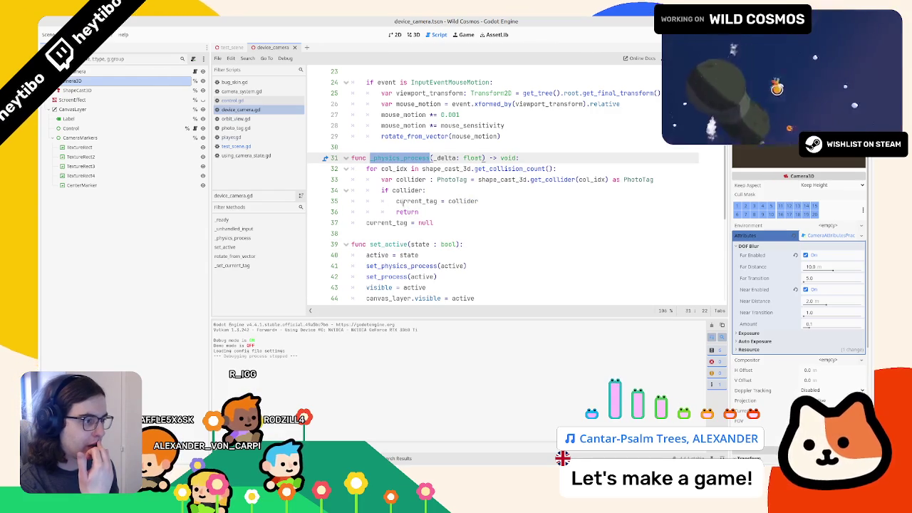
left_click(406, 223)
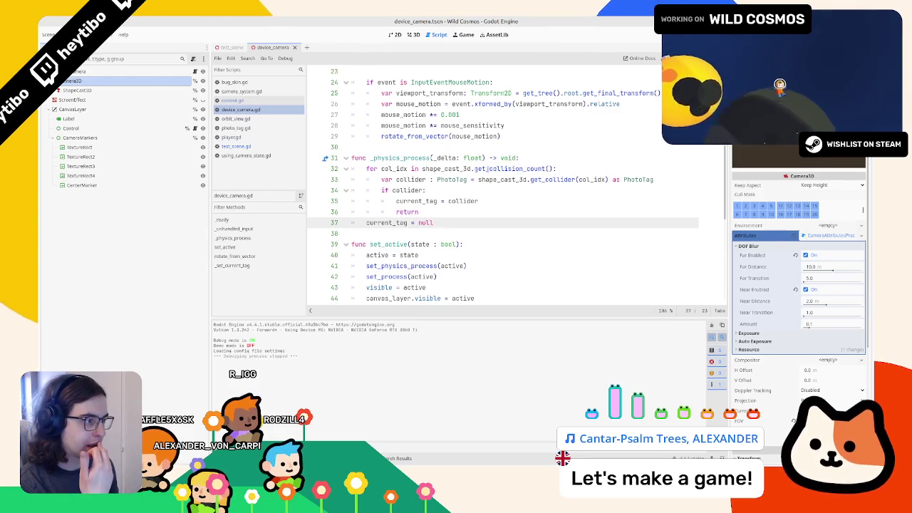
key("Up")
key("Up")
key("Up")
left_click(533, 157)
- Add and remove a trial shape_cast_3d.target_position line, save the script, and select ShapeCast3D
key("Return")
type("shape_cast_3d.")
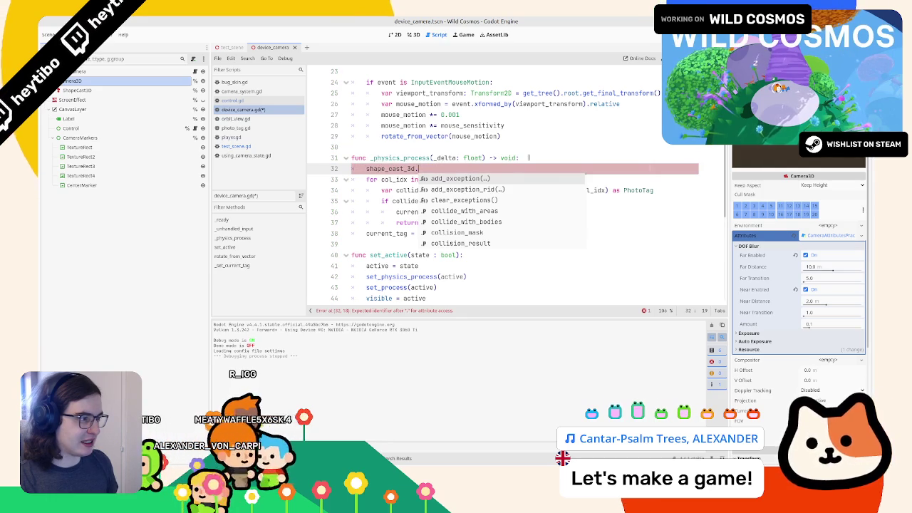
type("get_positi")
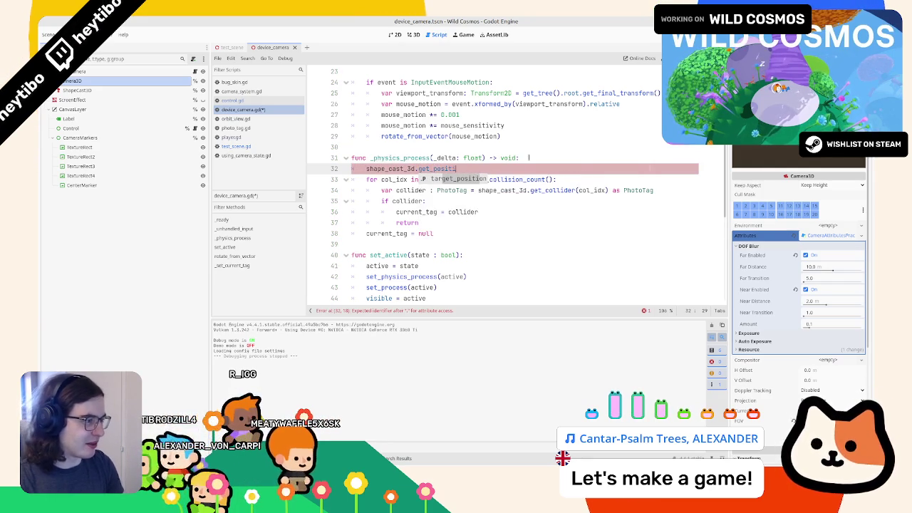
key("Return")
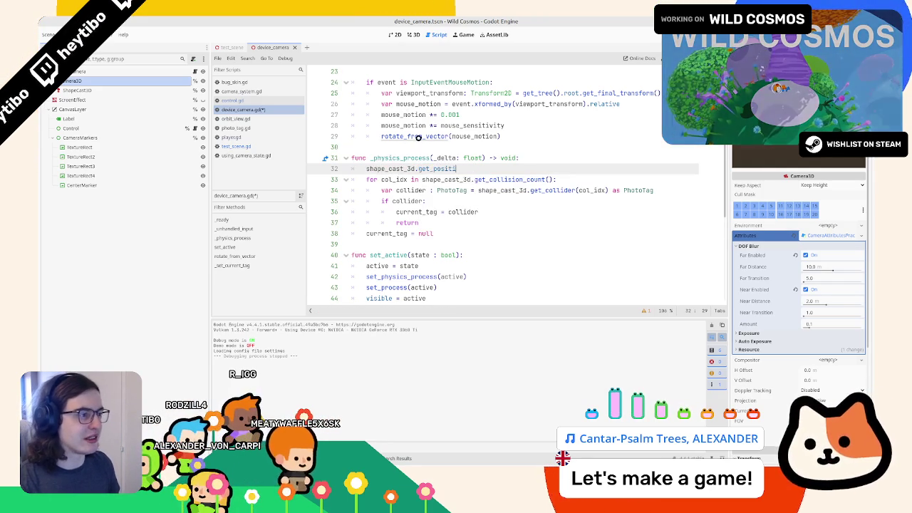
key("BackSpace")
key("BackSpace")
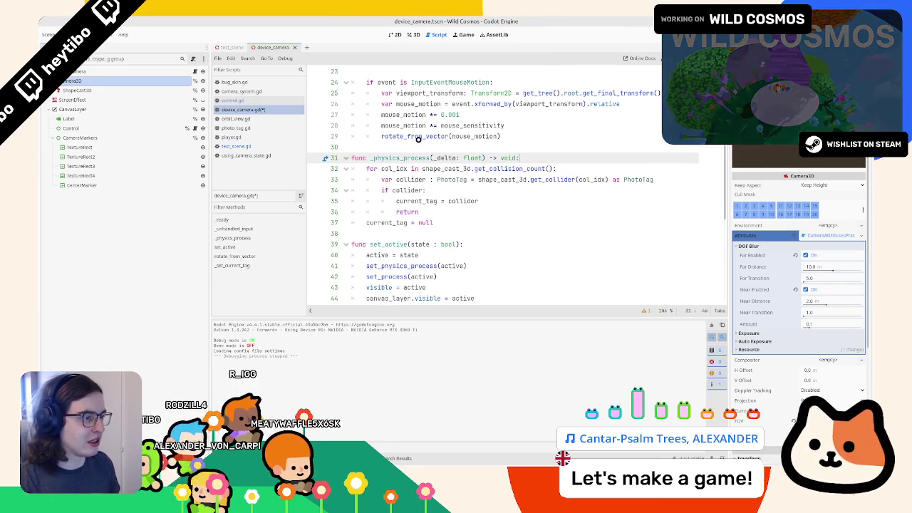
key("ctrl+s")
left_click(76, 90)
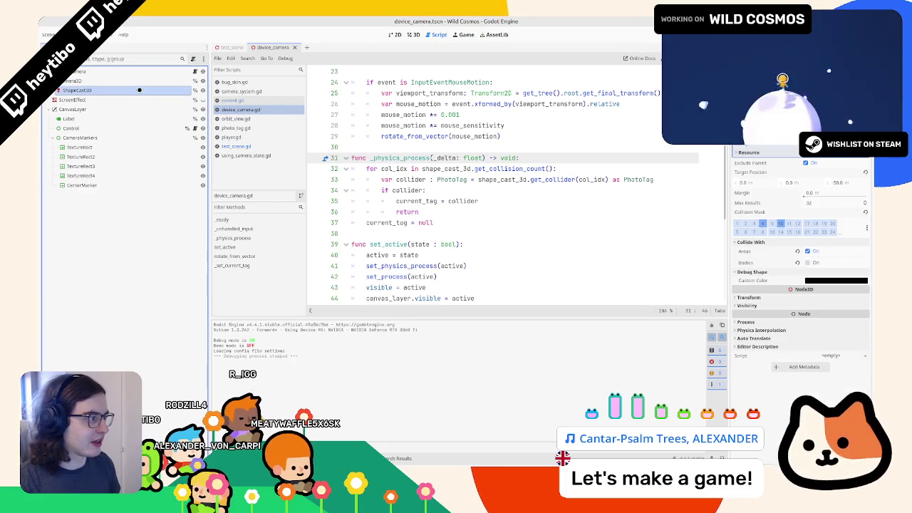
left_click(476, 179)
scroll(461, 190, "up", 7)
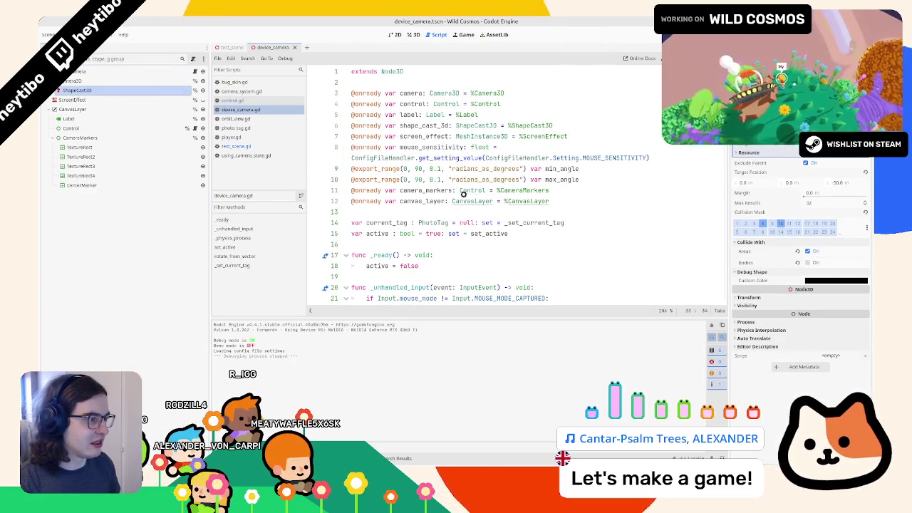
left_click(476, 127, "ctrl")
scroll(416, 145, "down", 3)
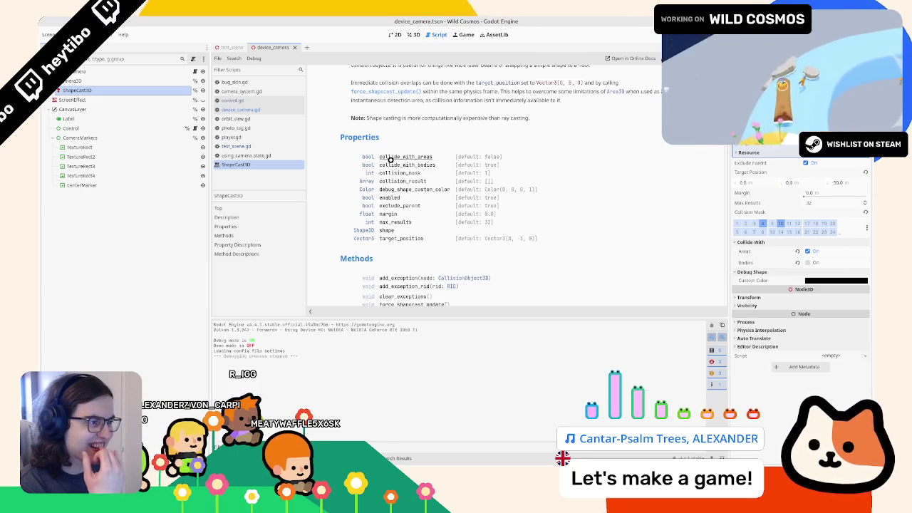
scroll(390, 159, "down", 2)
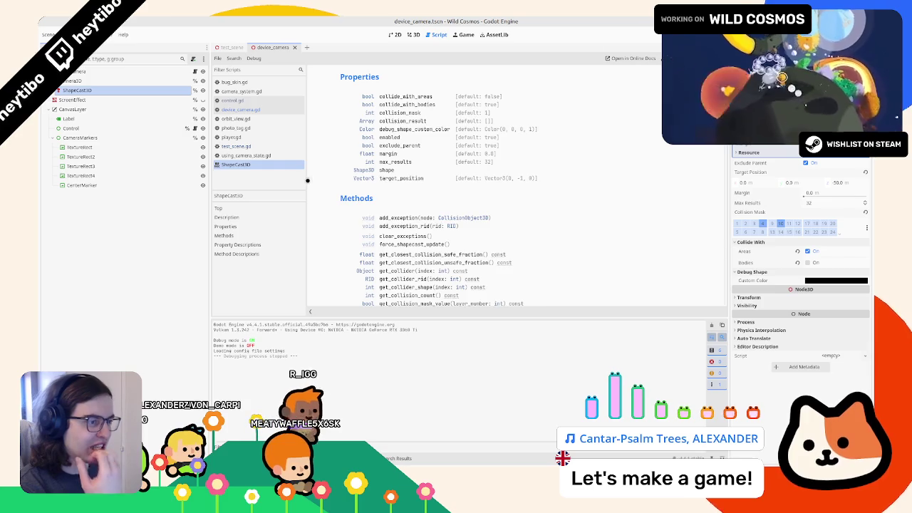
key("ctrl+w")
scroll(431, 202, "down", 7)
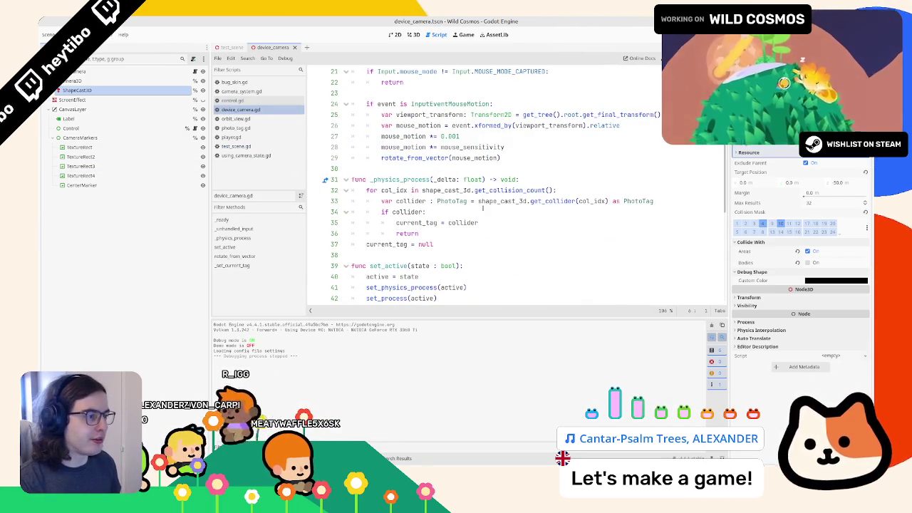
- Insert shape_cast_3d.get_collision_point(col_idx) indented inside the if collider block
left_click(523, 206)
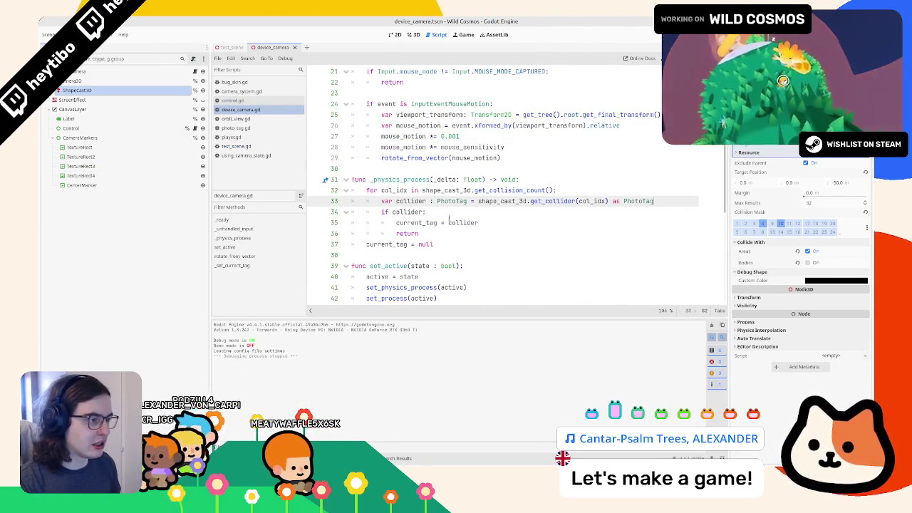
key("Return")
type("col")
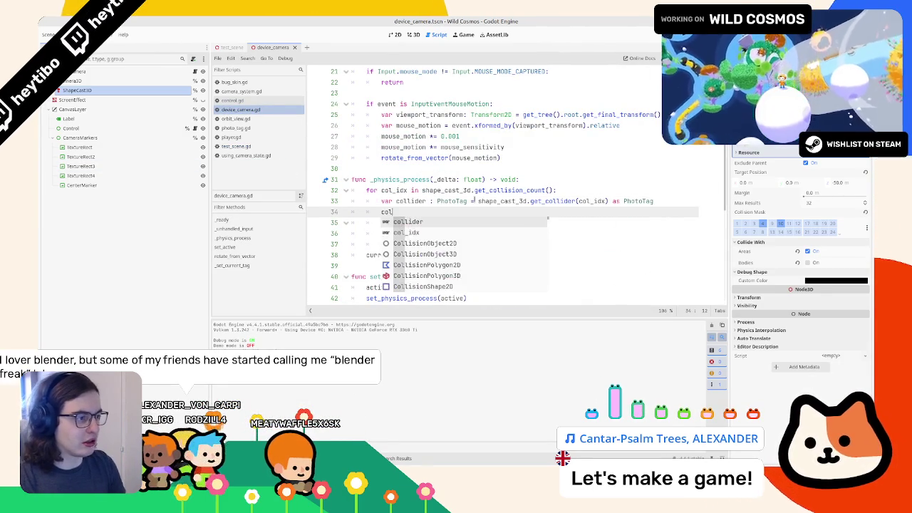
type("lider.pos")
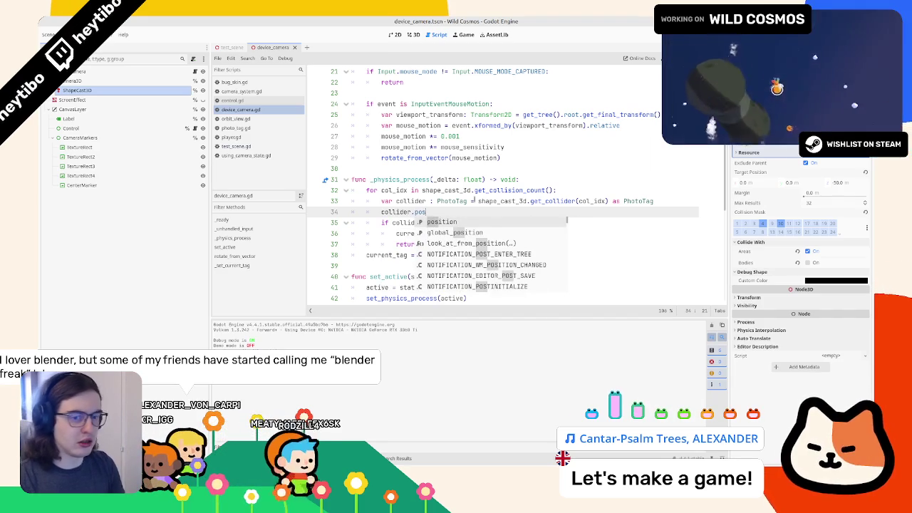
key("BackSpace")
key("BackSpace")
key("BackSpace")
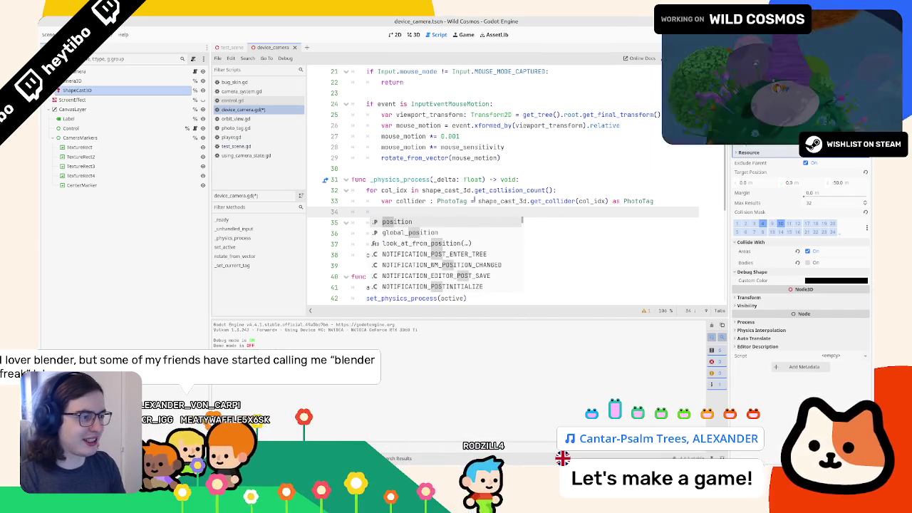
type("shape_cast_3d")
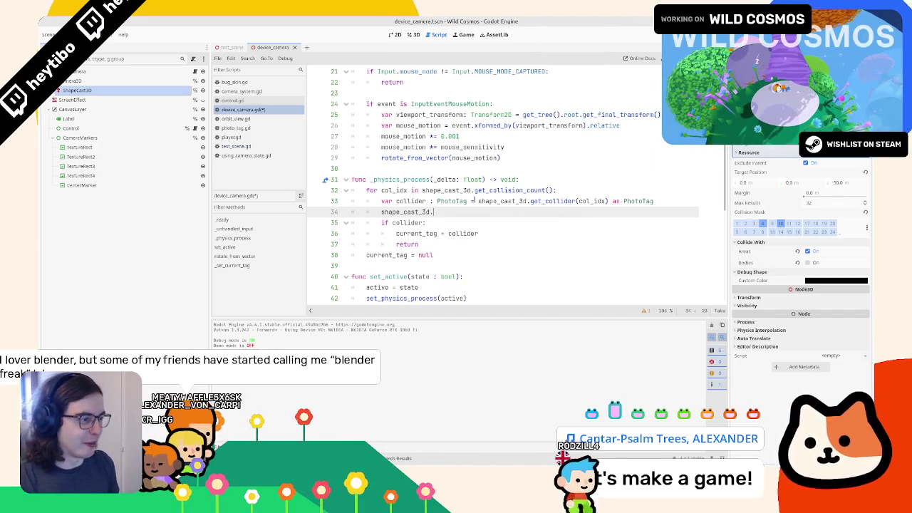
type(".")
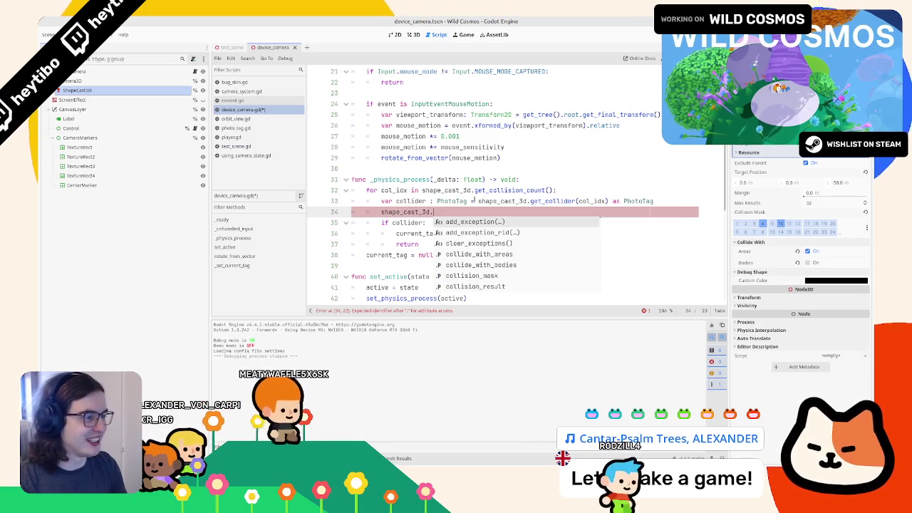
type("get_")
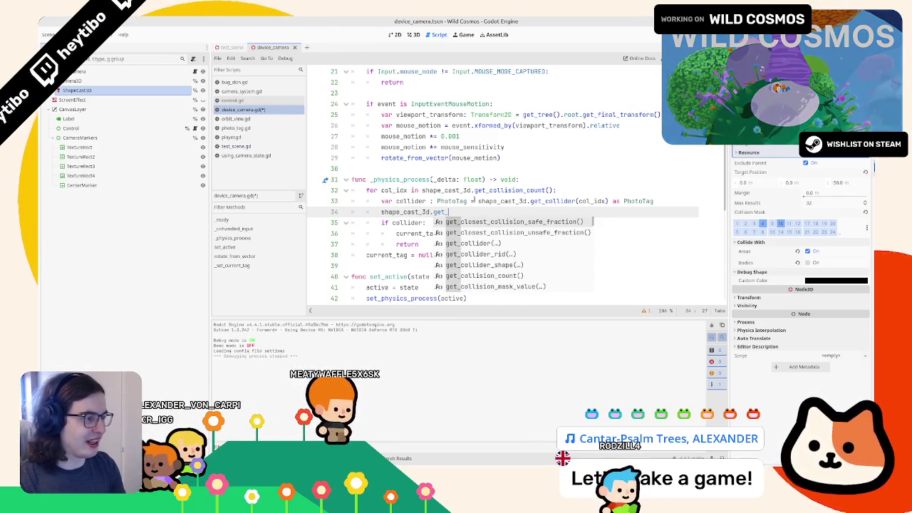
type("collision_point")
key("Return")
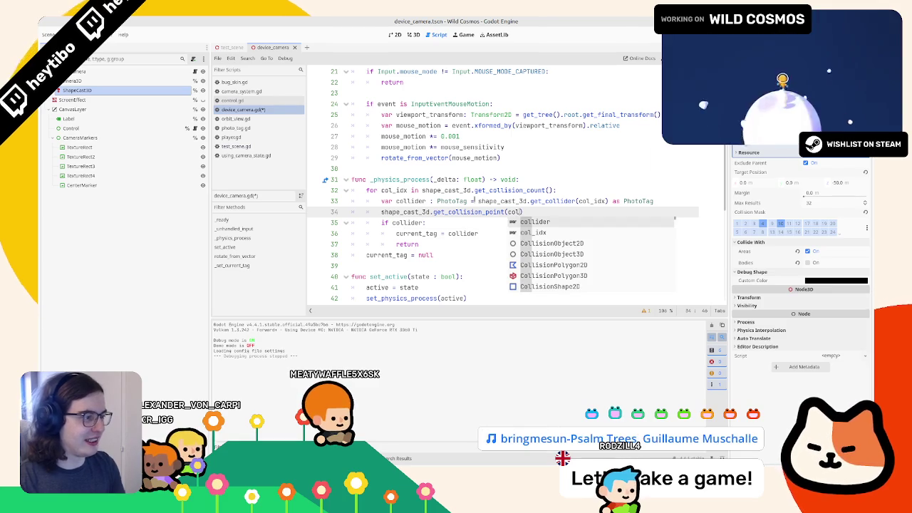
key("Return")
key("alt+Down")
key("Home")
key("Tab")
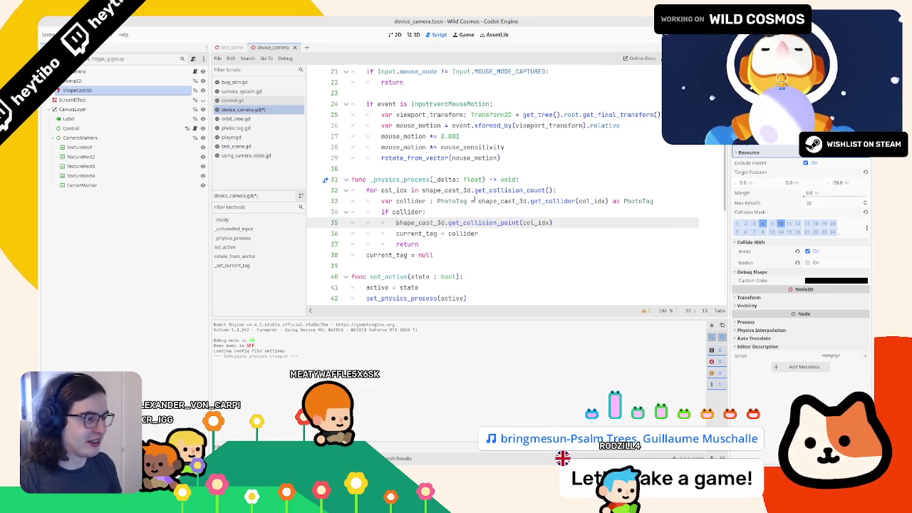
- Make it 'var collision_point : Vector3 = …' and start a new 'camera.' line below
left_click_drag(397, 222, 563, 221)
key("ctrl+c")
type("var")
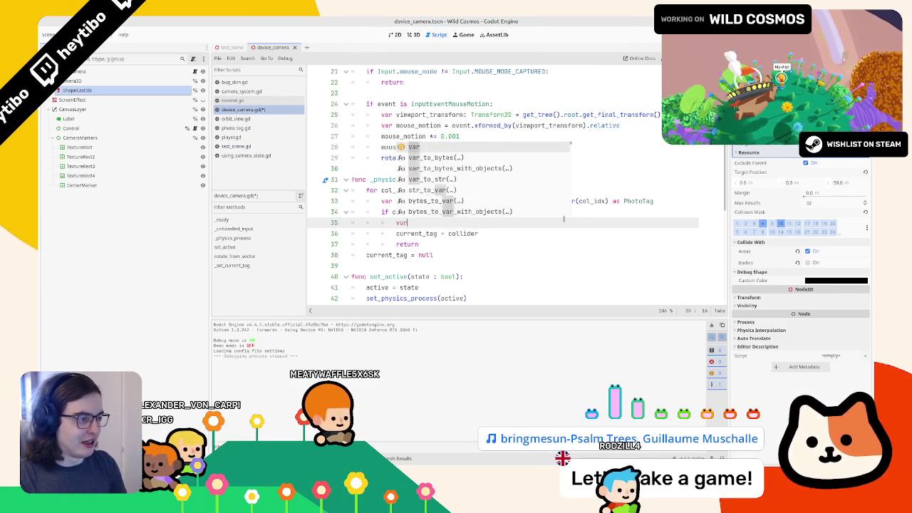
type(" collision_point ")
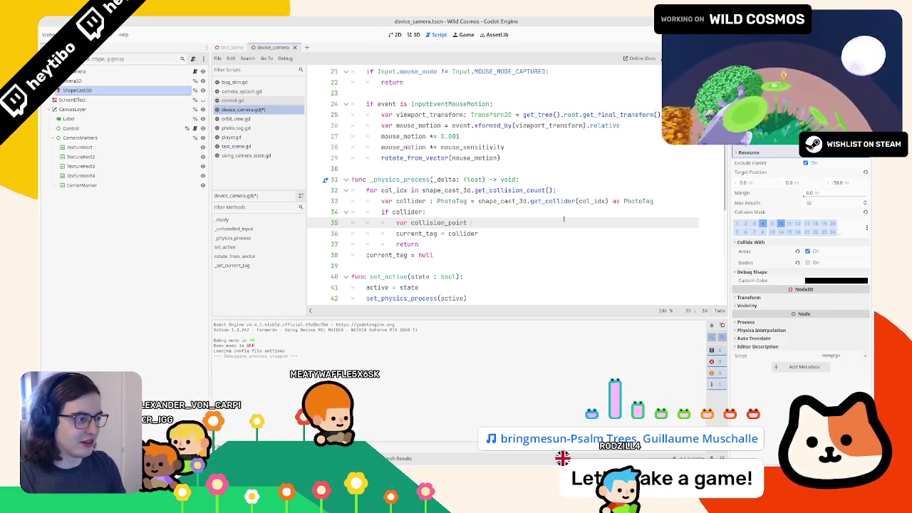
type(": Vector3 =")
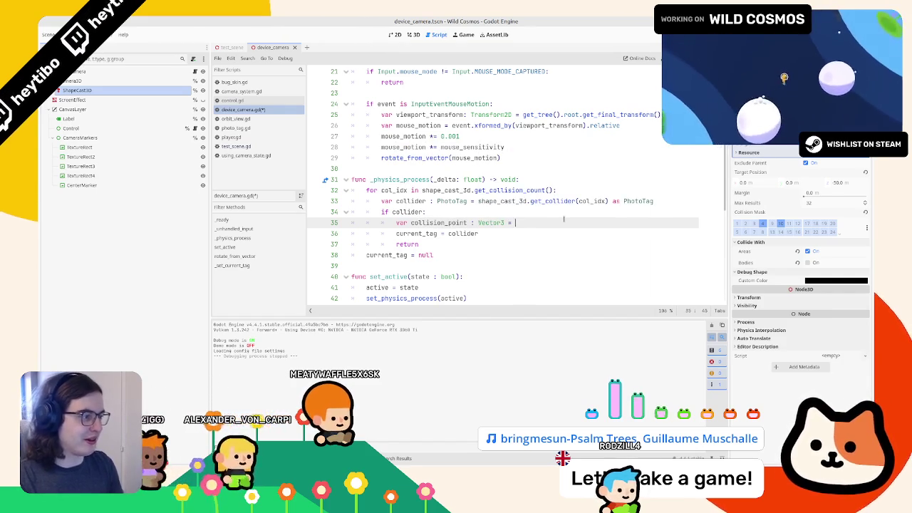
key("ctrl+v")
key("Down")
key("Return")
key("Up")
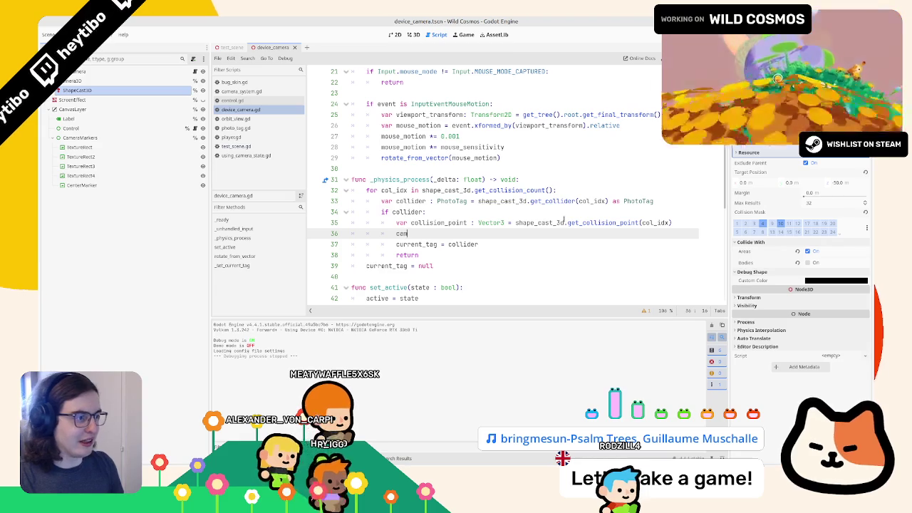
type("era.")
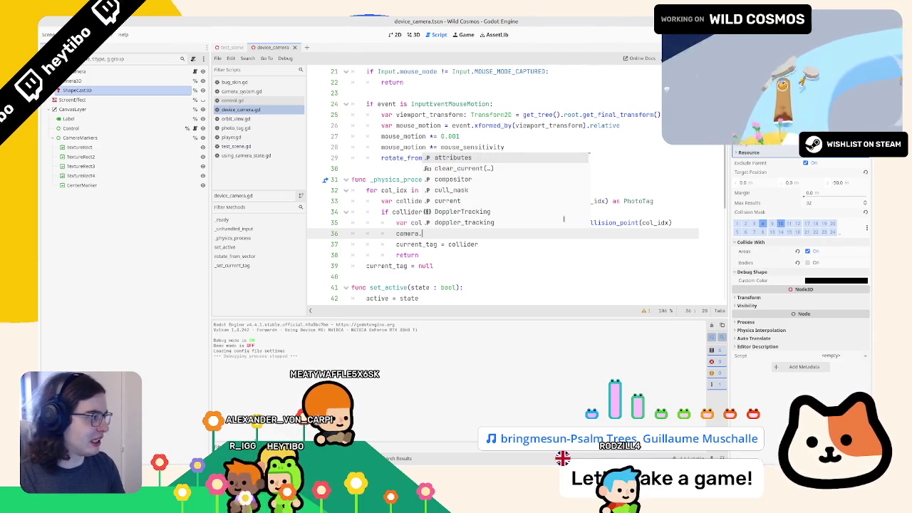
scroll(564, 219, "down", 10)
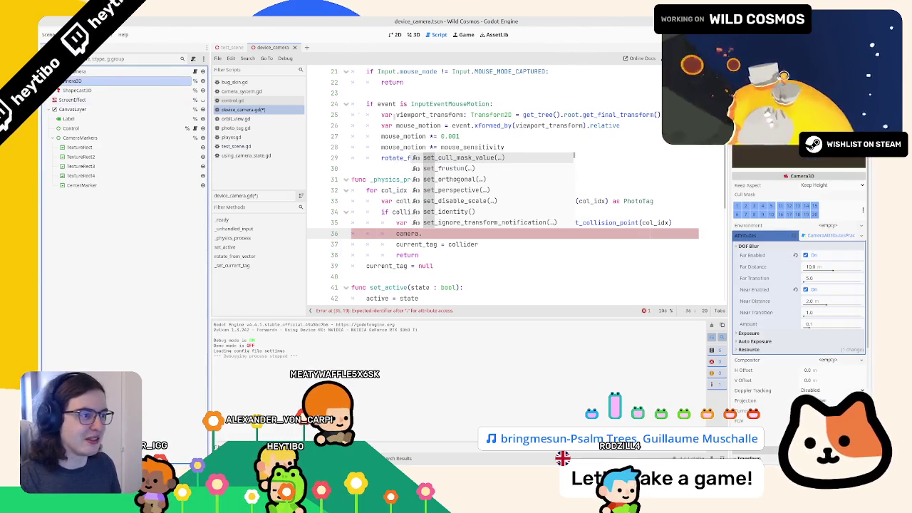
- Write camera.set() with the dof_blur_far_distance property name dragged in from the Inspector
key("Escape")
type("attributes.")
key("Return")
type(".")
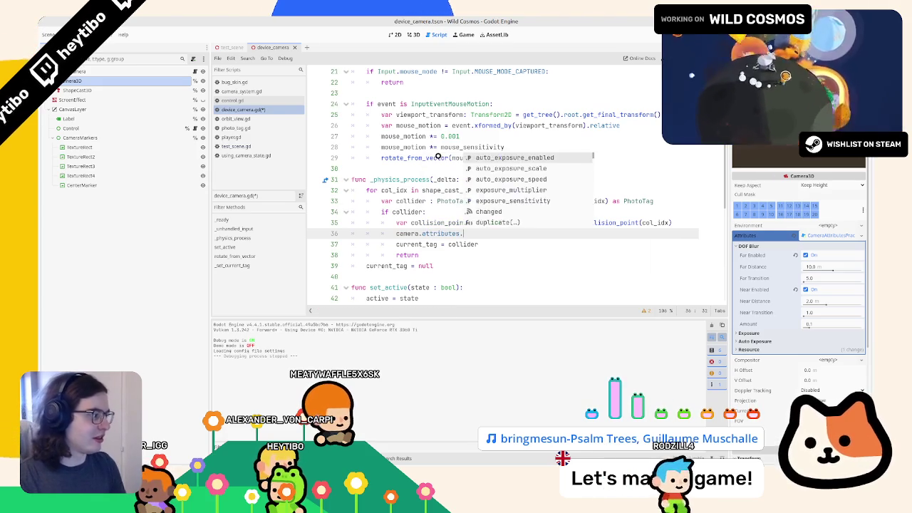
key("Escape")
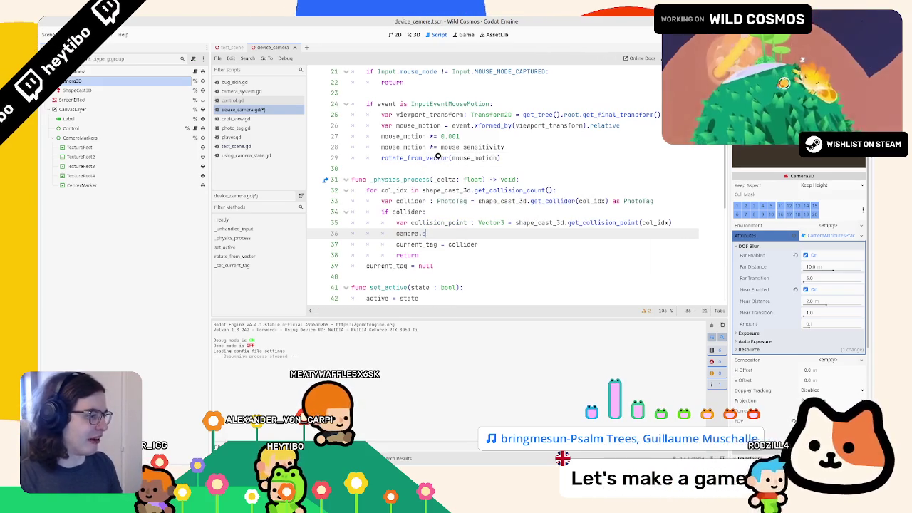
key("BackSpace")
key("BackSpace")
key("BackSpace")
type("set(\"")
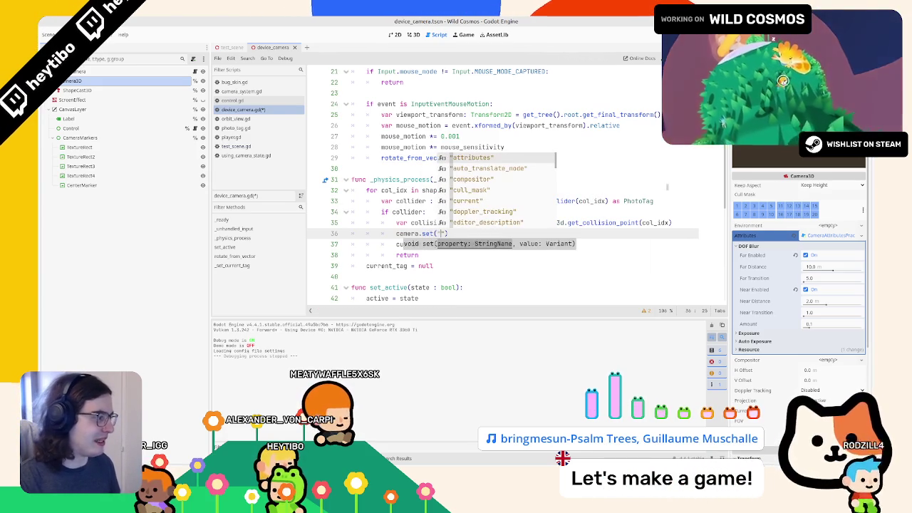
type("far")
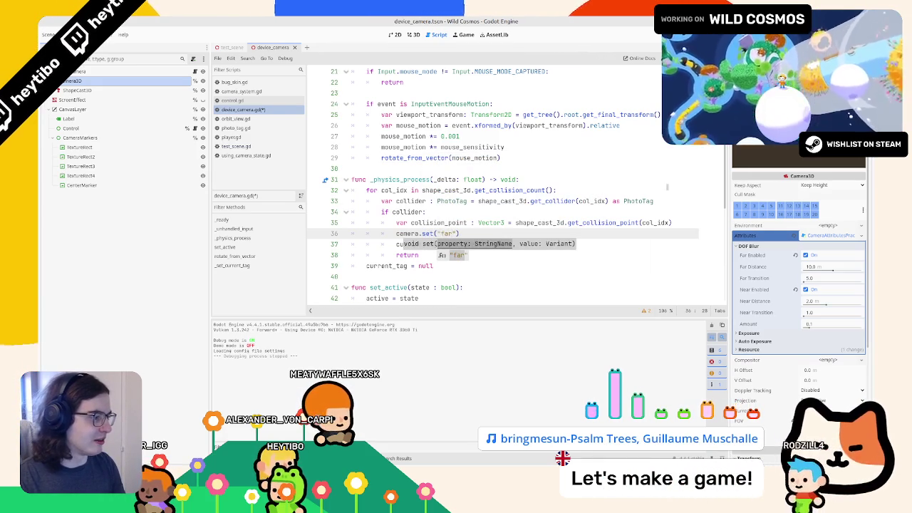
key("BackSpace")
key("BackSpace")
key("BackSpace")
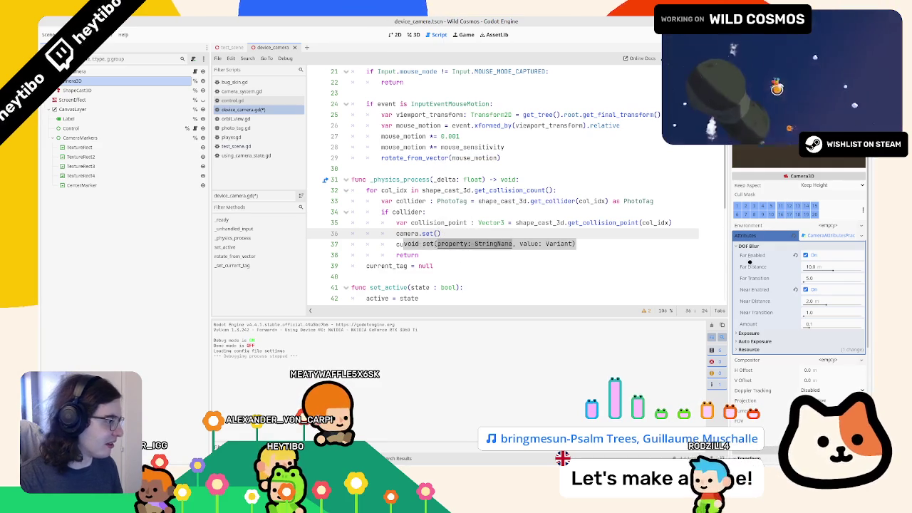
left_click_drag(757, 268, 437, 234)
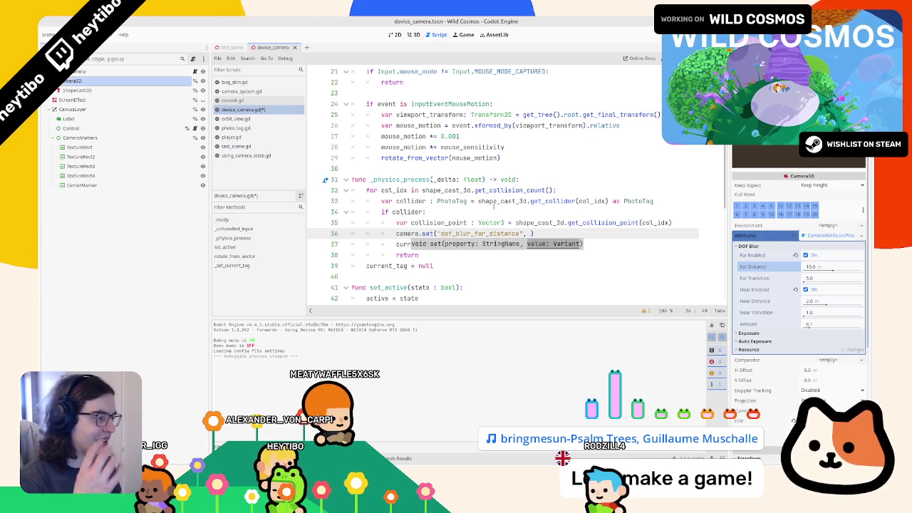
- Pass to_local(collision_point) as set()'s value after checking the get_collision_point docs
double_click(443, 222)
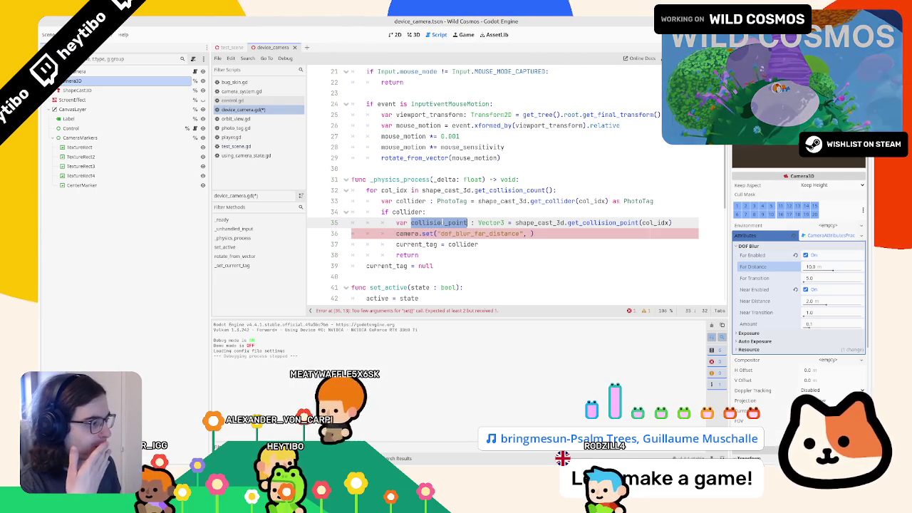
left_click(561, 223, "ctrl")
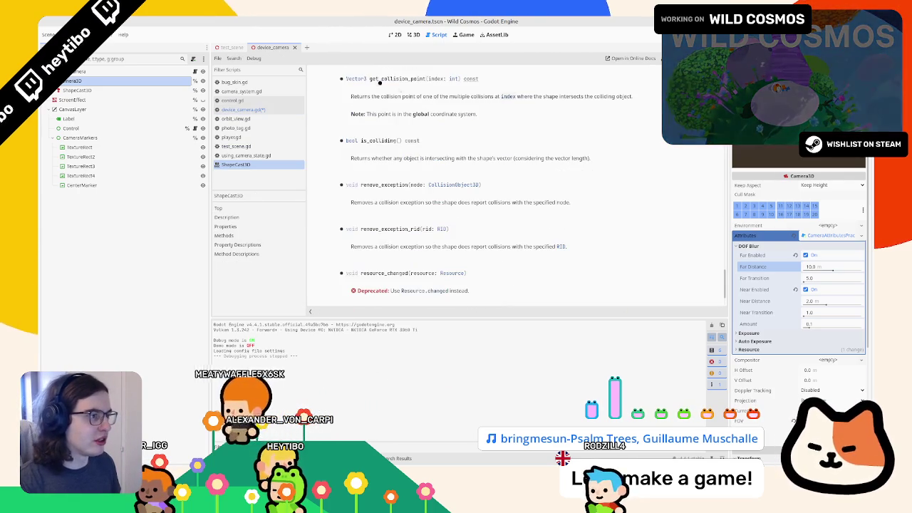
key("ctrl+w")
left_click(531, 234)
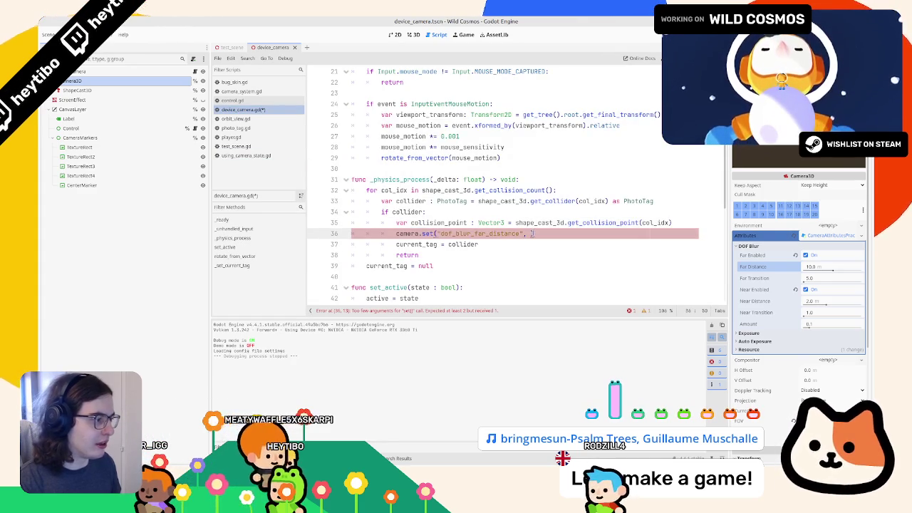
type("to_")
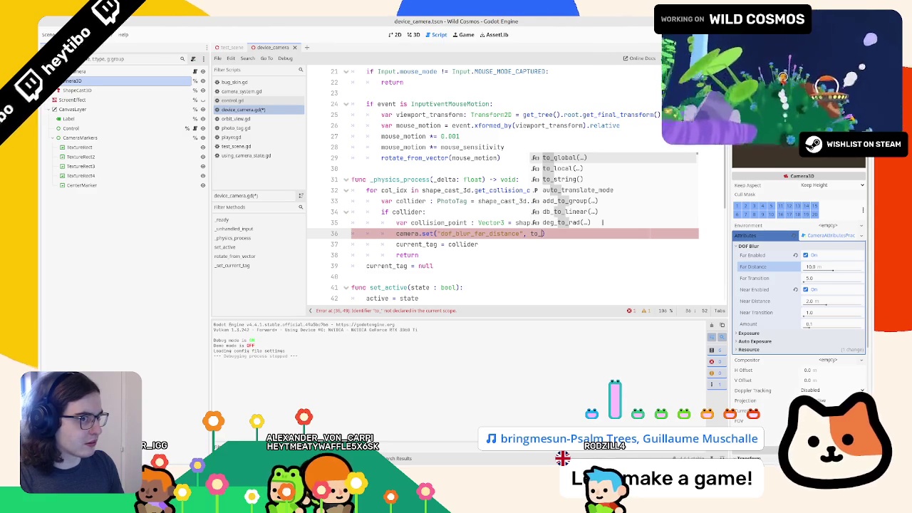
key("Down")
key("Return")
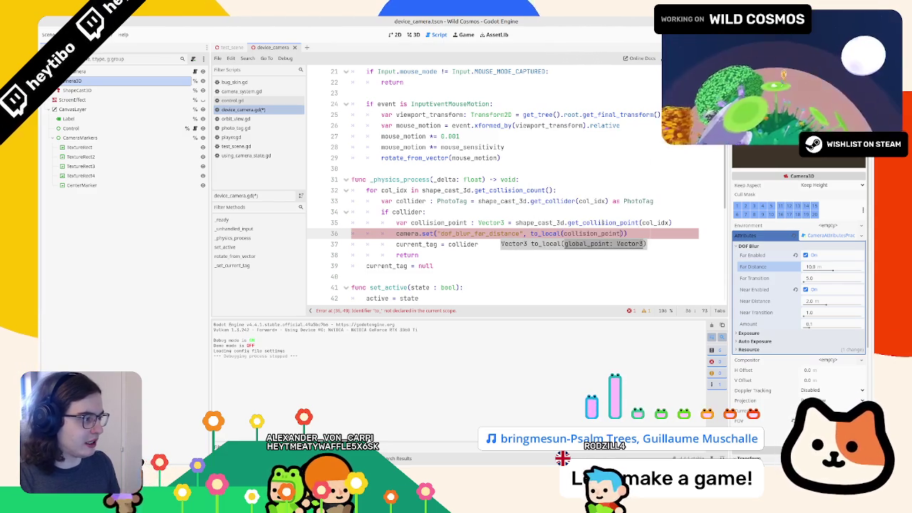
type(")")
- Add a print(to_local(collision_point)) debug line and run the game with F5
key("ctrl+shift+Left")
key("ctrl+shift+Left")
key("ctrl+shift+Left")
key("ctrl+c")
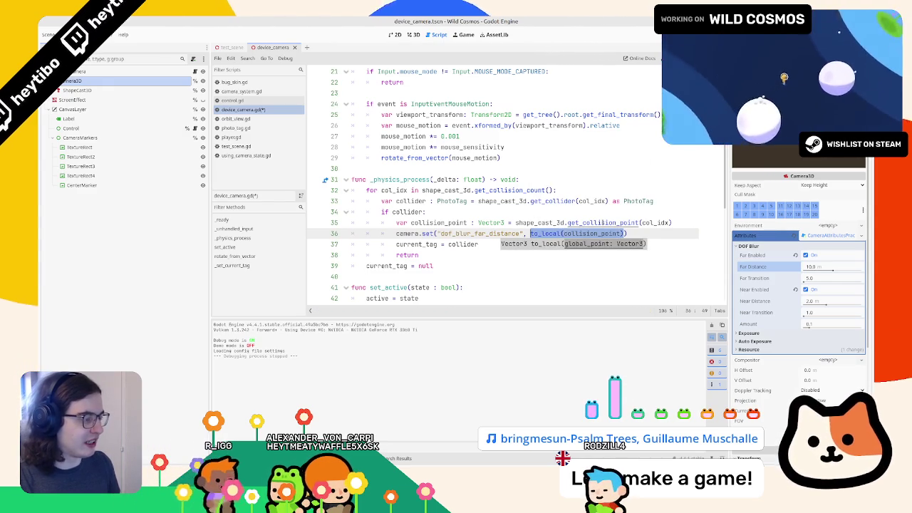
left_click(678, 222)
key("Return")
type("print(")
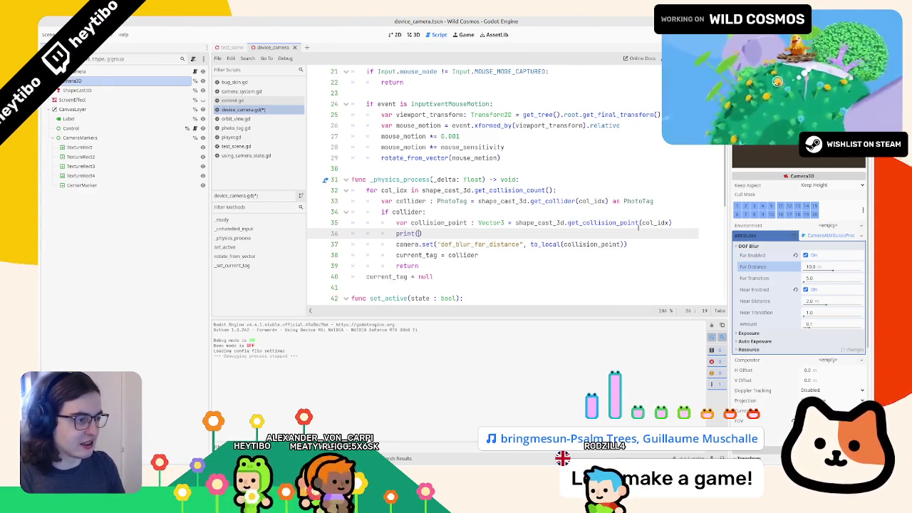
key("ctrl+v")
key("F5")
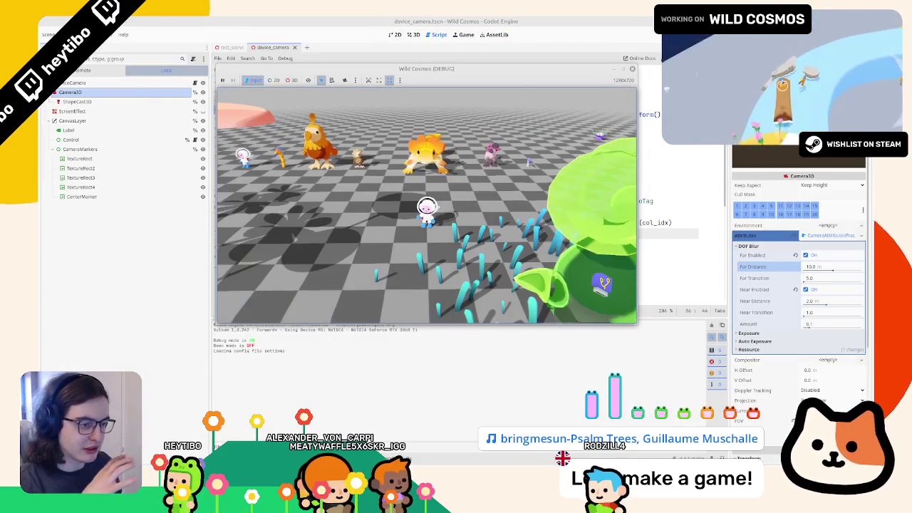
- After a quick camera test, change the print to shape_cast_3d.to_local(collision_point)
key("Tab")
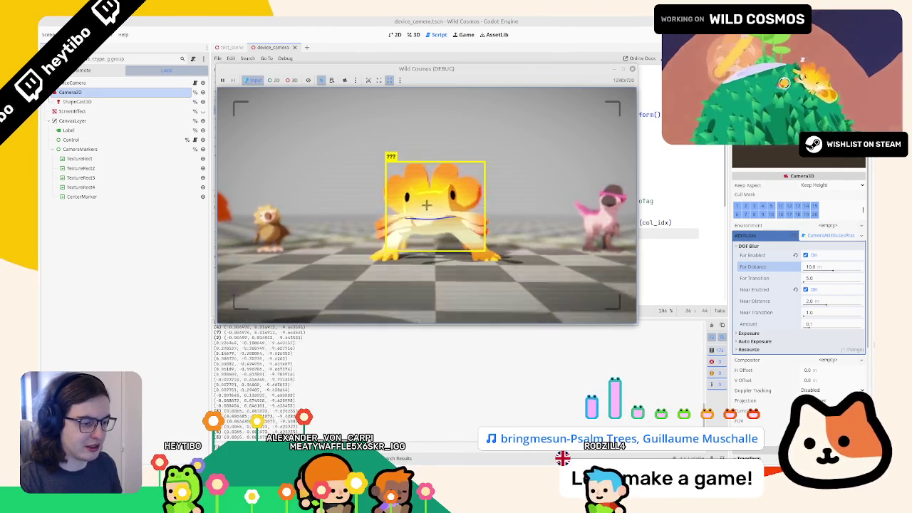
key("F8")
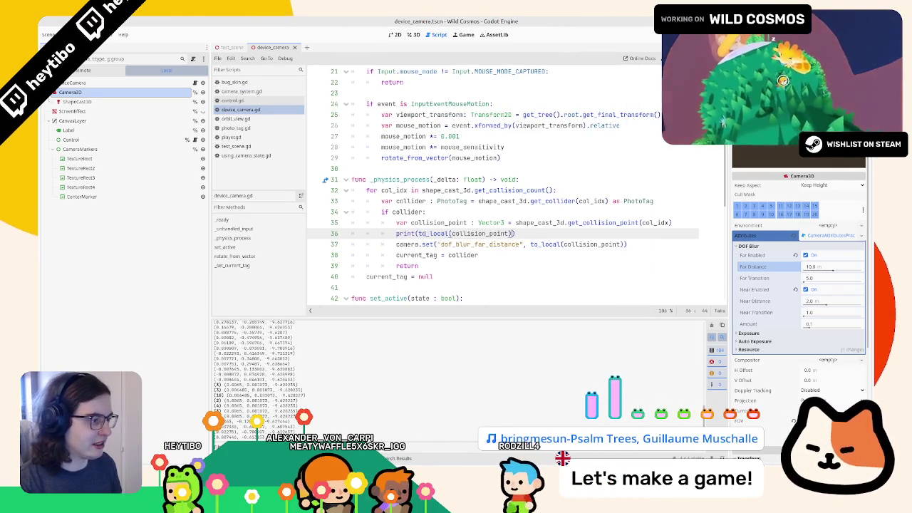
left_click(420, 233)
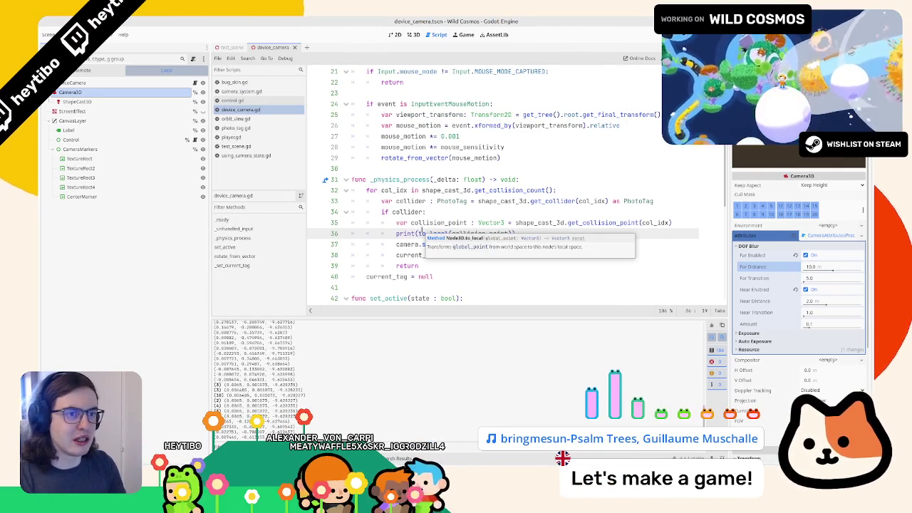
type("s")
key("BackSpace")
type("shape_cast_3d ")
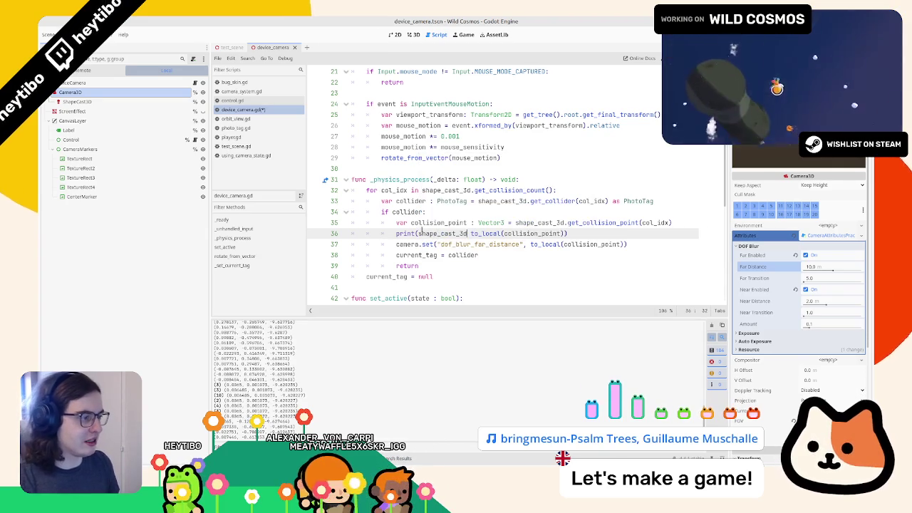
type(".")
- Run the game to check the printed points, then stop it and dismiss suggestions
key("F5")
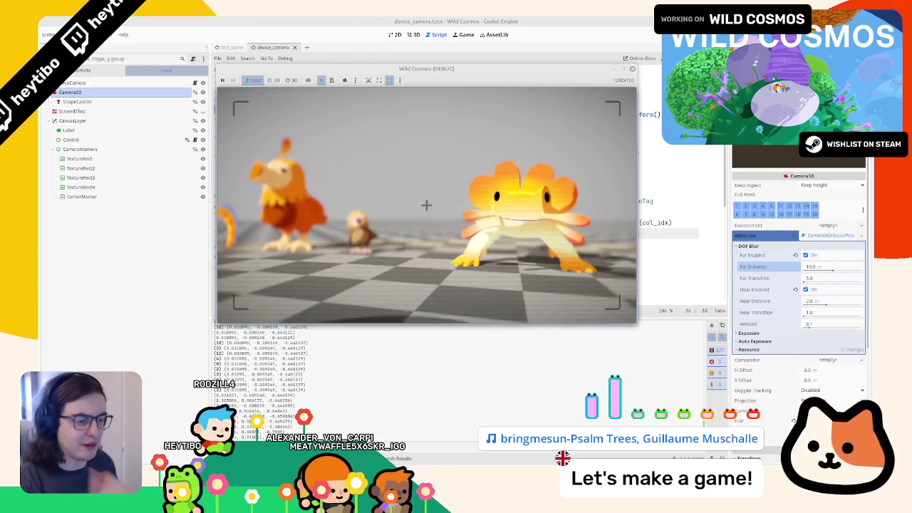
key("F8")
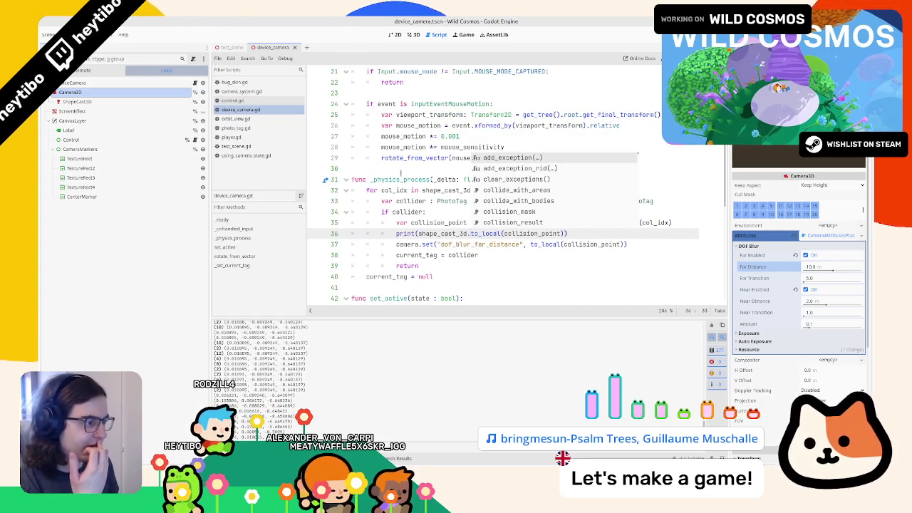
left_click(400, 169)
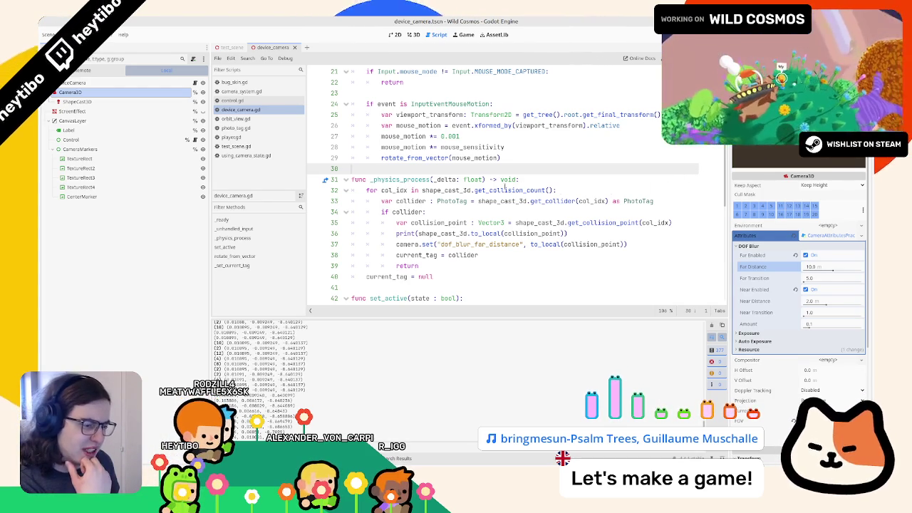
- Inspect ShapeCast3D's properties and strip shape_cast_3d.to_local from the print on line 36
mouse_move(503, 190)
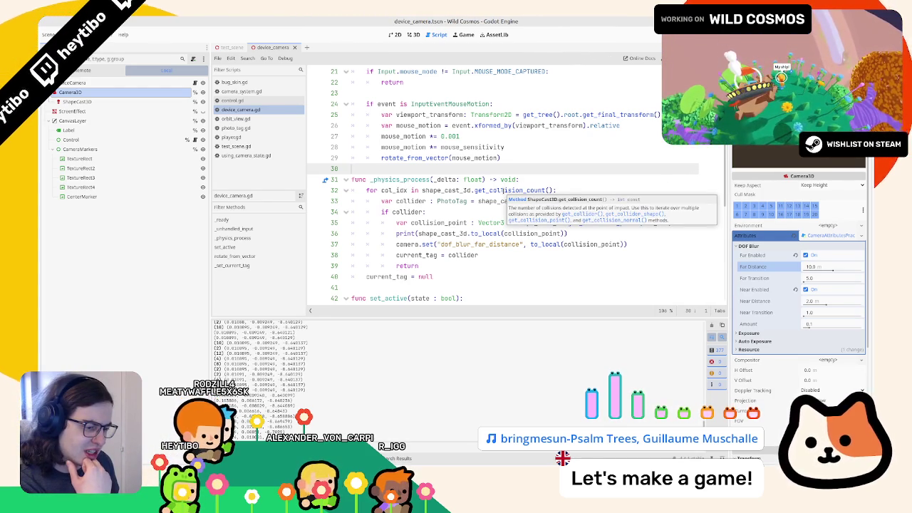
left_click(92, 101)
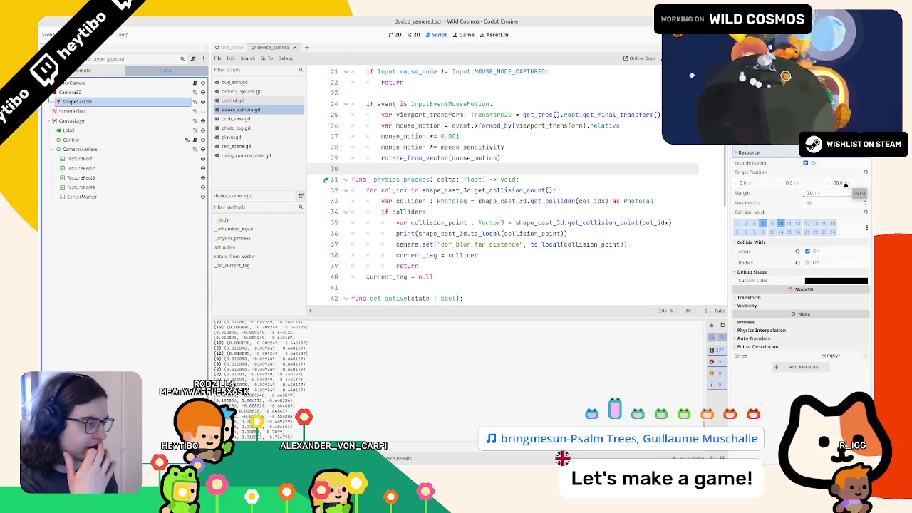
left_click(637, 223)
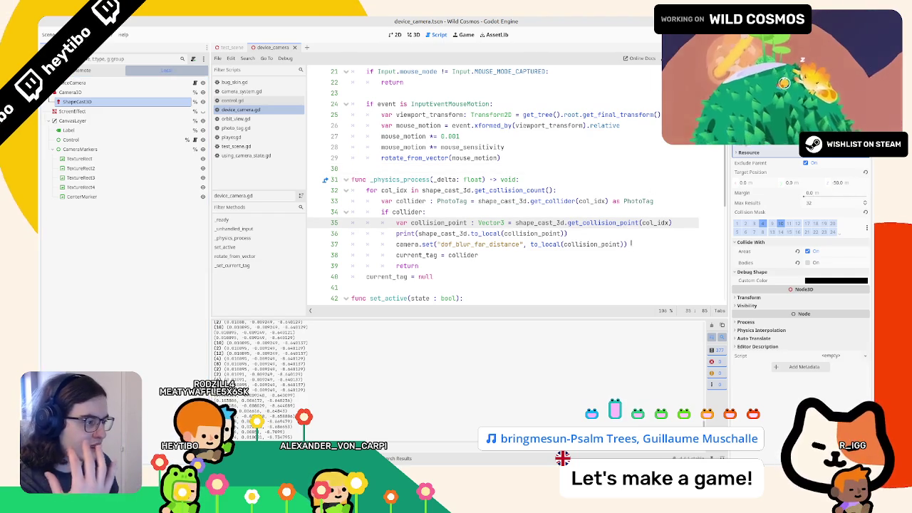
left_click(644, 237)
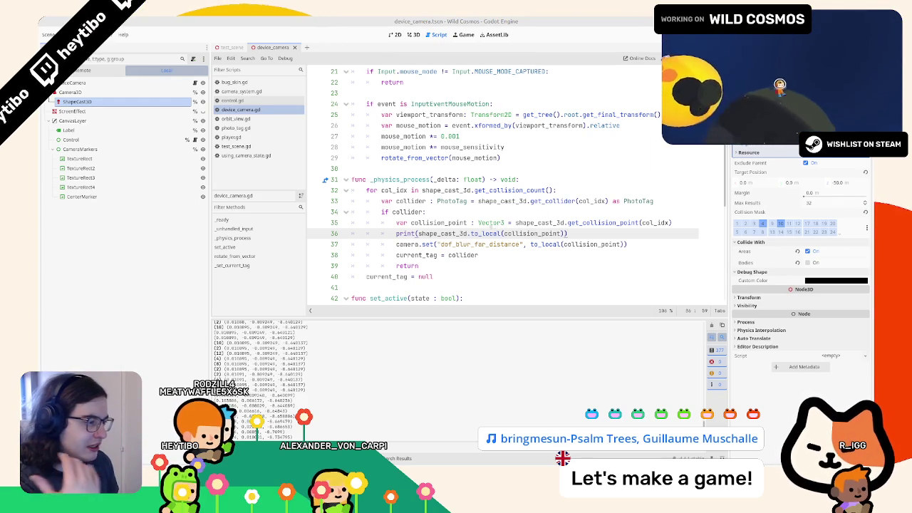
key("ctrl+shift+Left")
key("ctrl+shift+Left")
key("BackSpace")
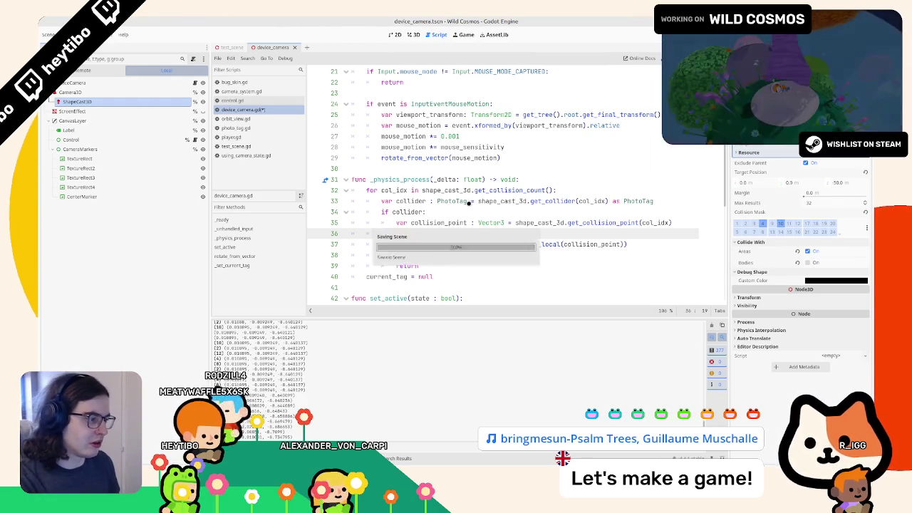
- Run and stop the game to see raw collision points, then run it again
key("F5")
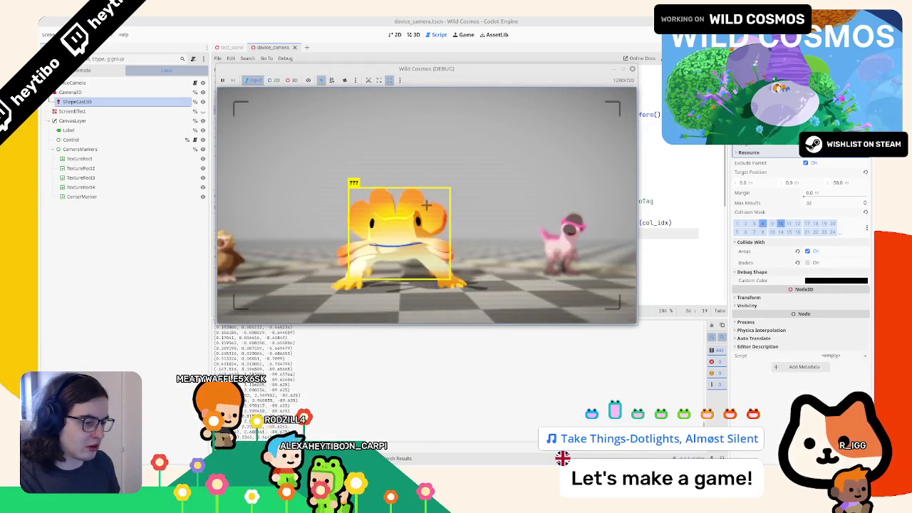
key("Escape")
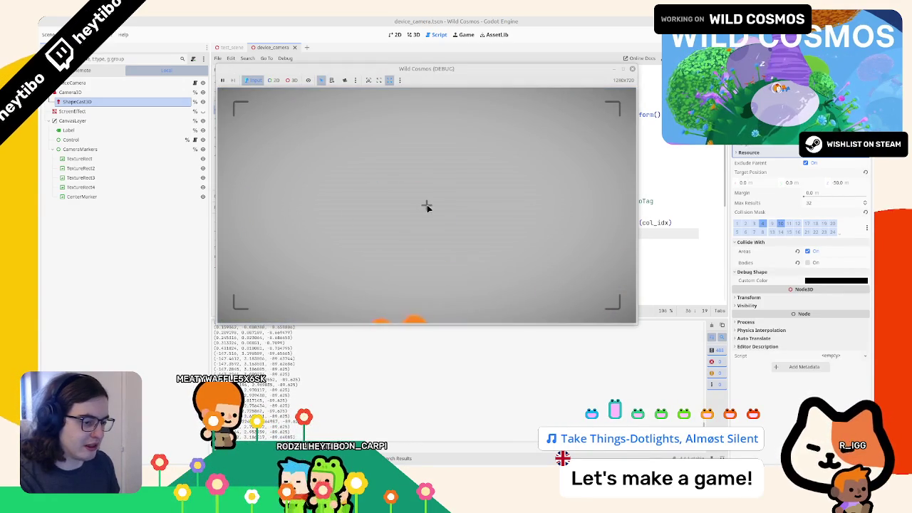
key("F8")
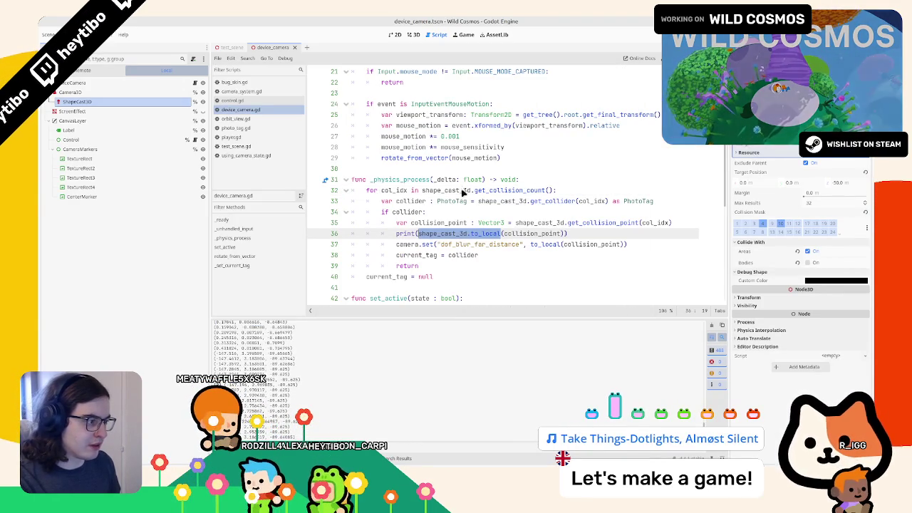
key("F5")
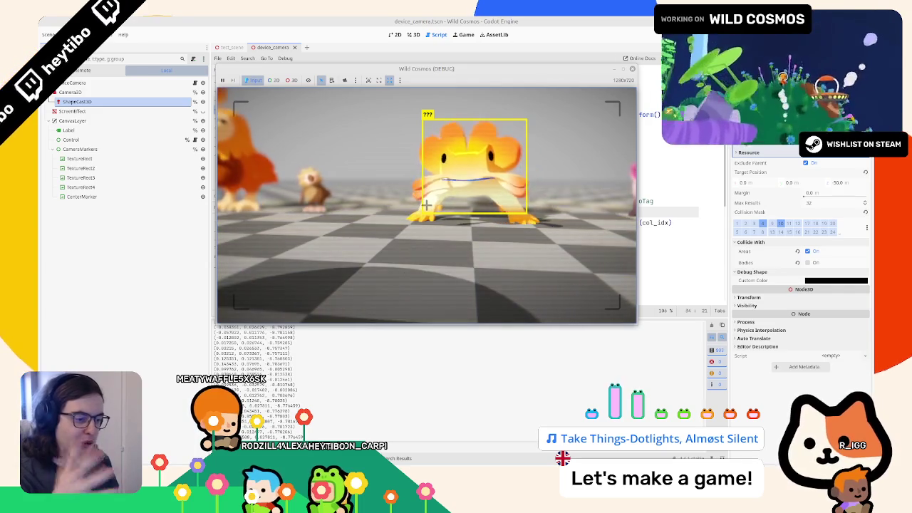
key("alt+Tab")
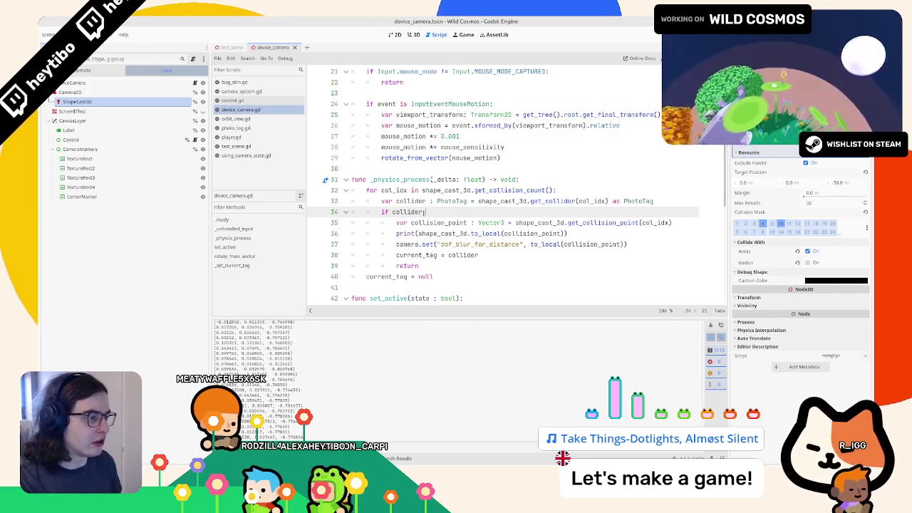
- Append .z to to_local(collision_point) in the camera.set line and delete the print line
type(":")
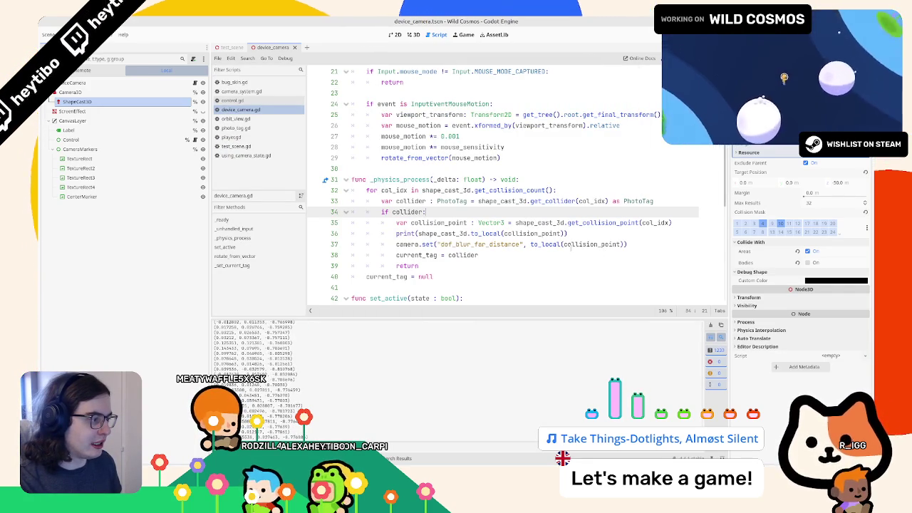
left_click_drag(547, 244, 627, 244)
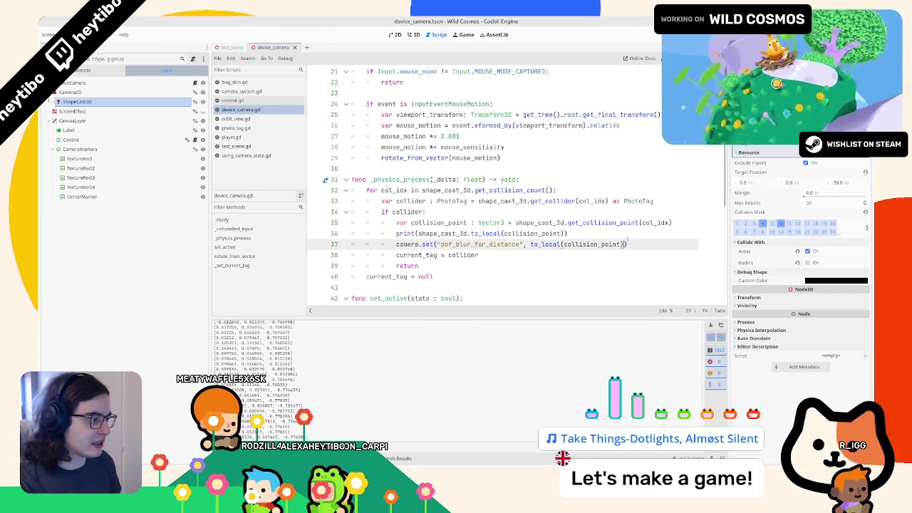
left_click(632, 241)
type(".")
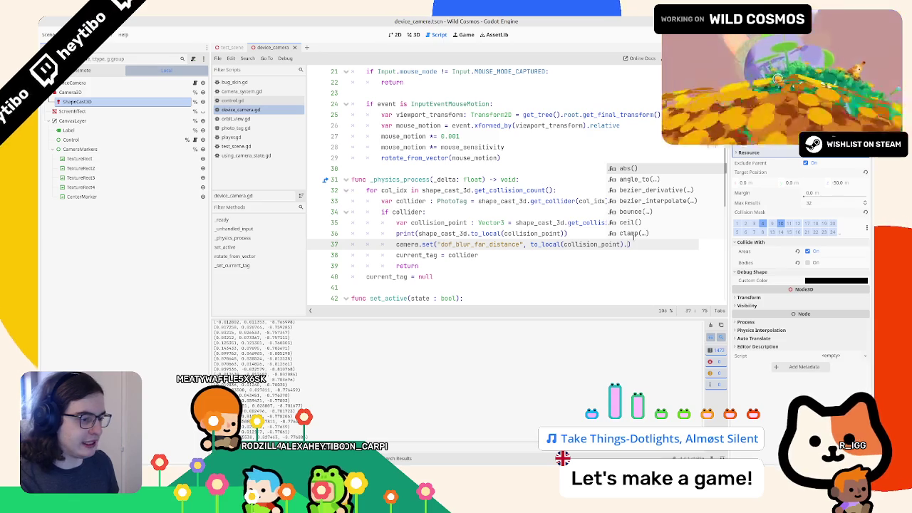
type("z")
left_click(443, 233)
key("ctrl+shift+k")
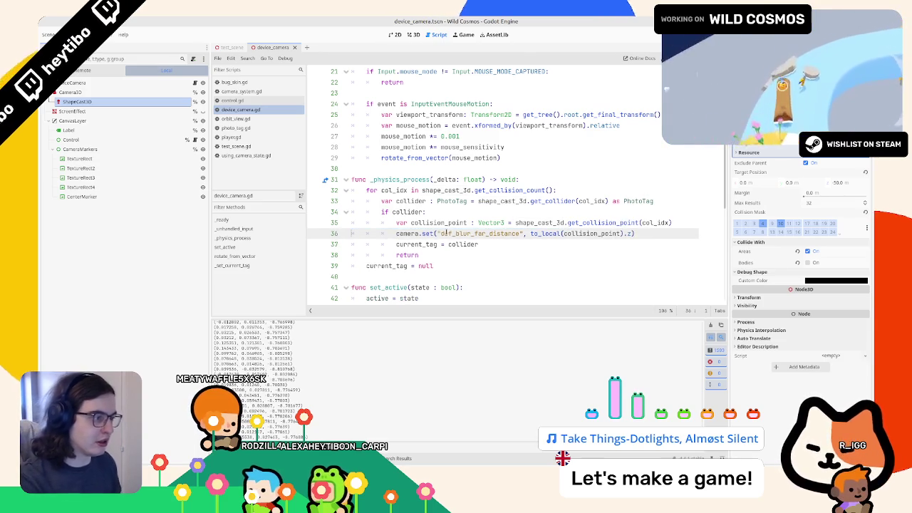
- Run and stop the game twice to test the z-based blur distance
key("F5")
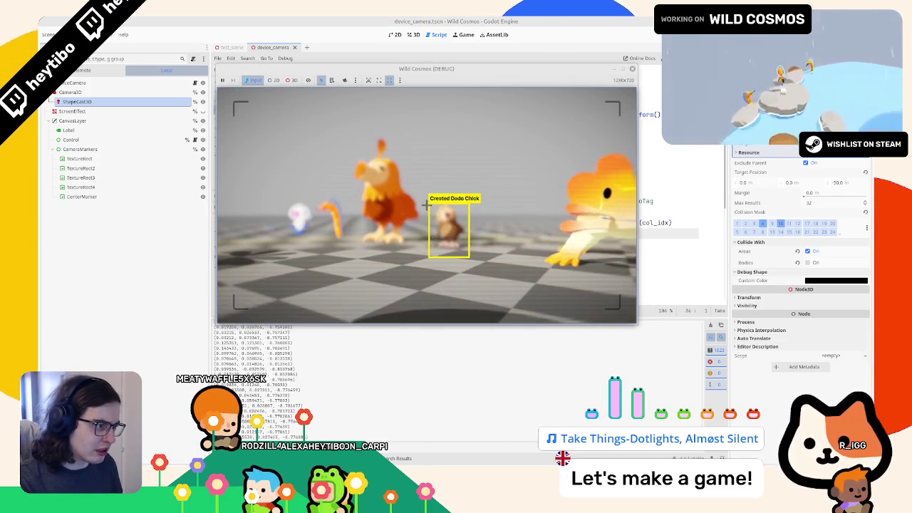
key("F8")
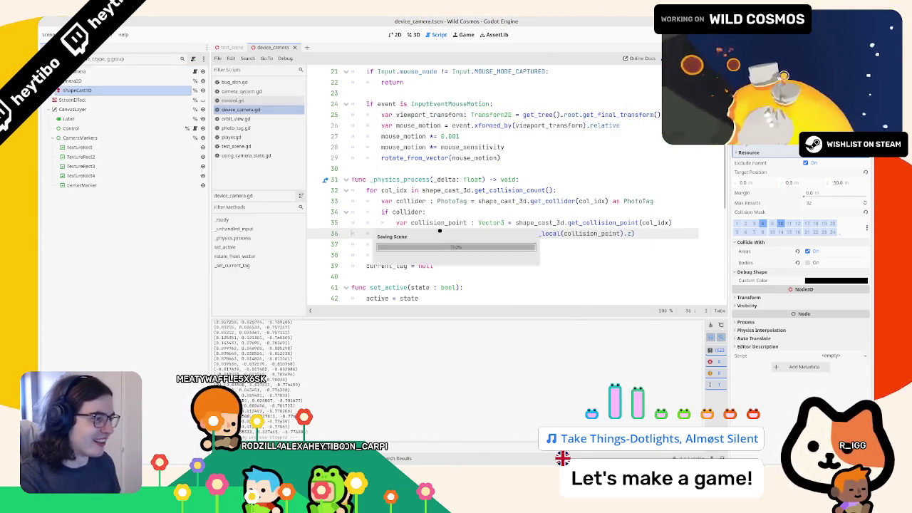
key("F5")
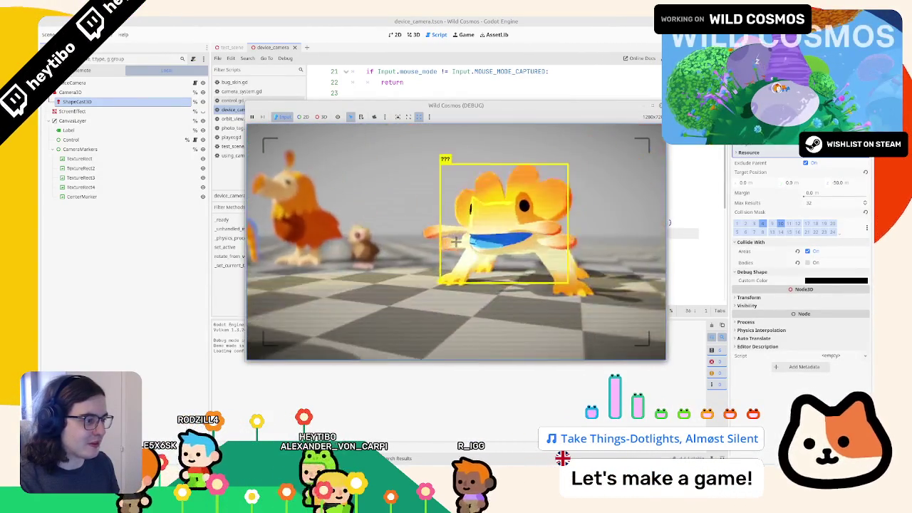
key("F8")
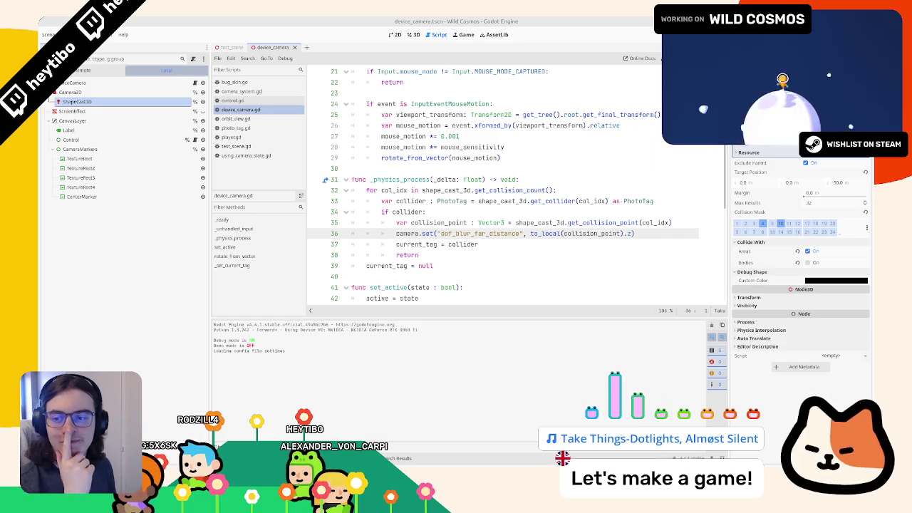
- Check Camera3D's DOF Blur settings, change line 36 to camera.attributes.set, and run the game
left_click(70, 93)
left_click(74, 101)
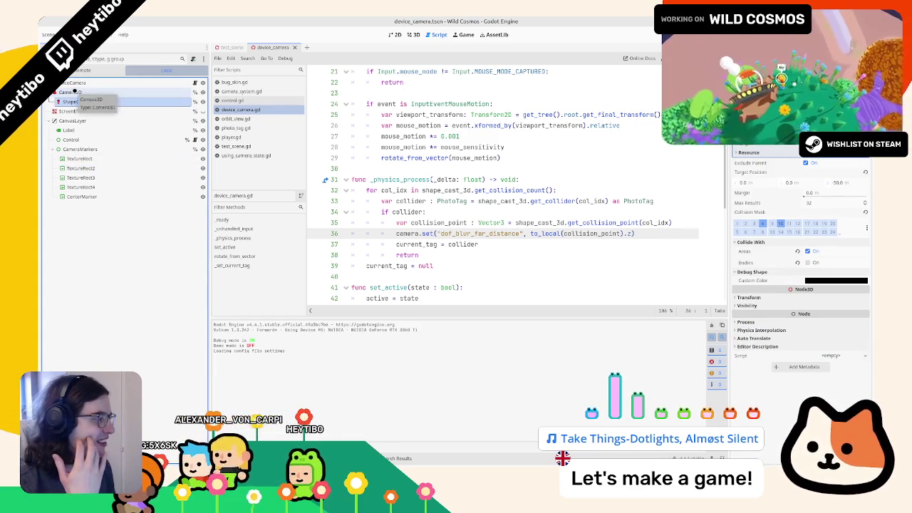
left_click(109, 92)
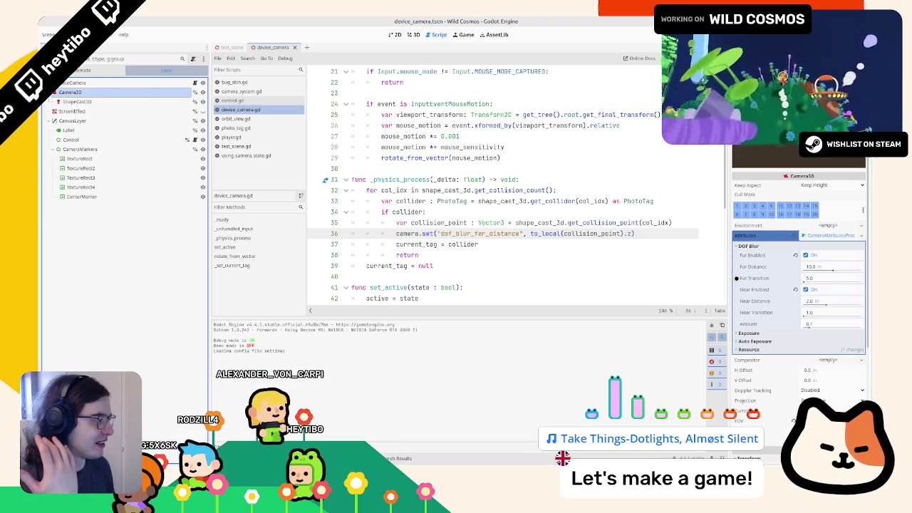
double_click(399, 233)
type(".attributes")
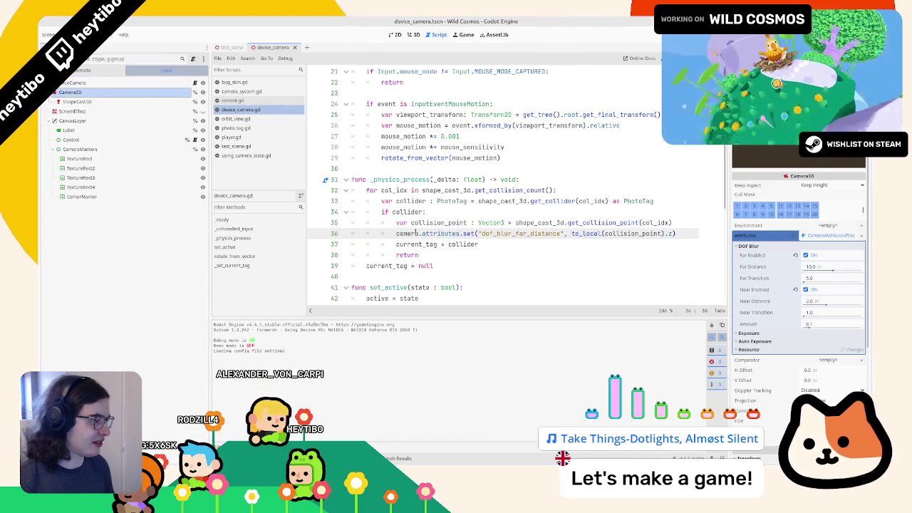
type(".")
key("F5")
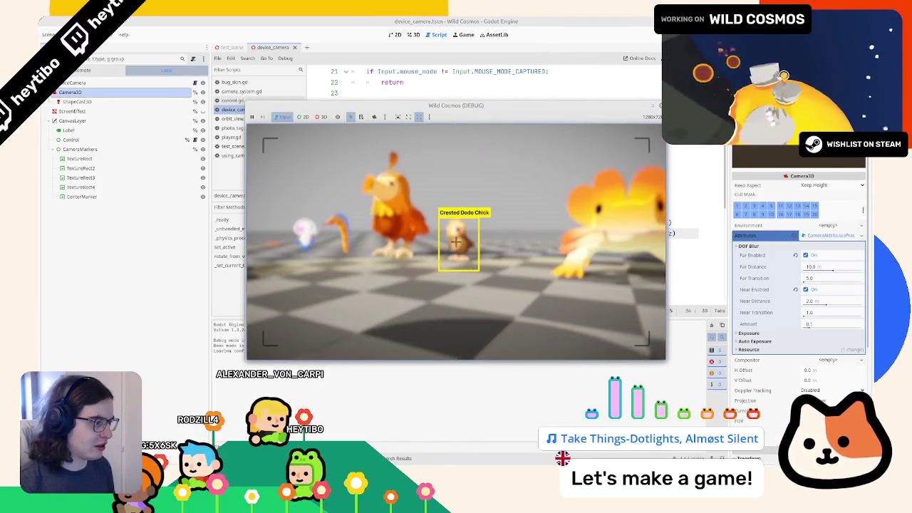
- Stop the game, revert line 36 to setting the camera directly, then relaunch and pause
key("F8")
key("ctrl+z")
key("ctrl+z")
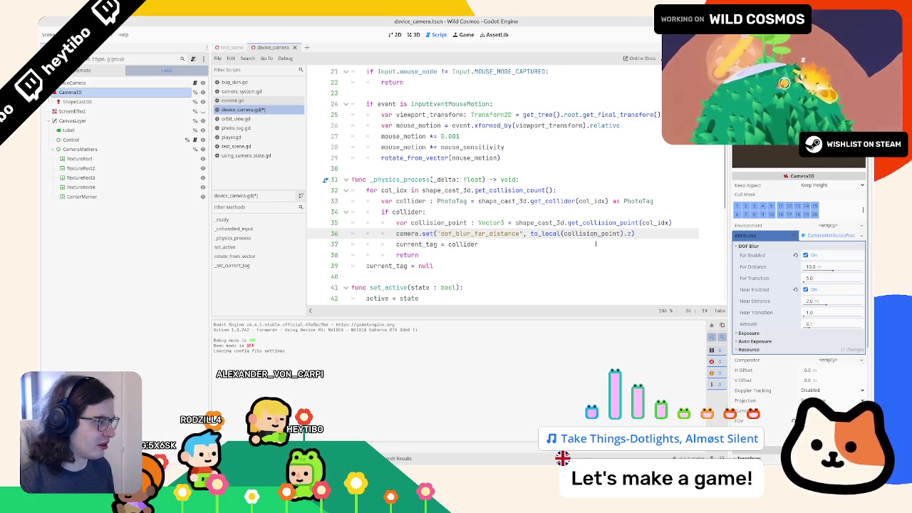
key("F5")
key("Escape")
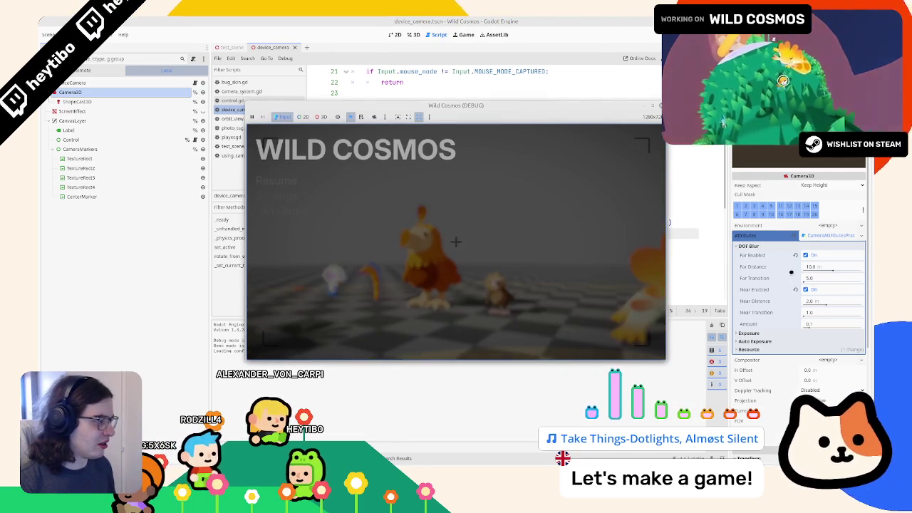
- Raise the Camera3D DOF Far Distance to 34 m, stop the game, and drop that property into the script
right_click(566, 107)
left_click(613, 164)
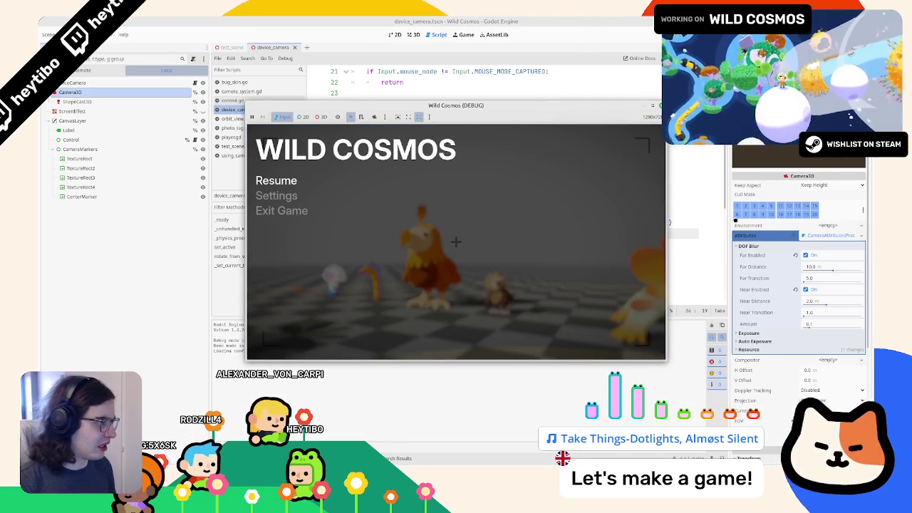
left_click_drag(832, 267, 872, 271)
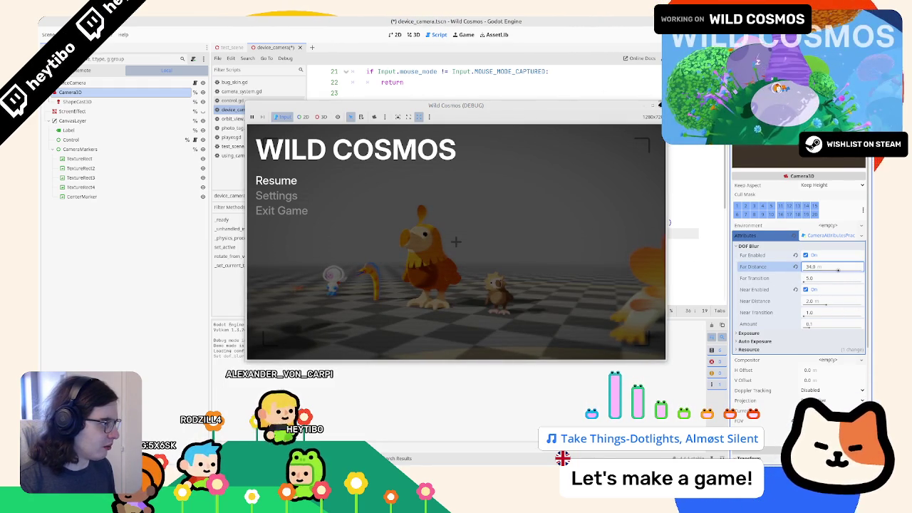
key("F8")
left_click_drag(748, 267, 436, 265)
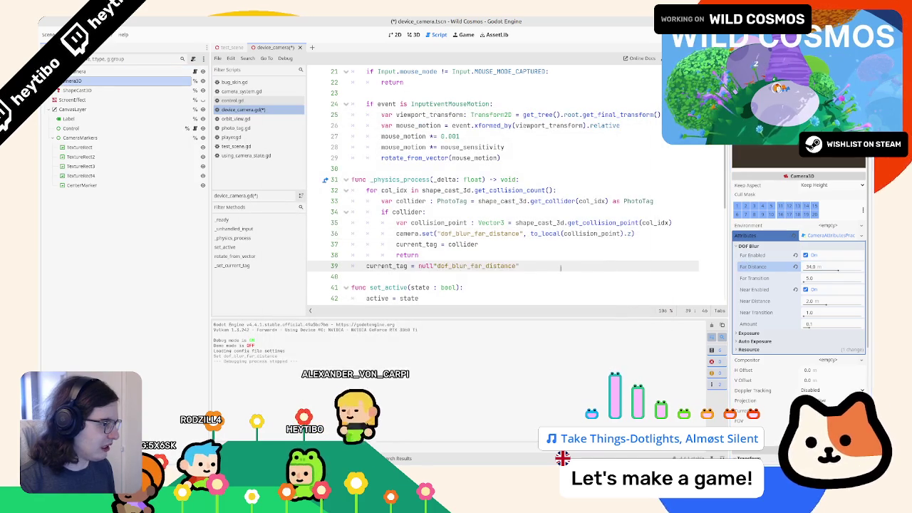
- Point line 36's camera.set at 'attributes/dof_blur_far_distance', using dropped Inspector property paths as reference
key("ctrl+z")
left_click(418, 233)
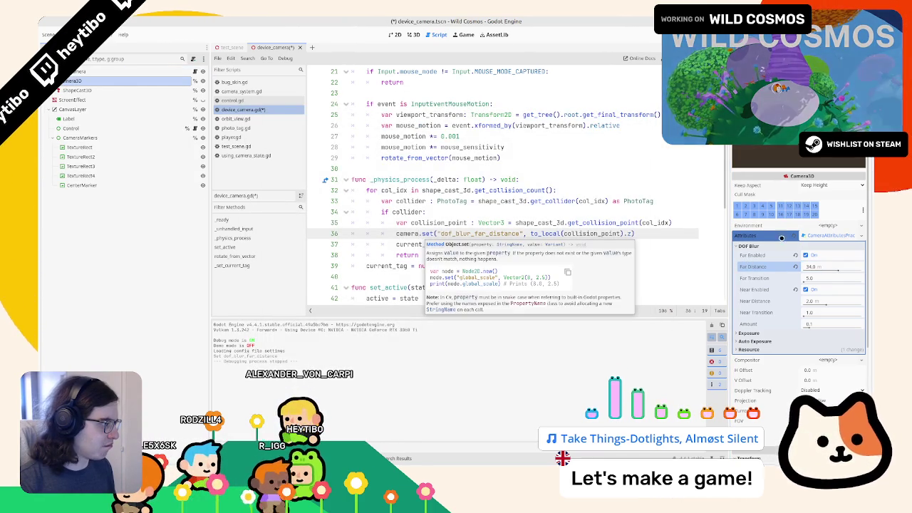
left_click_drag(746, 236, 545, 268)
key("ctrl+z")
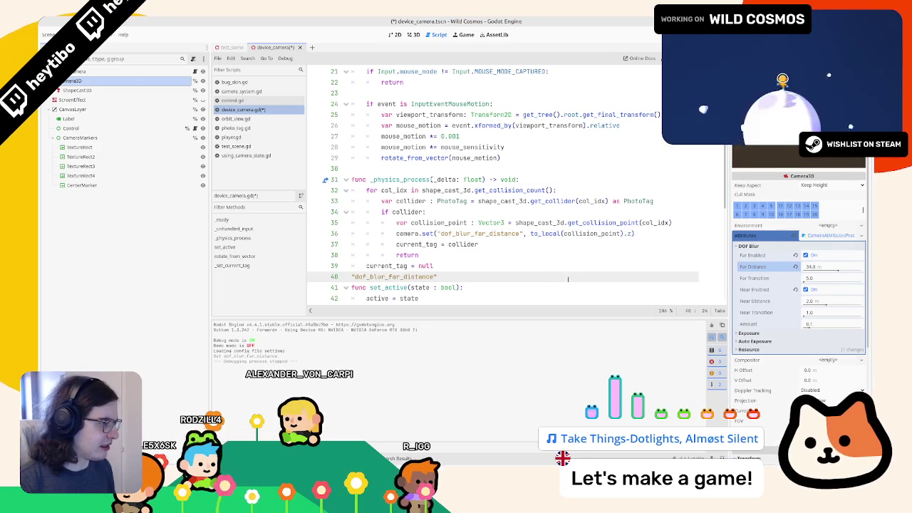
key("ctrl+shift+z")
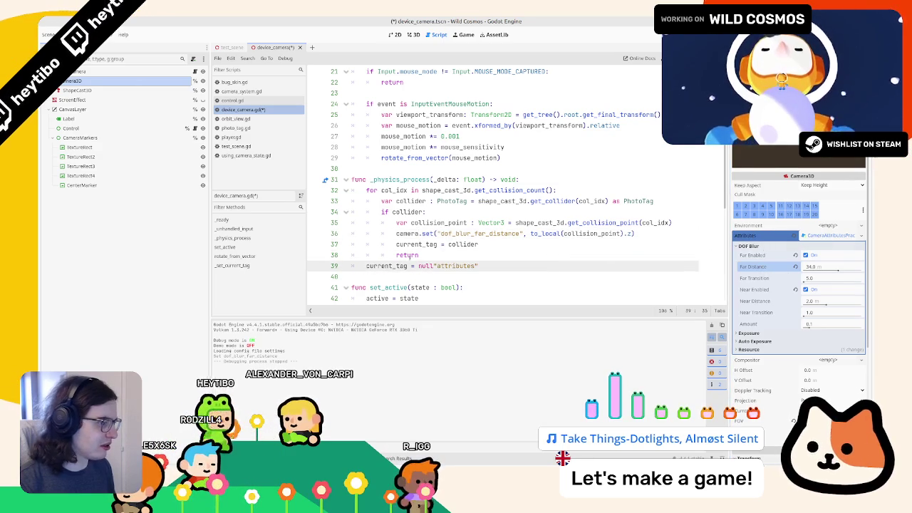
key("ctrl+z")
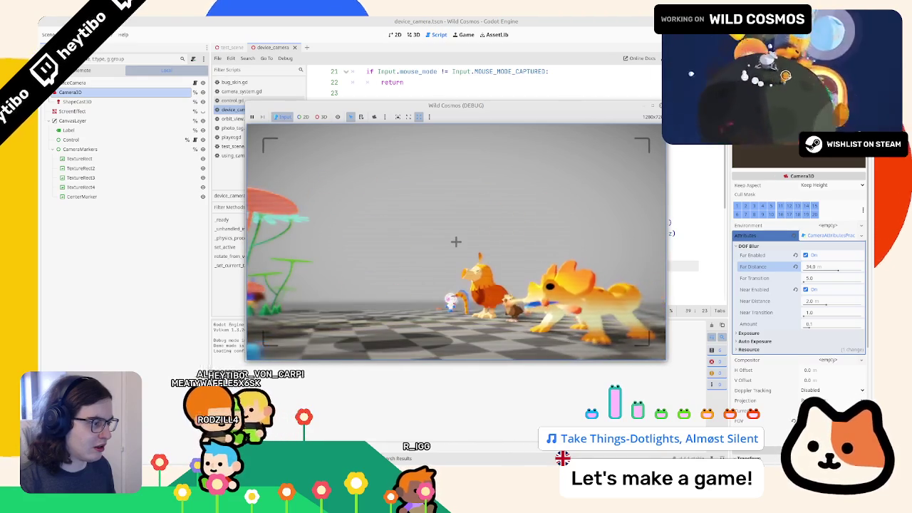
- Test-run the game, pausing and resuming the camera view, then stop it
key("Escape")
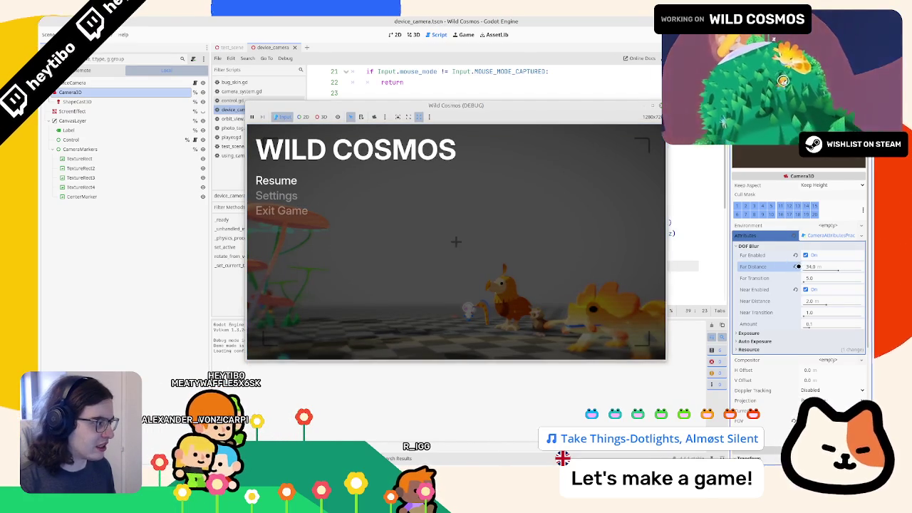
key("Escape")
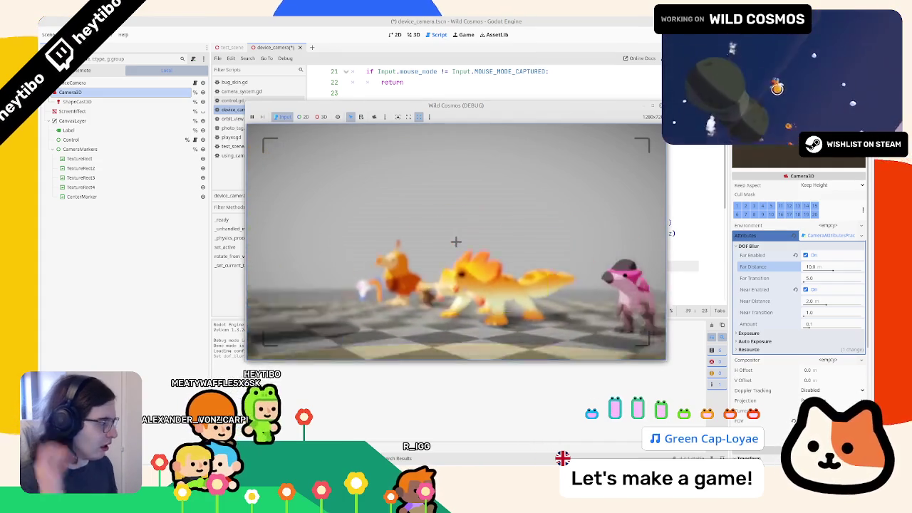
key("Escape")
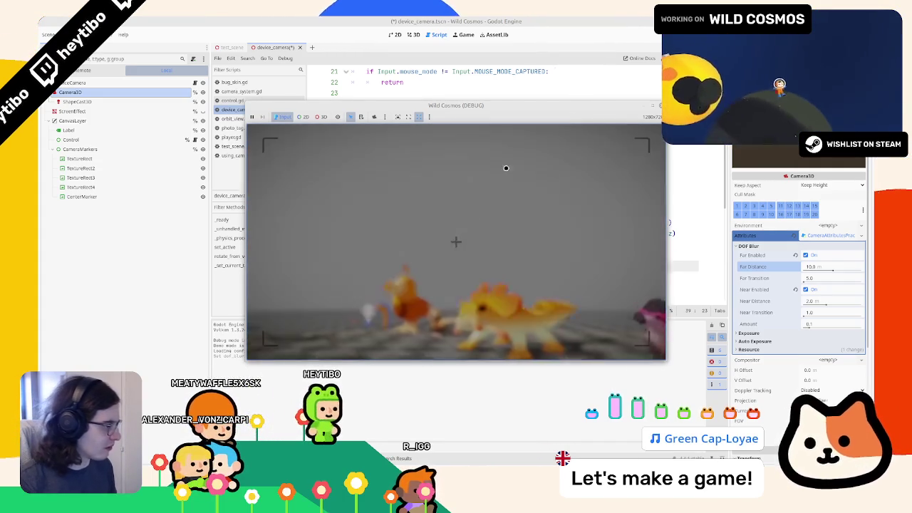
key("F8")
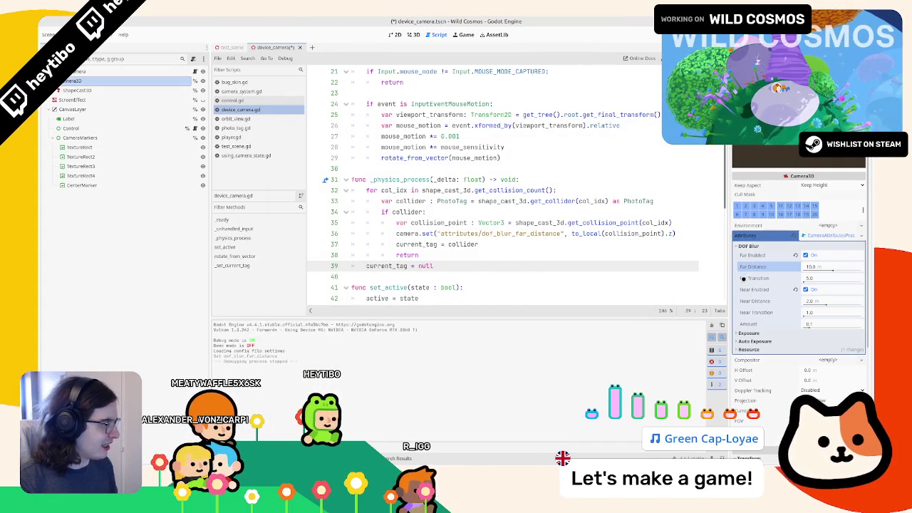
- Save device_camera.gd with the attributes path on line 36 and show the camera shader below
left_click_drag(751, 266, 605, 276)
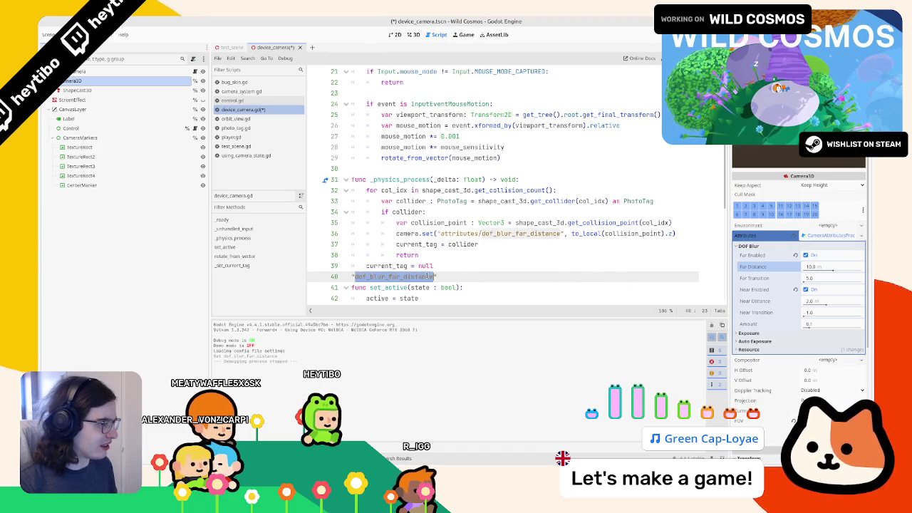
key("ctrl+z")
left_click(458, 233)
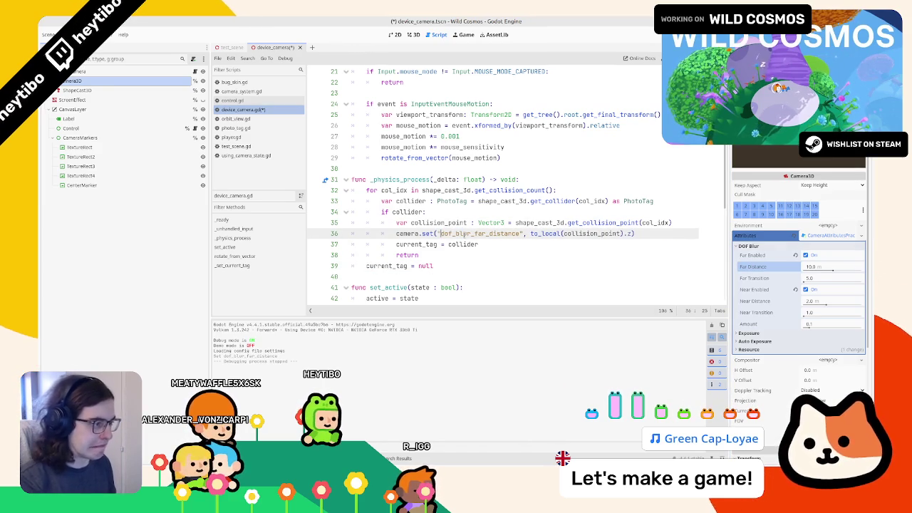
key("ctrl+s")
left_click(79, 81)
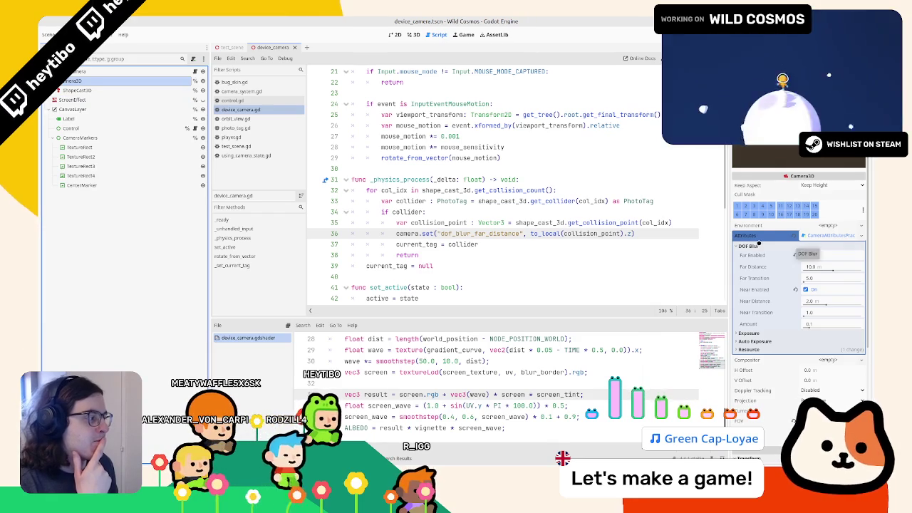
- Add 'var dof : CameraAttributesPractical = camera.attributes' after line 35
double_click(408, 233)
left_click(674, 222)
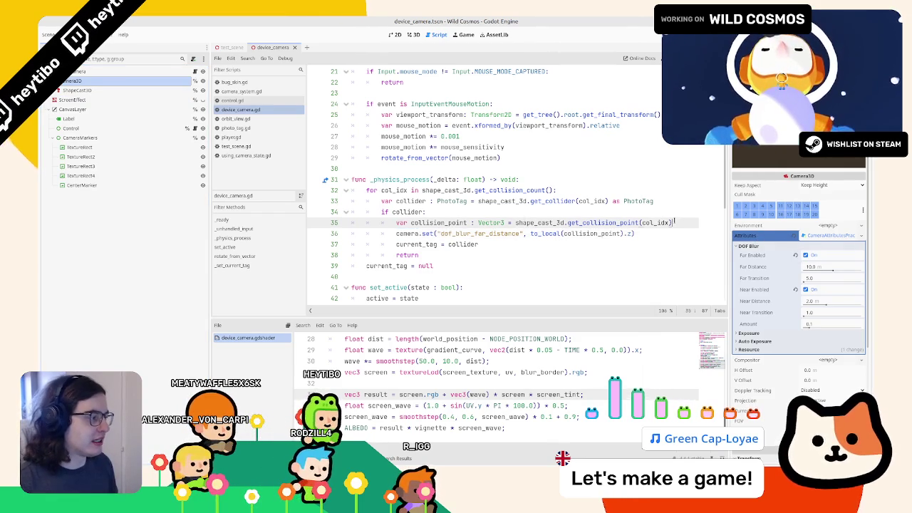
key("Return")
type("l")
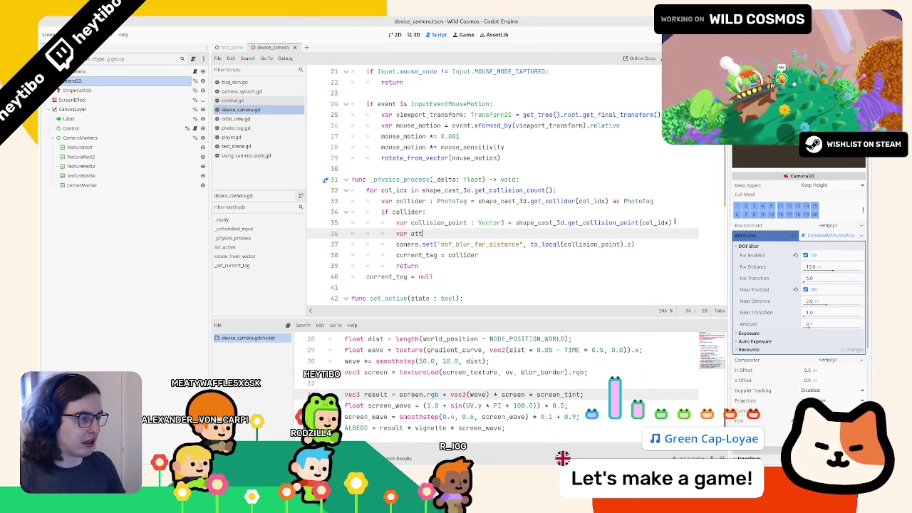
key("BackSpace")
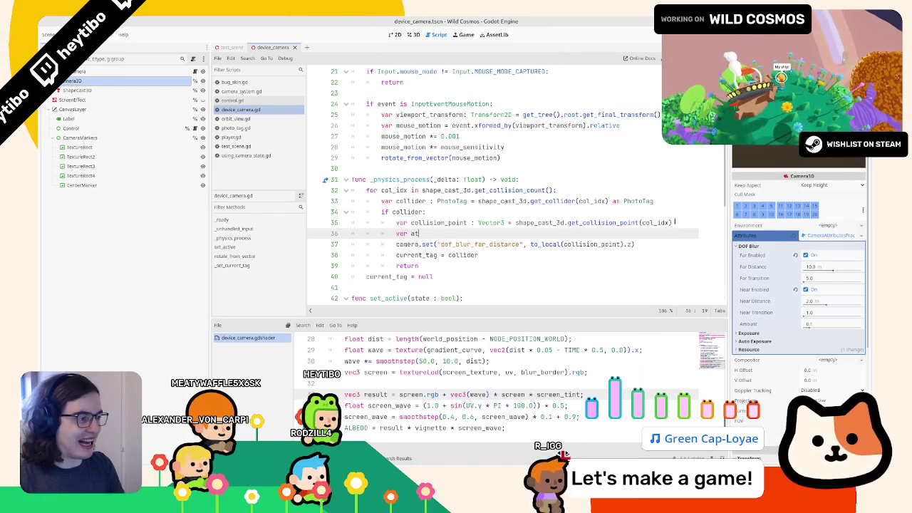
key("BackSpace")
key("BackSpace")
key("BackSpace")
type("dof :")
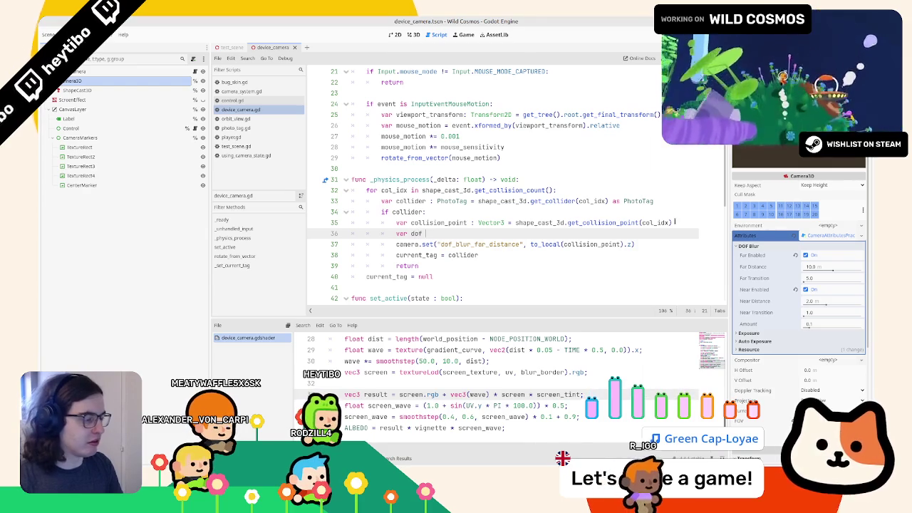
key("BackSpace")
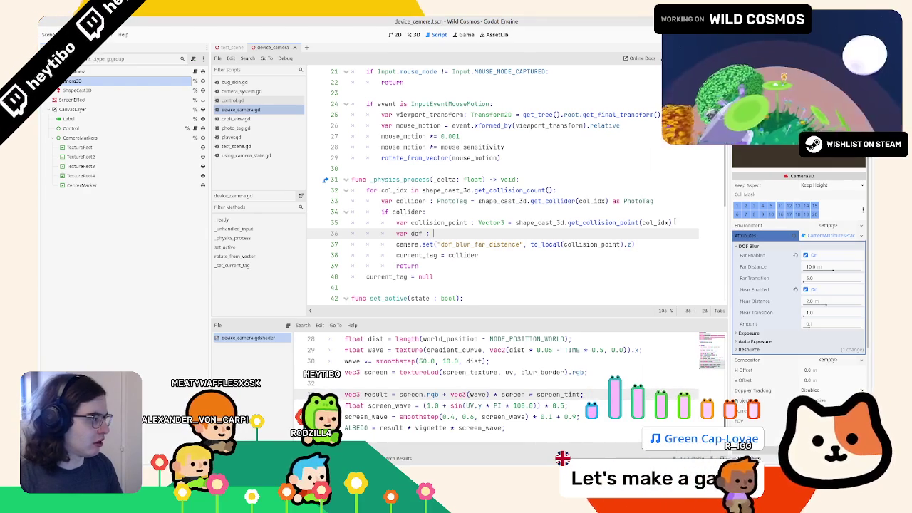
type("cameraattr")
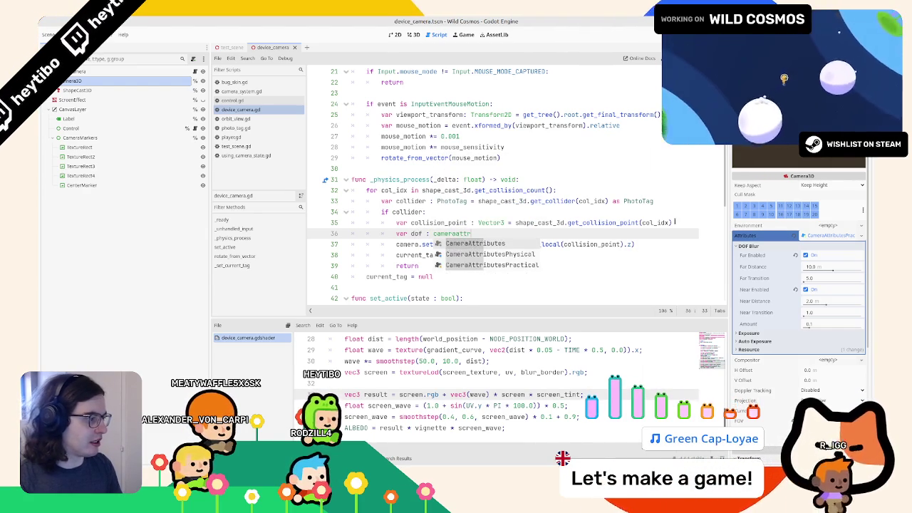
key("Down")
key("Down")
key("Return")
type("camera.a")
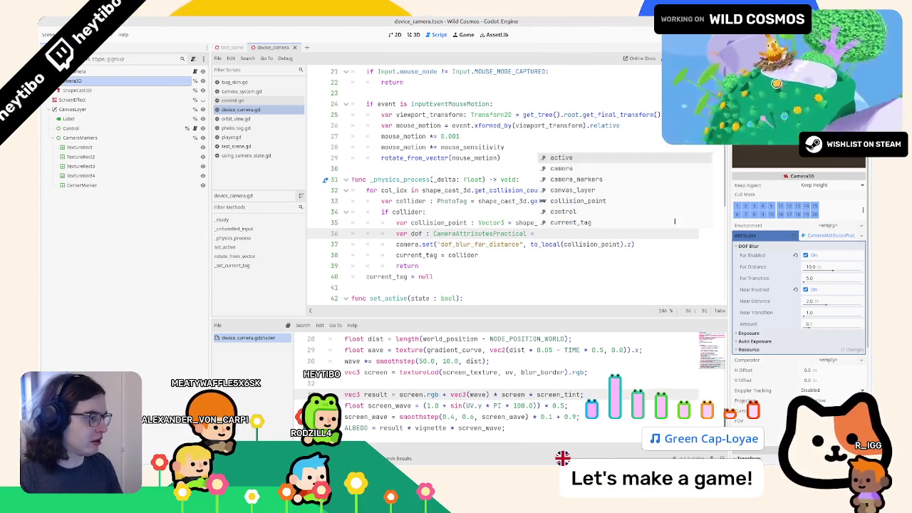
type("ttributes")
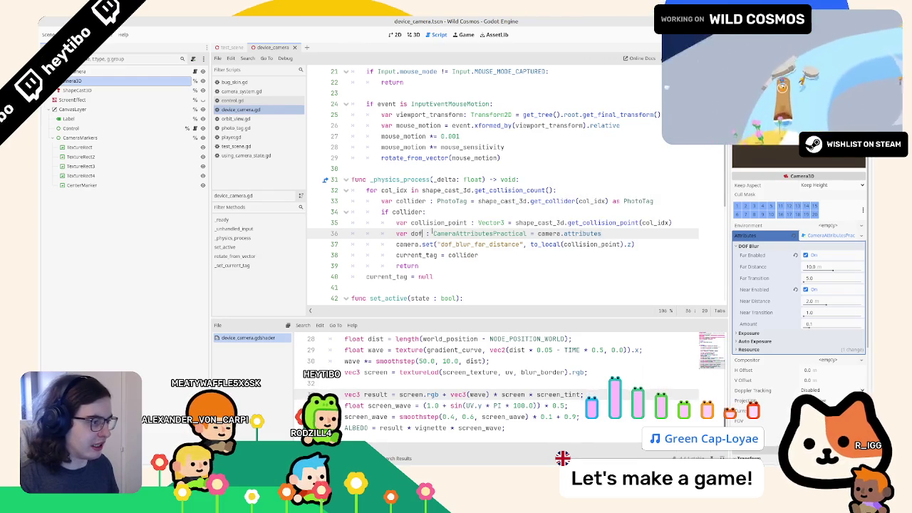
- Start a new line assigning dof.dof_blur_far_distance below the dof declaration
key("End")
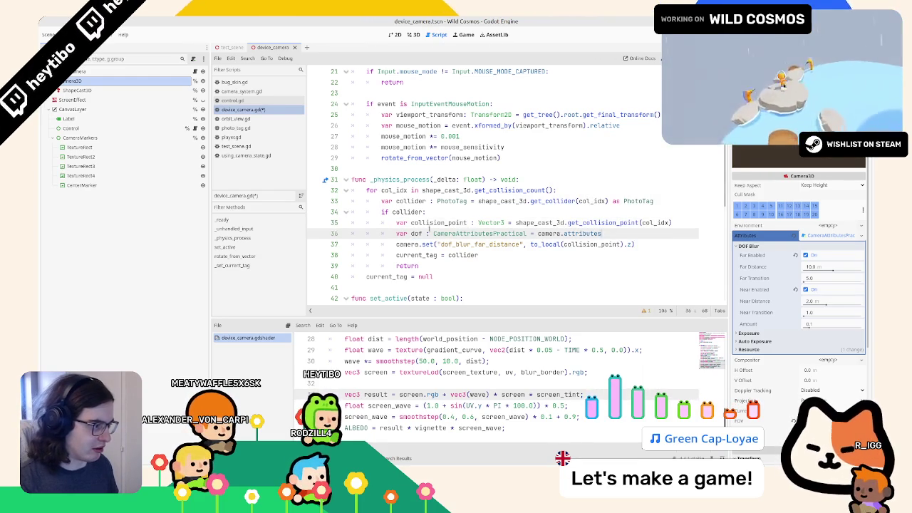
key("Return")
type("dof.far")
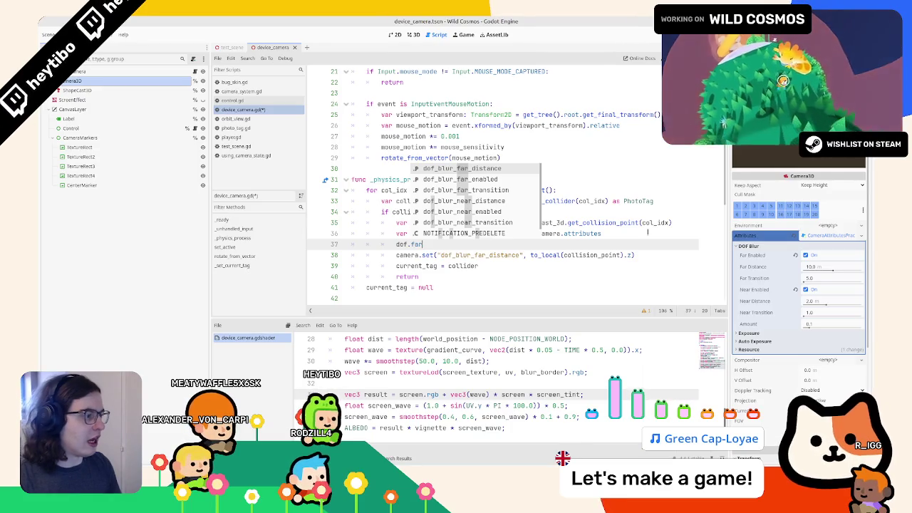
left_click_drag(752, 266, 468, 277)
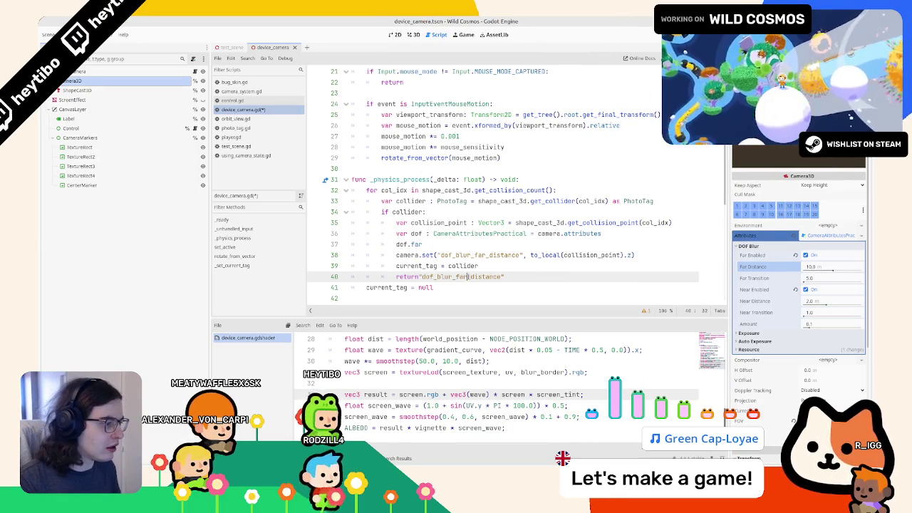
key("ctrl+z")
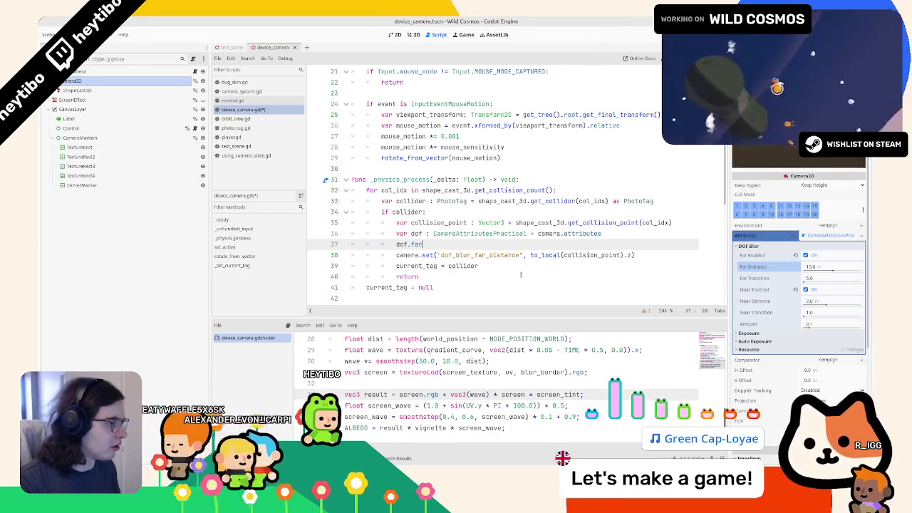
type("r_distance =")
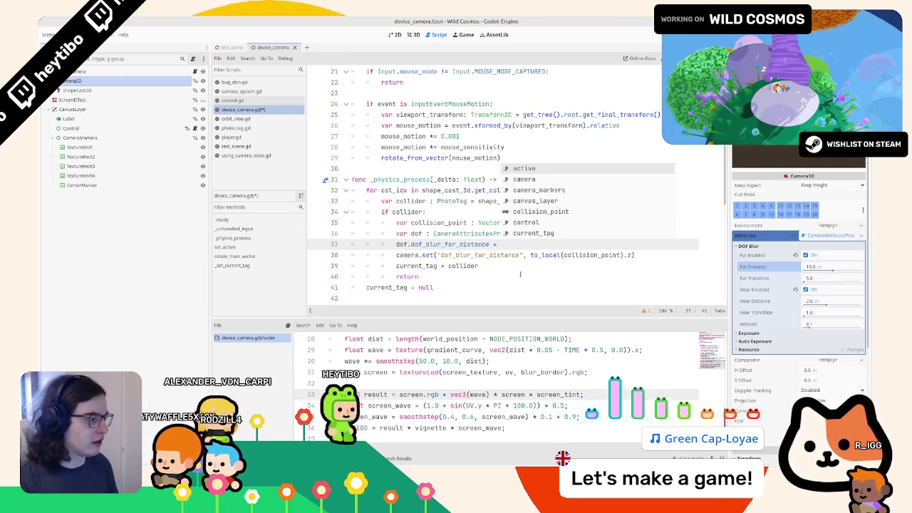
key("Escape")
- Assign to_local(collision_point).z as the far-blur distance, delete the old camera.set line, and run to test
left_click_drag(530, 255, 627, 255)
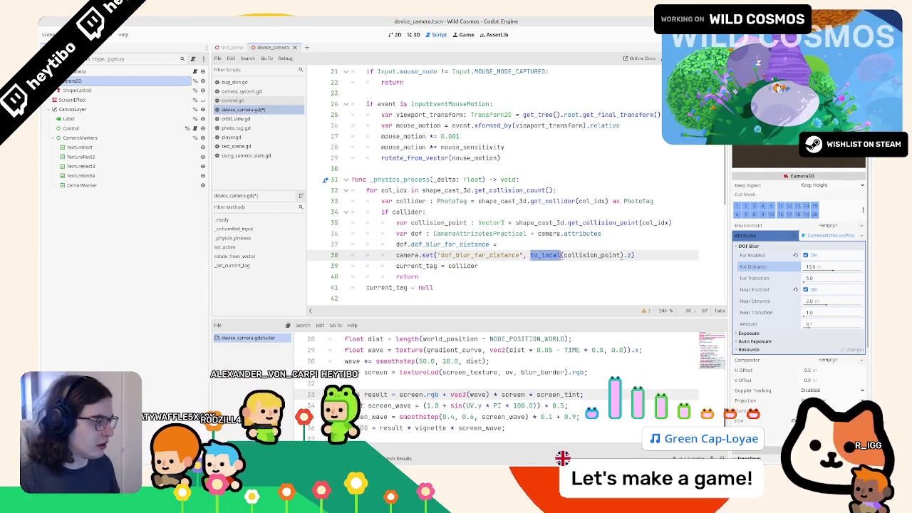
key("ctrl+c")
left_click(620, 244)
key("ctrl+v")
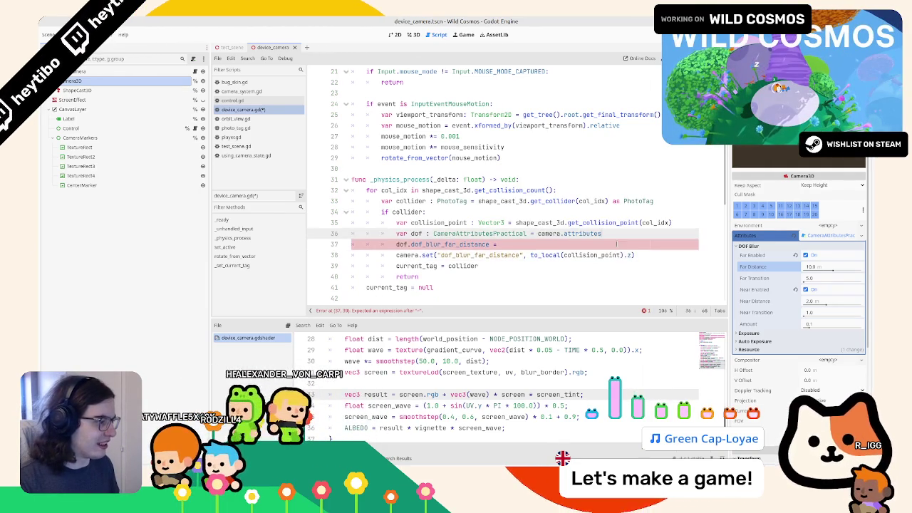
triple_click(623, 255)
key("BackSpace")
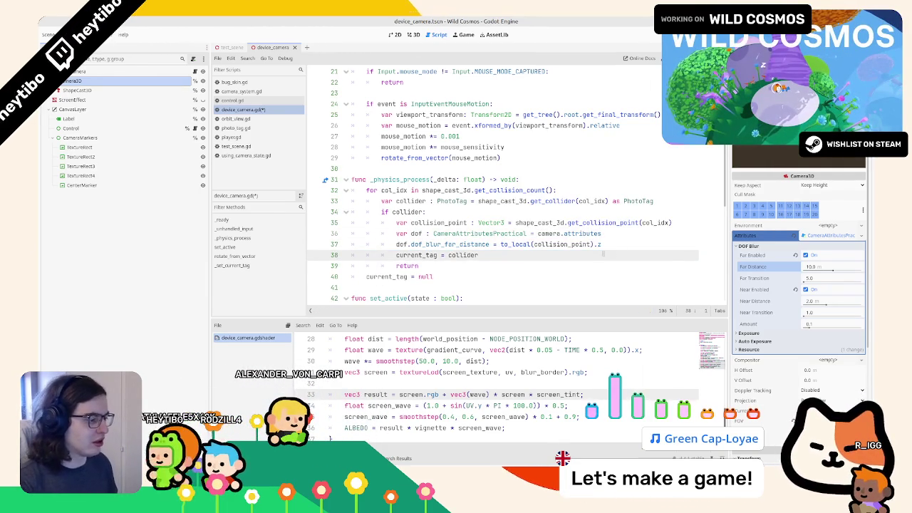
key("F6")
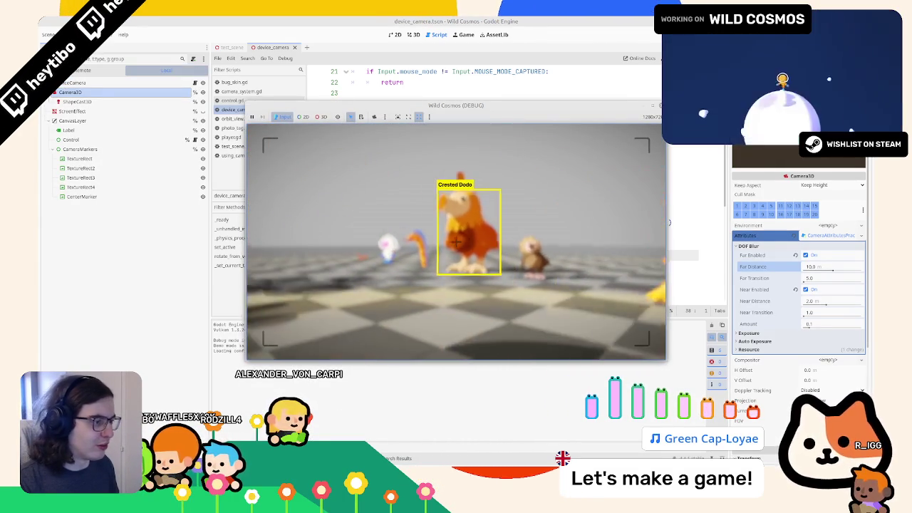
- Stop the game and set line 37's dof.dof_blur_far_distance to a fixed 0.0
key("F8")
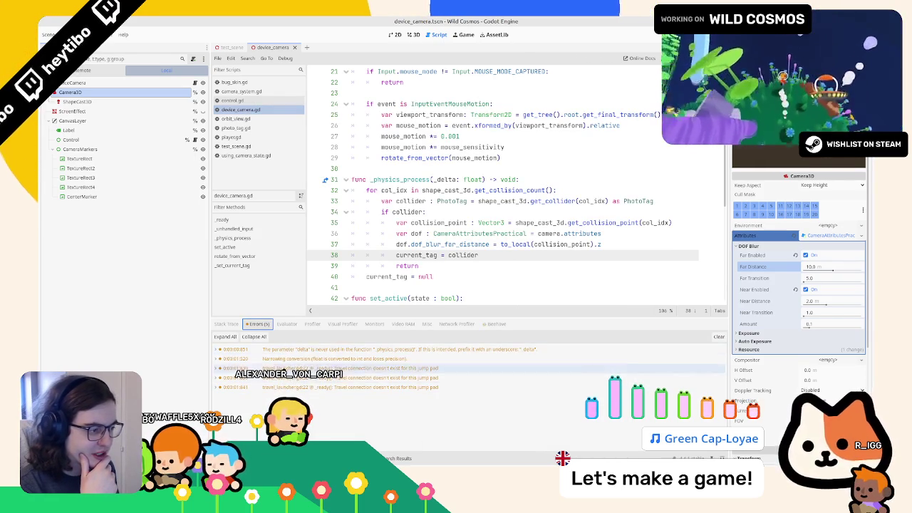
left_click(290, 350)
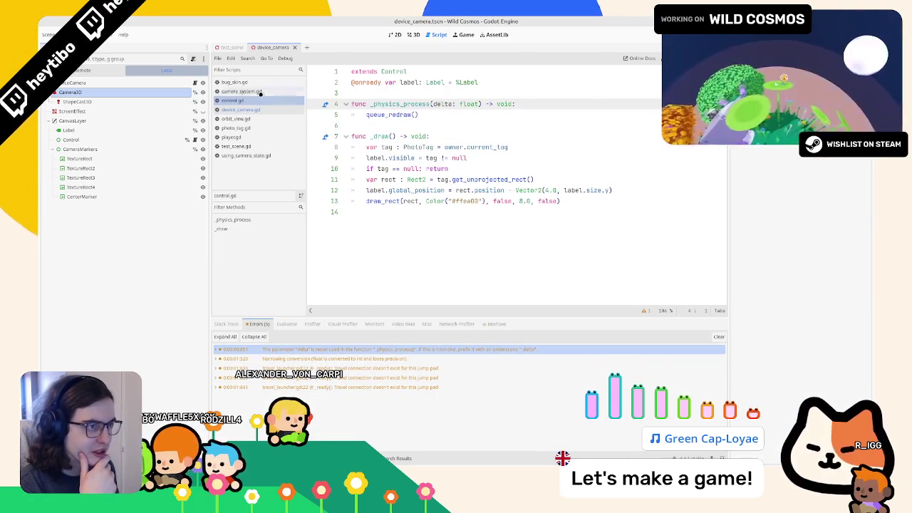
key("ctrl+w")
scroll(518, 259, "down", 1)
left_click(508, 255)
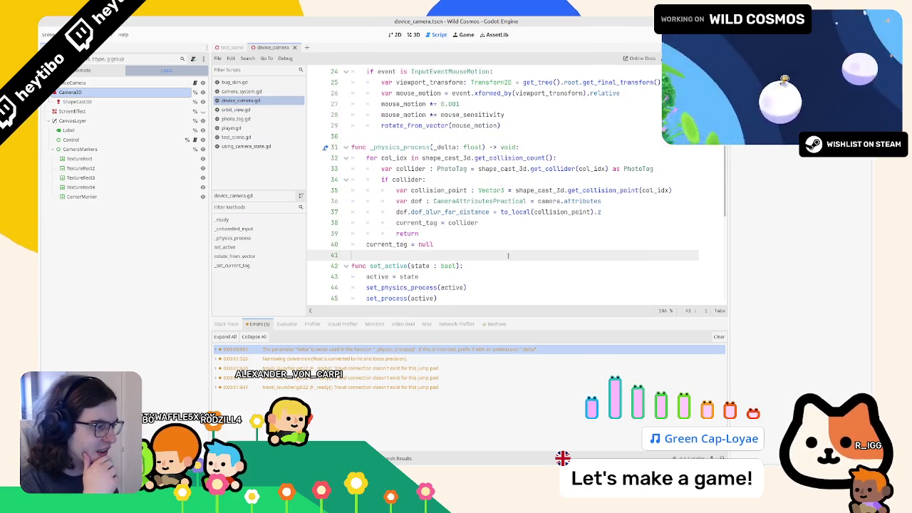
double_click(461, 212)
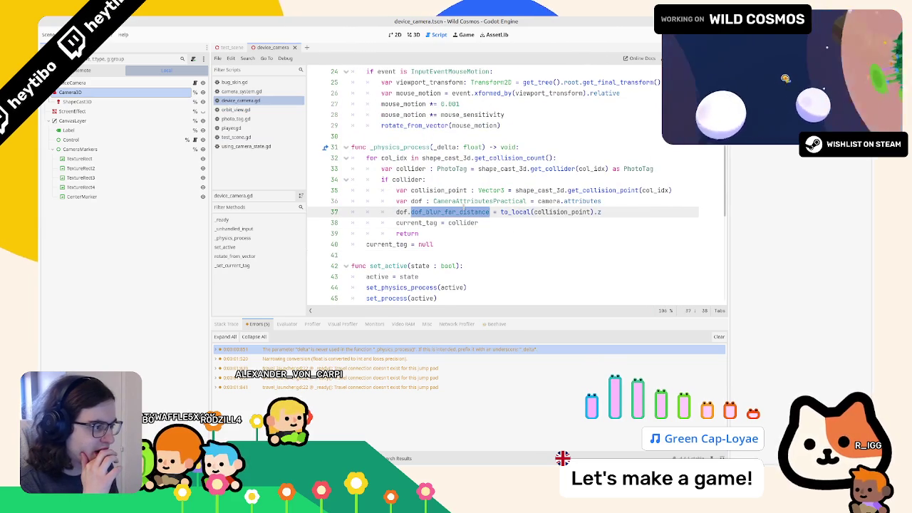
left_click(513, 212)
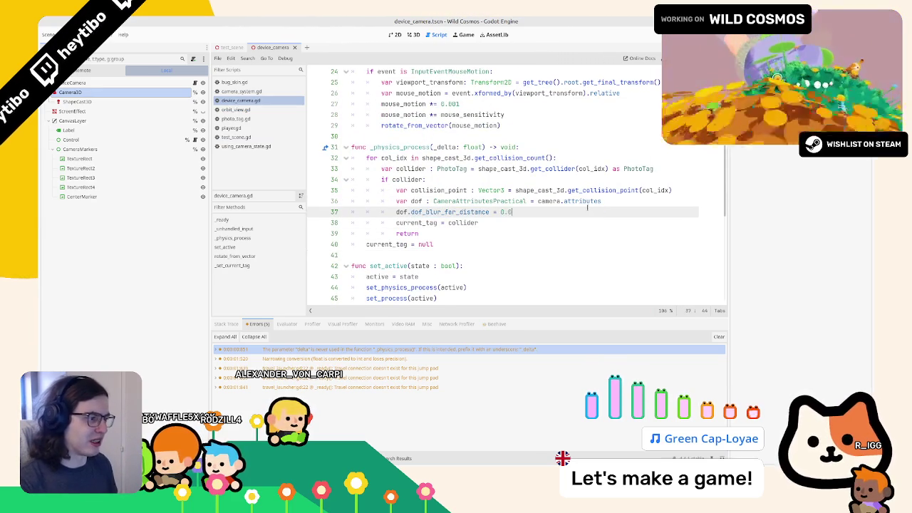
- Run the project, raise the photo camera viewfinder, and pause the game
key("F5")
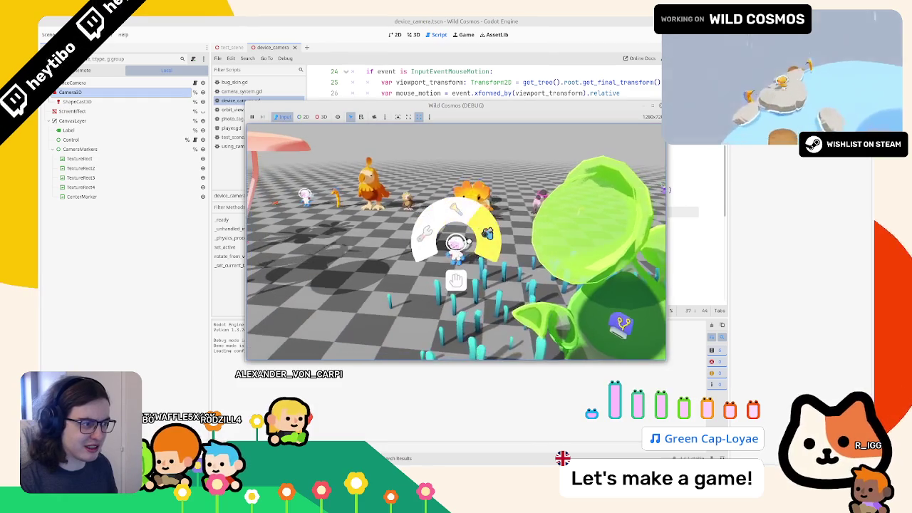
key("c")
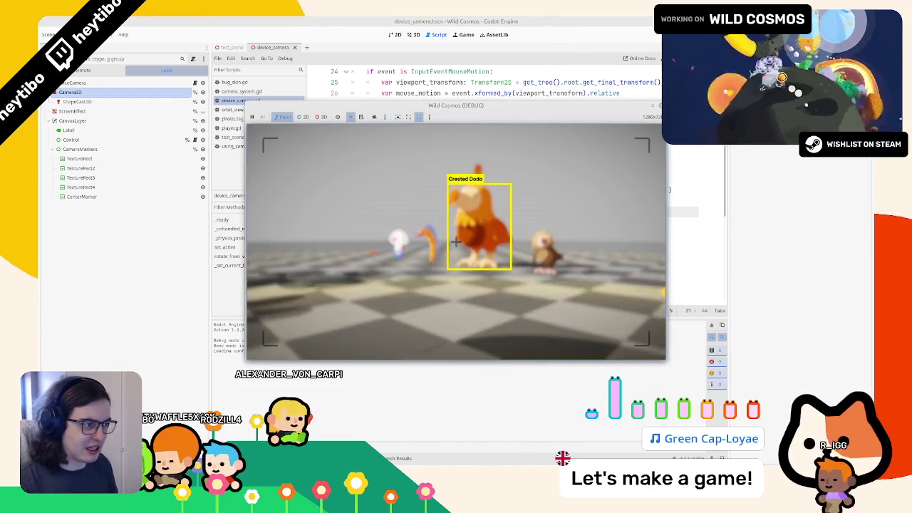
key("Escape")
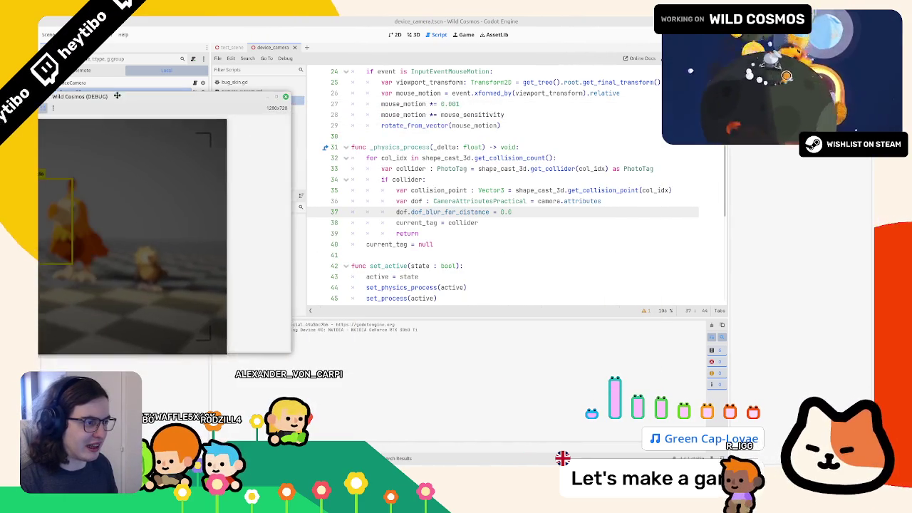
- Try a far-blur value of 100.0 on line 37, then restore the hit-point depth expression
right_click(118, 100)
left_click(155, 155)
double_click(525, 210)
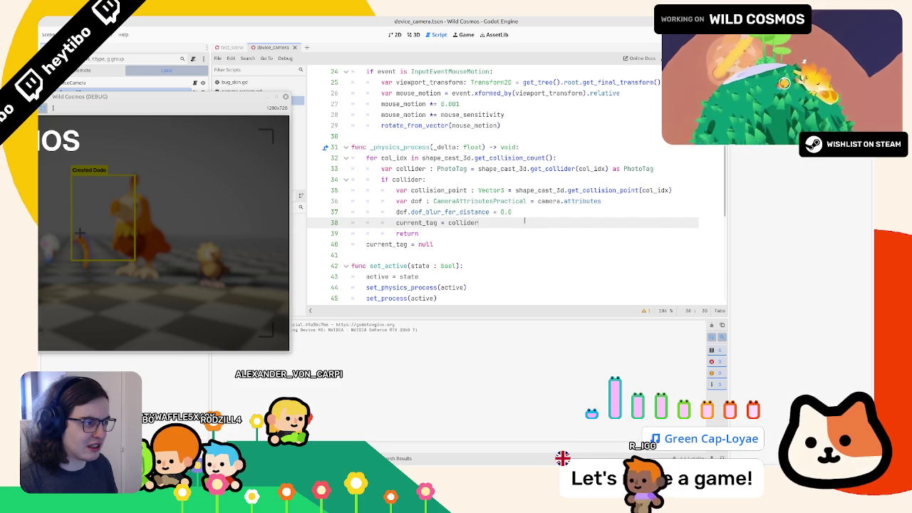
type("100.0")
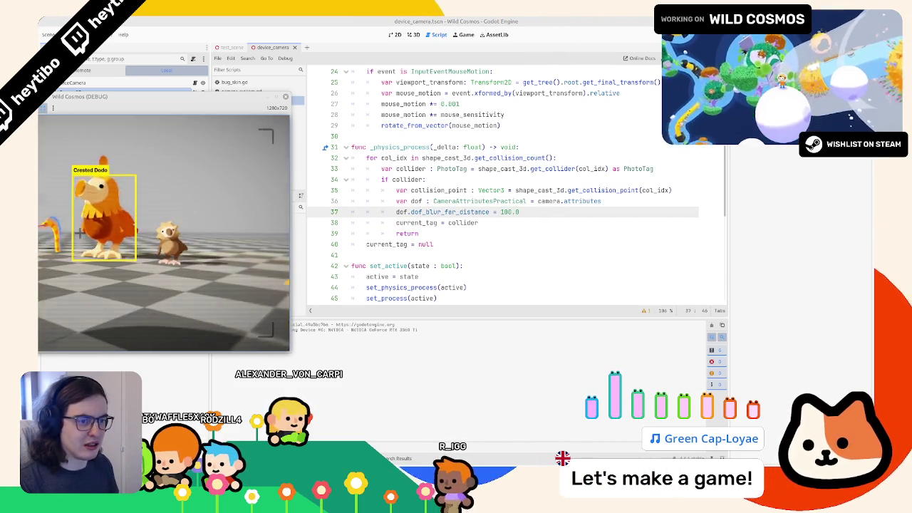
left_click(483, 222)
double_click(510, 212)
key("ctrl+v")
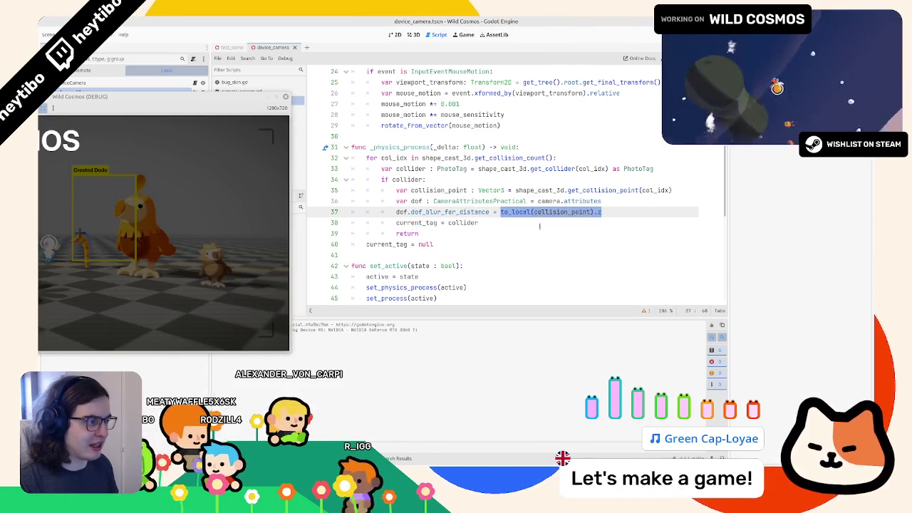
- Briefly add a print of dof.dof_blur_far_distance below line 37, then remove it
key("ctrl+shift+Return")
type("pr")
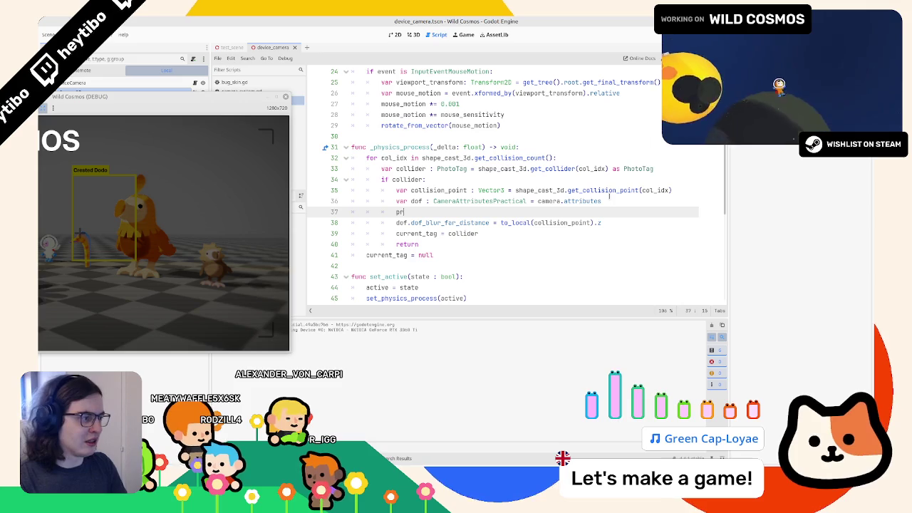
key("ctrl+z")
key("ctrl+z")
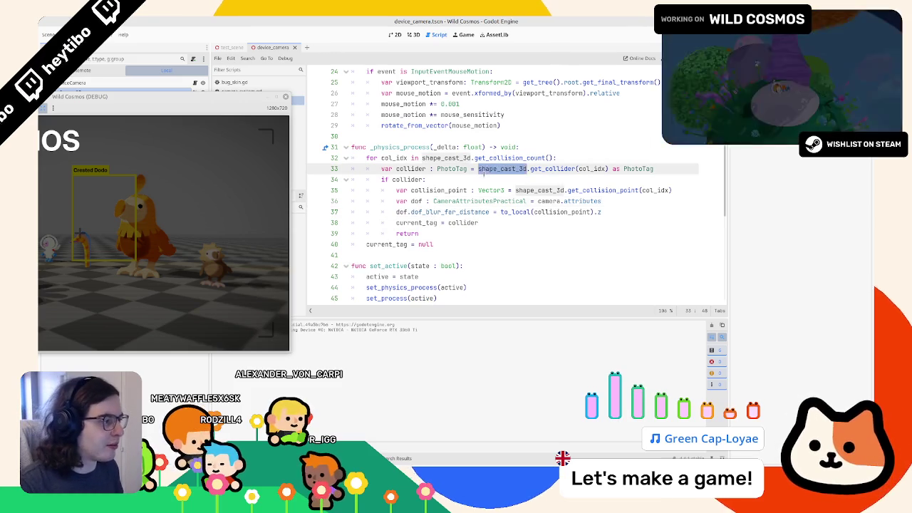
key("ctrl+shift+z")
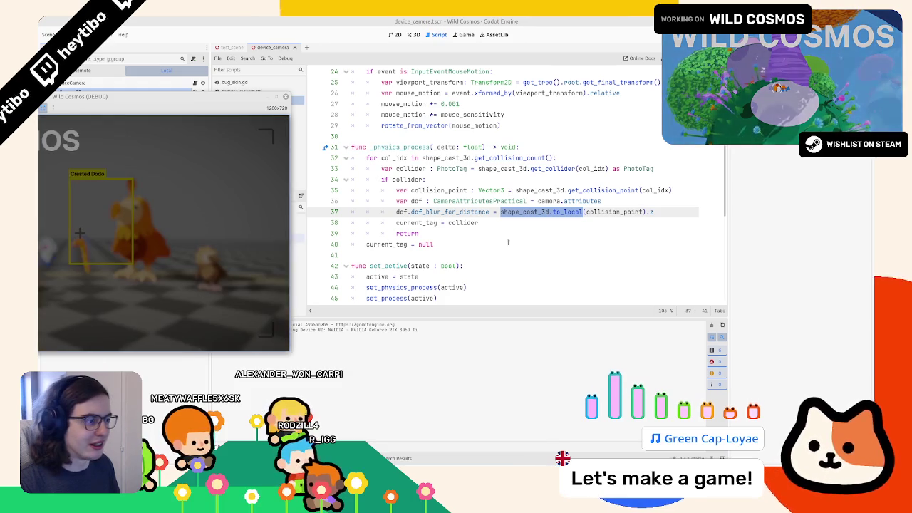
left_click(505, 212)
left_click(660, 207)
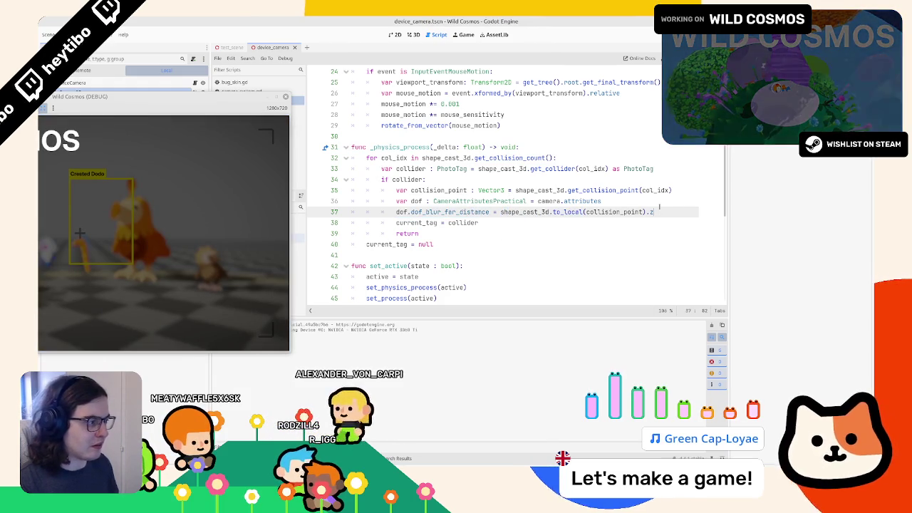
key("Return")
type("print(dof.dof_blur_far_distance)")
key("ctrl+s")
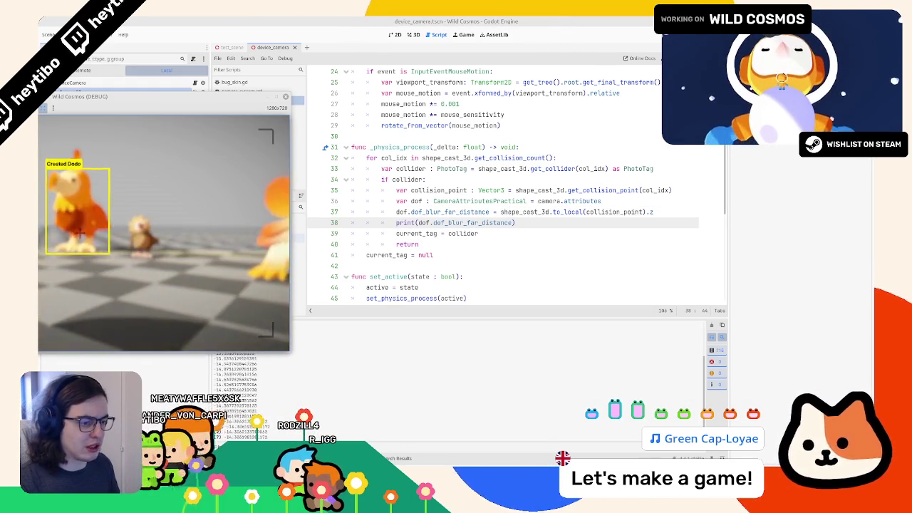
key("ctrl+BackSpace")
key("ctrl+BackSpace")
key("ctrl+BackSpace")
key("ctrl+BackSpace")
key("ctrl+BackSpace")
- Wrap line 37's shape_cast_3d.to_local(collision_point).z in abs(), then return to the game and pause
double_click(530, 212)
left_click_drag(530, 212, 673, 210)
type("abs(")
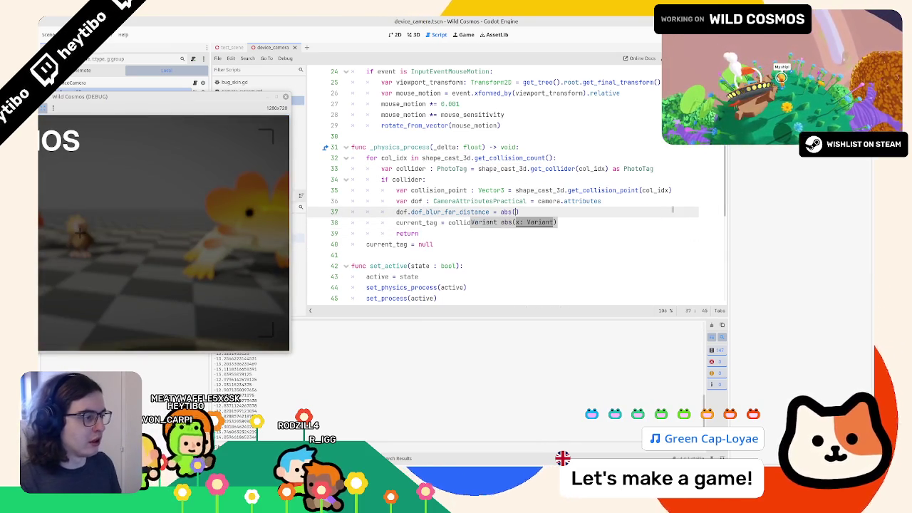
key("ctrl+v")
left_click(110, 208)
key("Escape")
key("Escape")
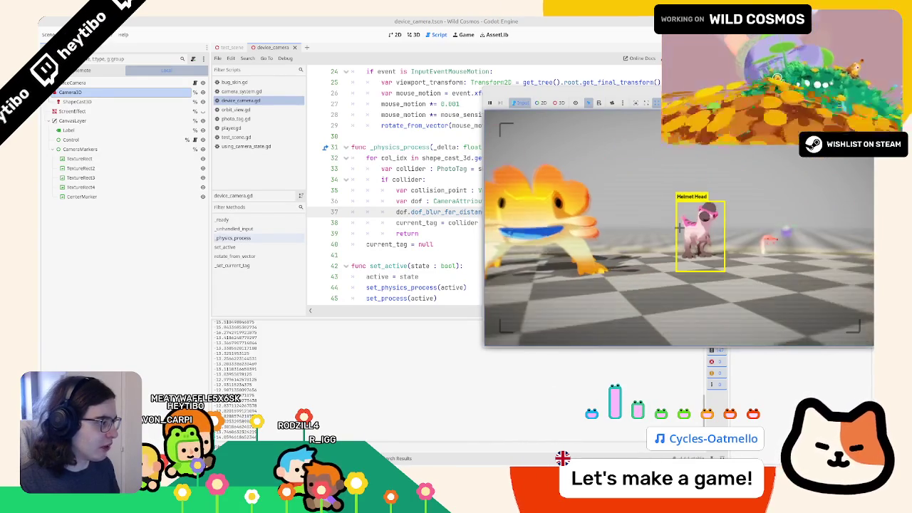
- Lower the DOF Blur Amount from 0.1 to 0.05, then retype a smaller value while playing
key("Escape")
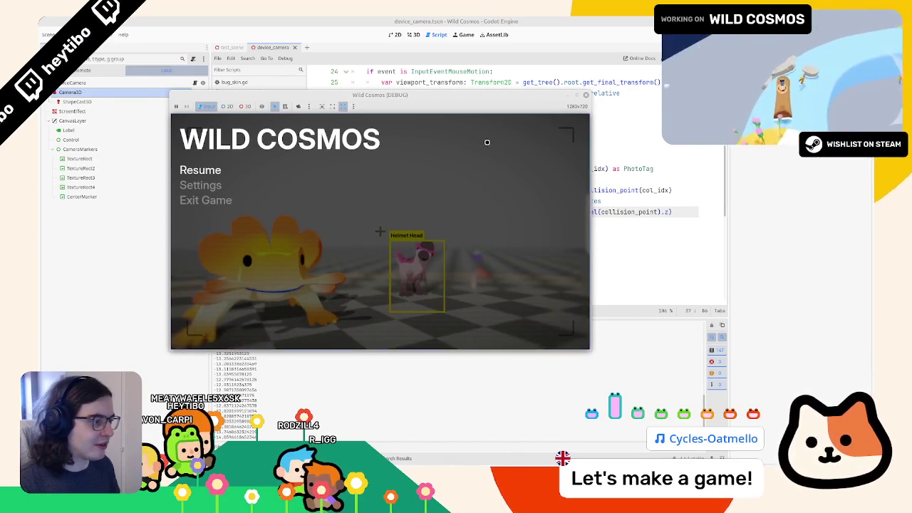
key("Escape")
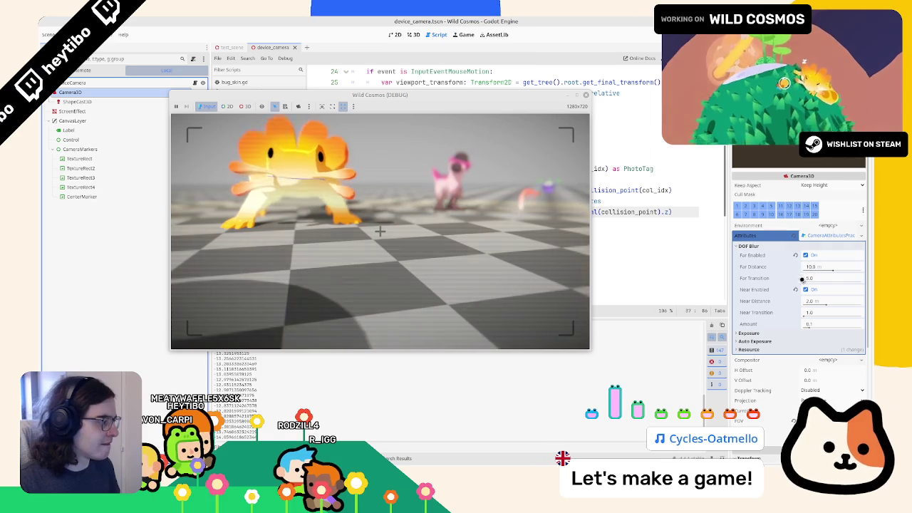
left_click(819, 323)
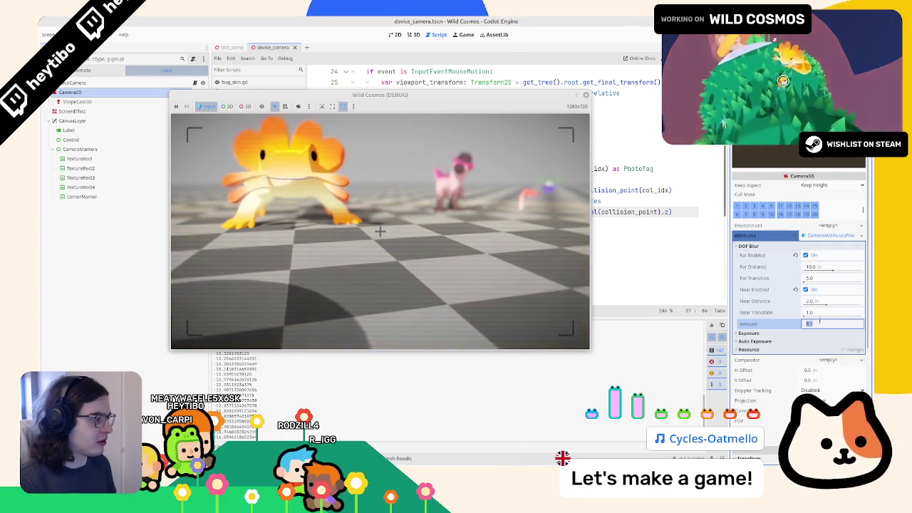
type("05")
key("Return")
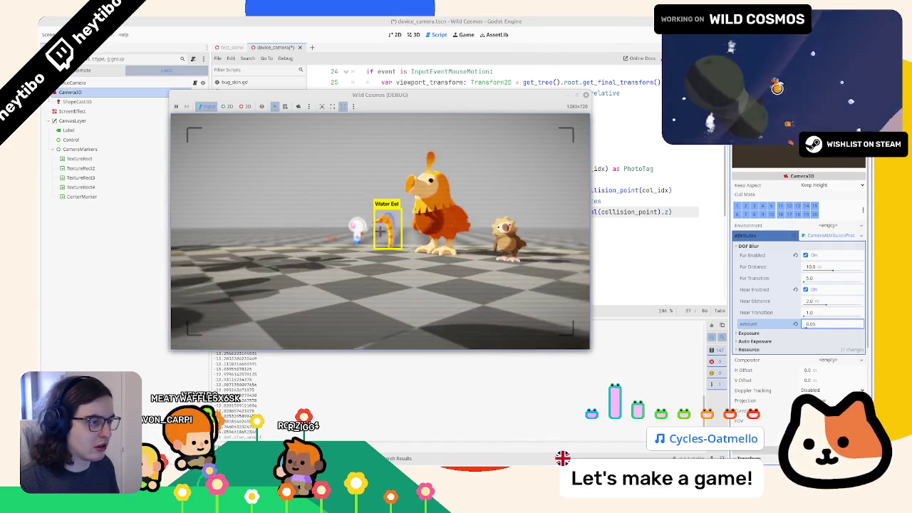
key("BackSpace")
key("BackSpace")
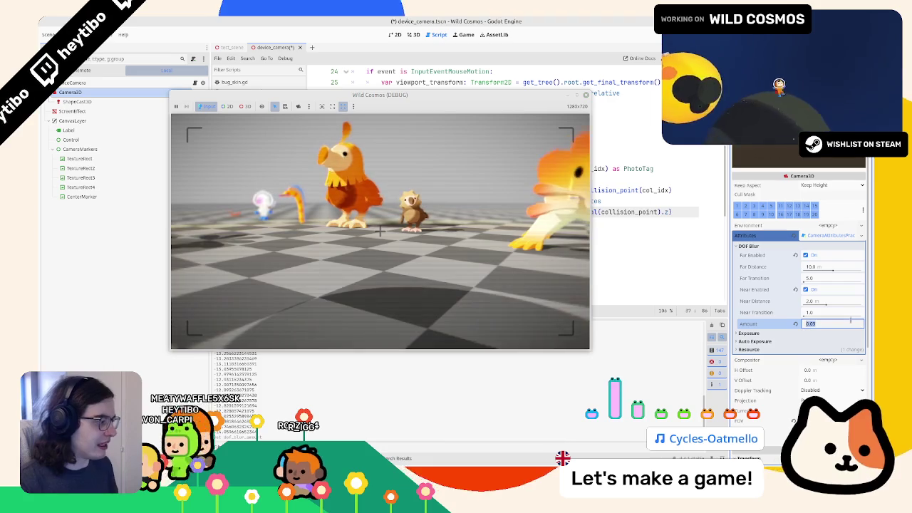
type("1")
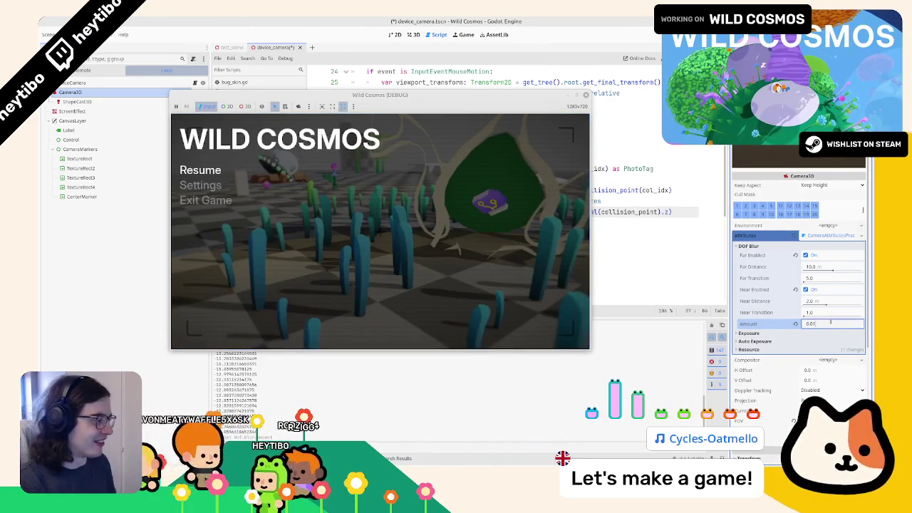
key("Escape")
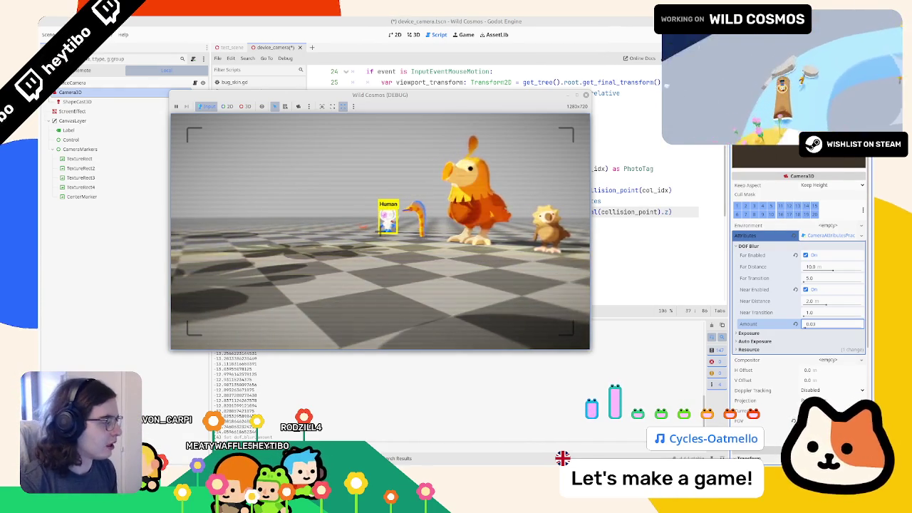
- Resume play and toggle the photo camera viewfinder repeatedly, aiming at creatures like the bird
key("Escape")
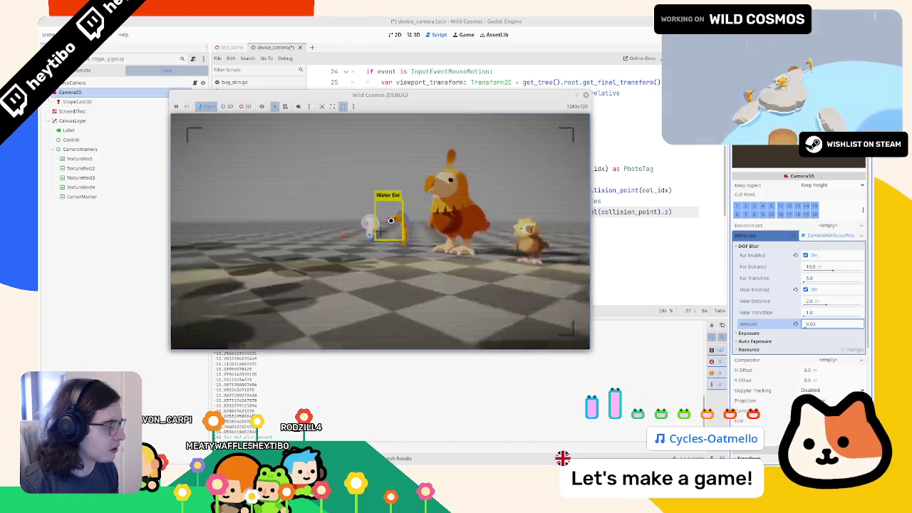
left_click(440, 127)
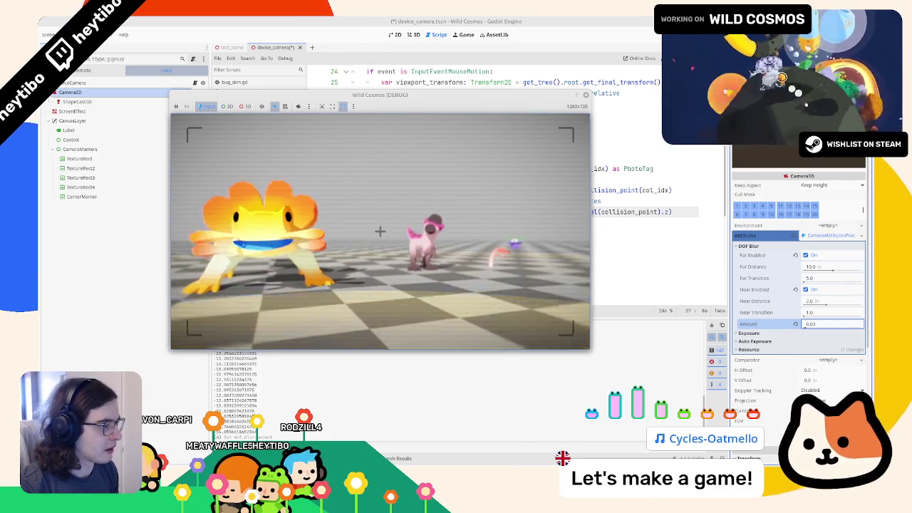
key("Escape")
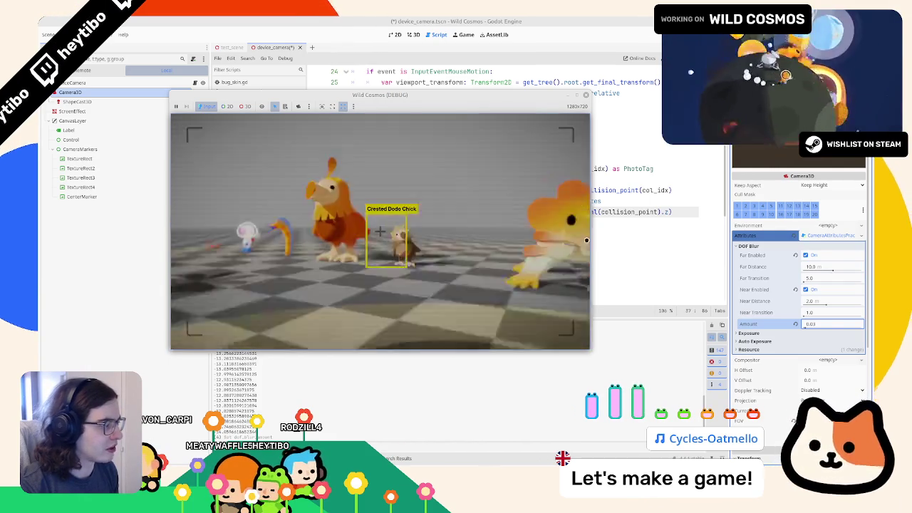
key("Escape")
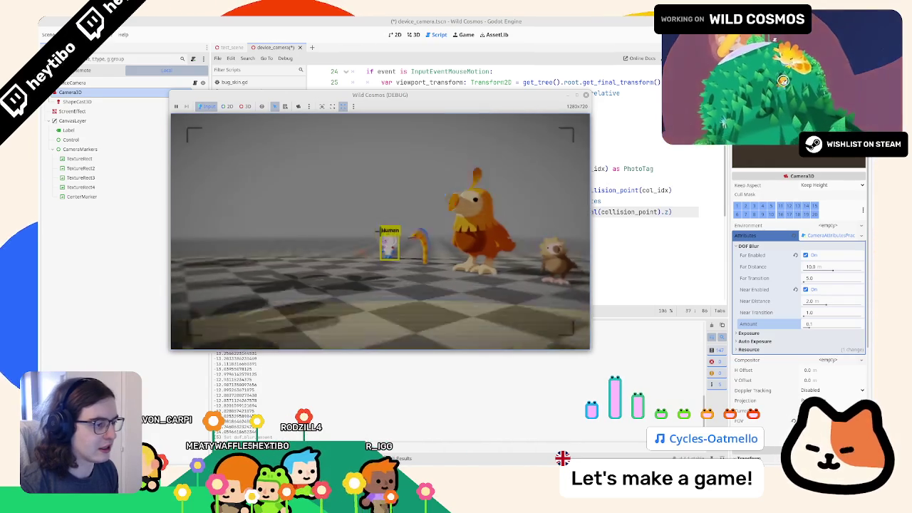
key("w")
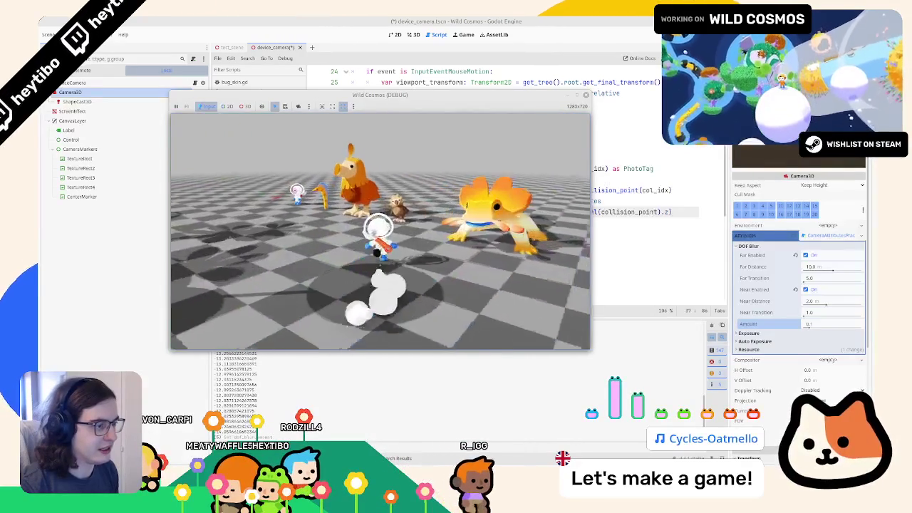
right_click(380, 231)
right_click(380, 230)
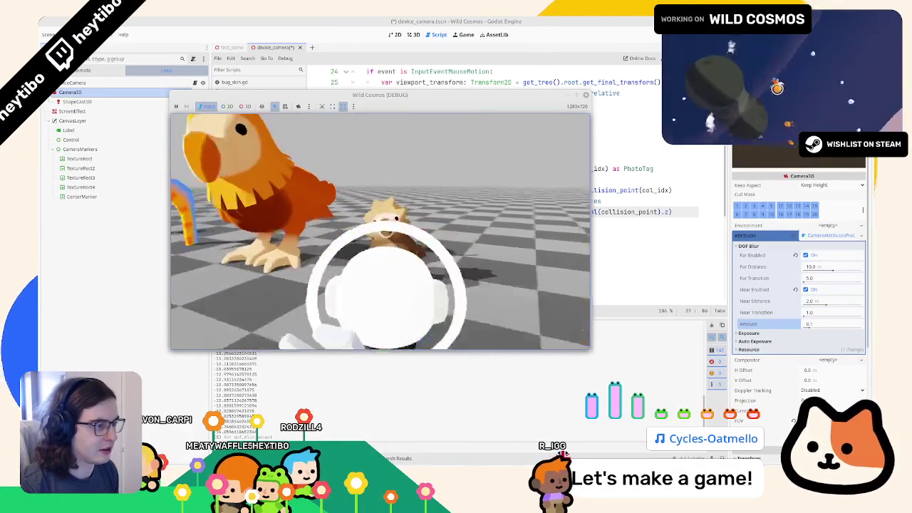
right_click(380, 231)
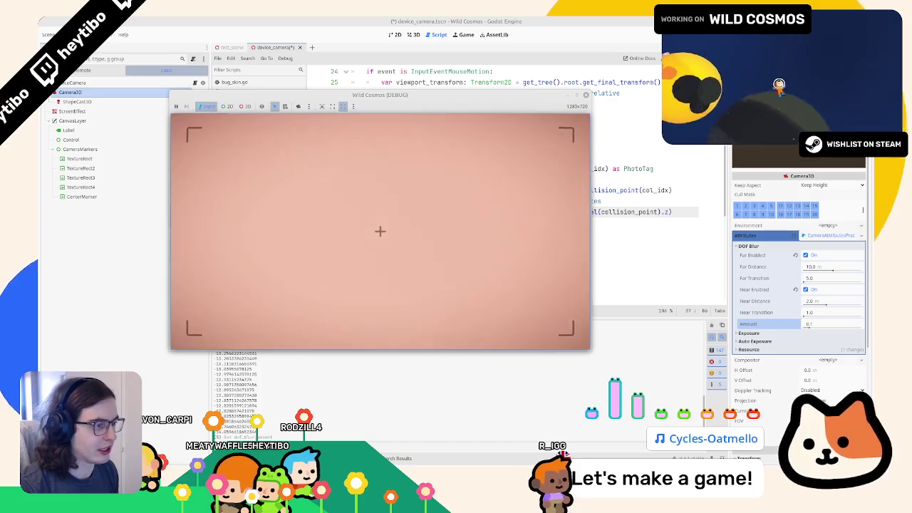
right_click(380, 231)
right_click(379, 235)
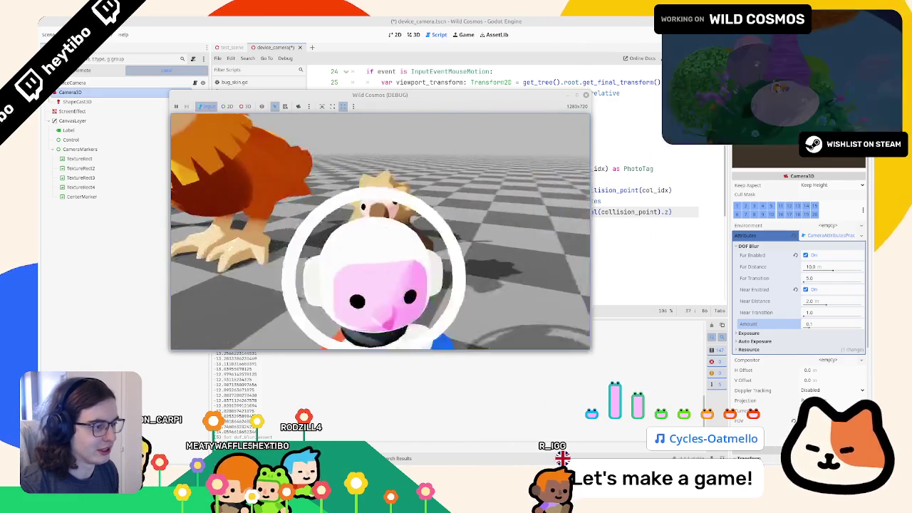
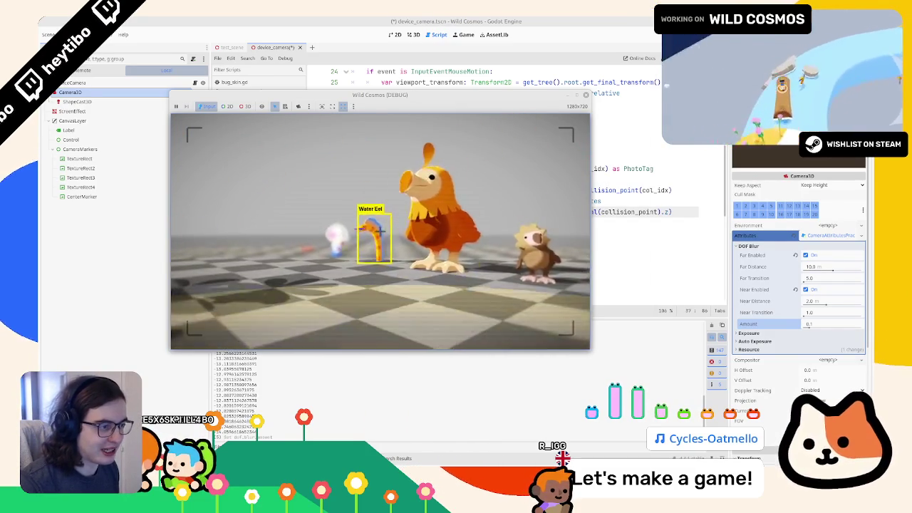
- Stop the game and replay it from the 3D view to check subject tagging, then return to device_camera.gd
key("F8")
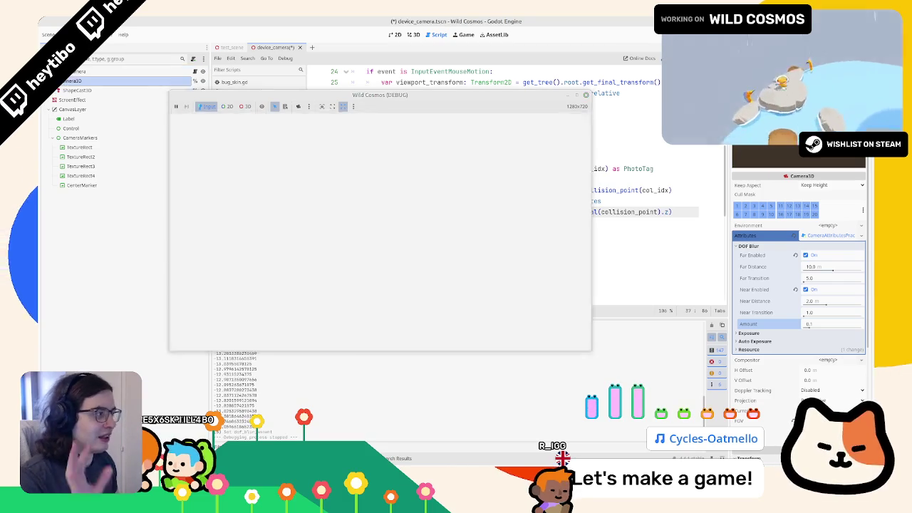
left_click(413, 33)
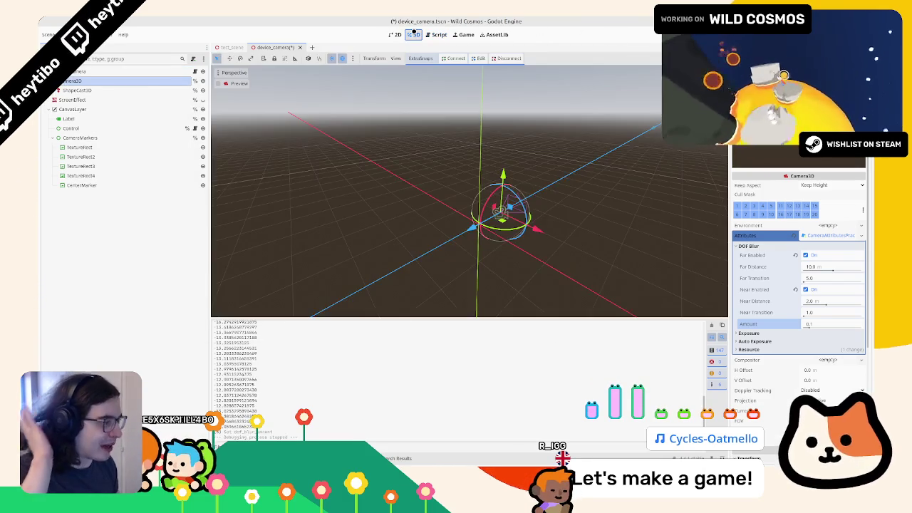
key("F5")
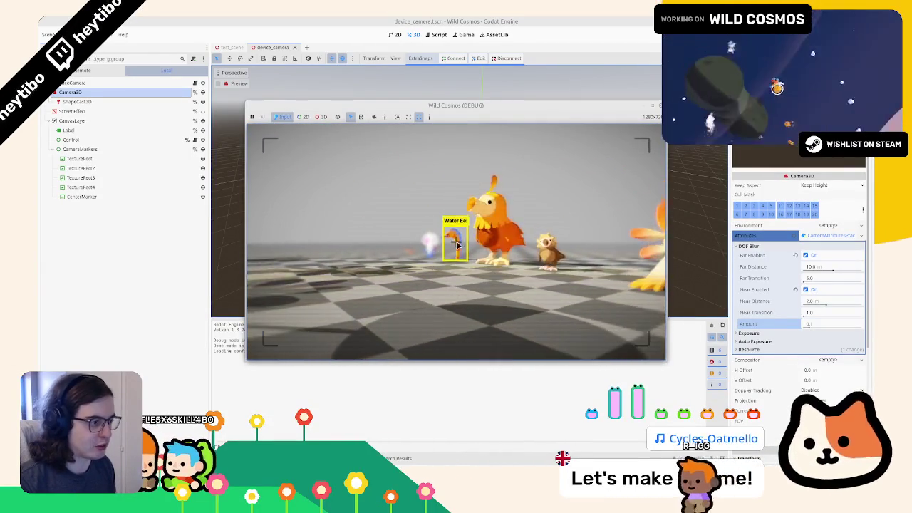
key("F8")
left_click(433, 34)
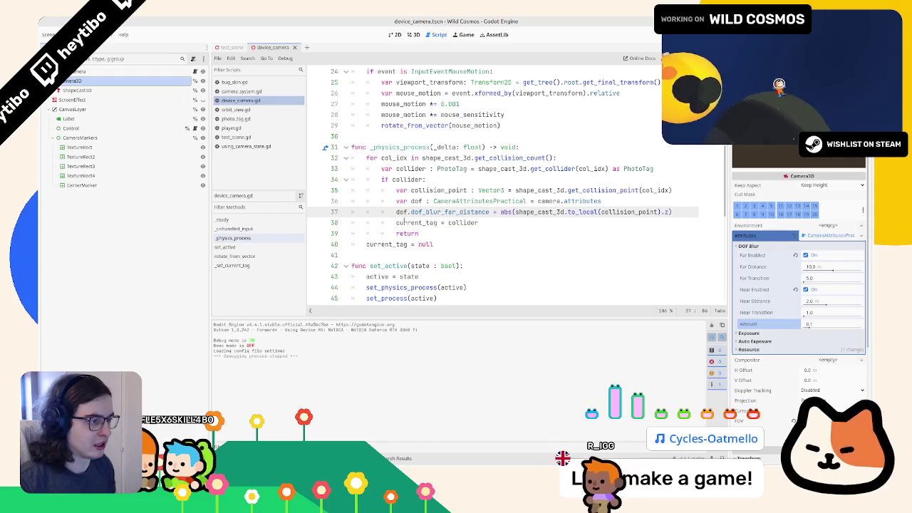
- Widen the code editor and cut depth-of-field lines 36–37 out of _physics_process
left_click_drag(210, 213, 131, 215)
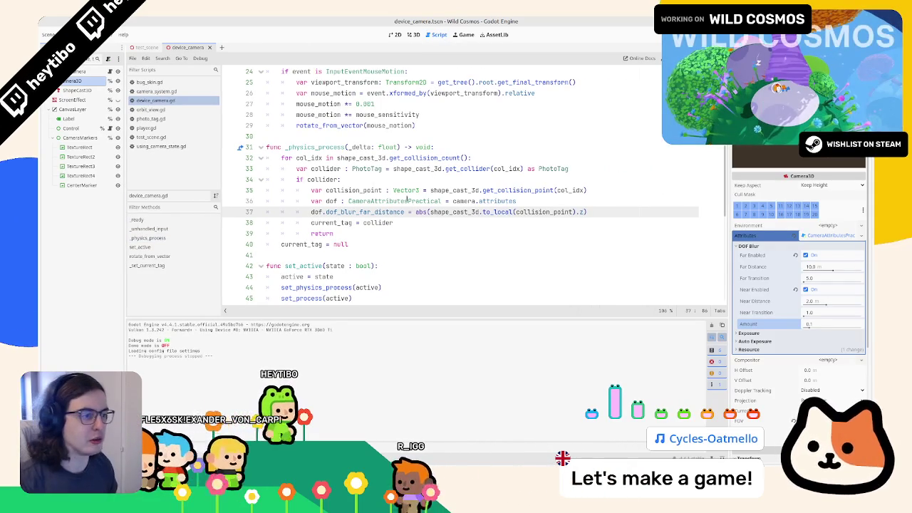
left_click_drag(326, 212, 573, 211)
left_click(586, 212)
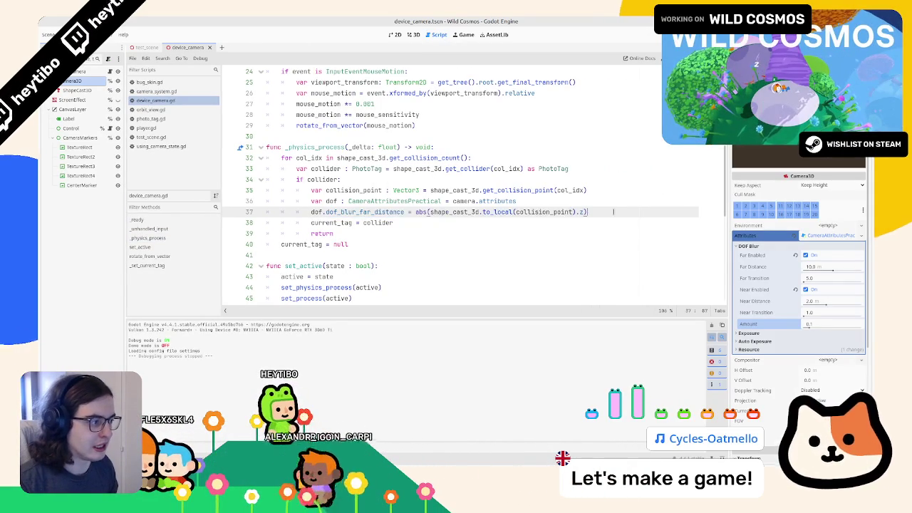
left_click(226, 201, "shift")
key("ctrl+x")
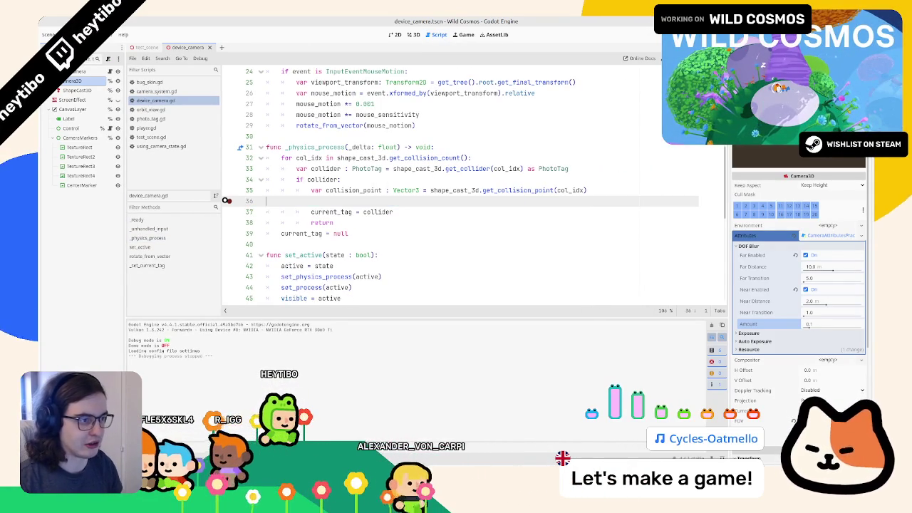
key("BackSpace")
- Search the script for 'proces' and insert a blank line after current_tag = null
scroll(300, 169, "up", 4)
key("ctrl+f")
type("proces")
key("Return")
key("Return")
key("Return")
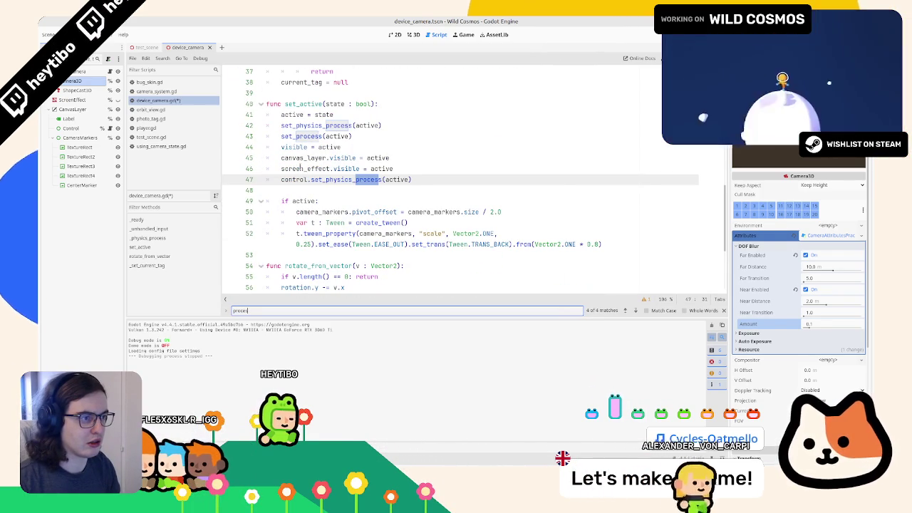
key("Return")
key("Return")
key("Return")
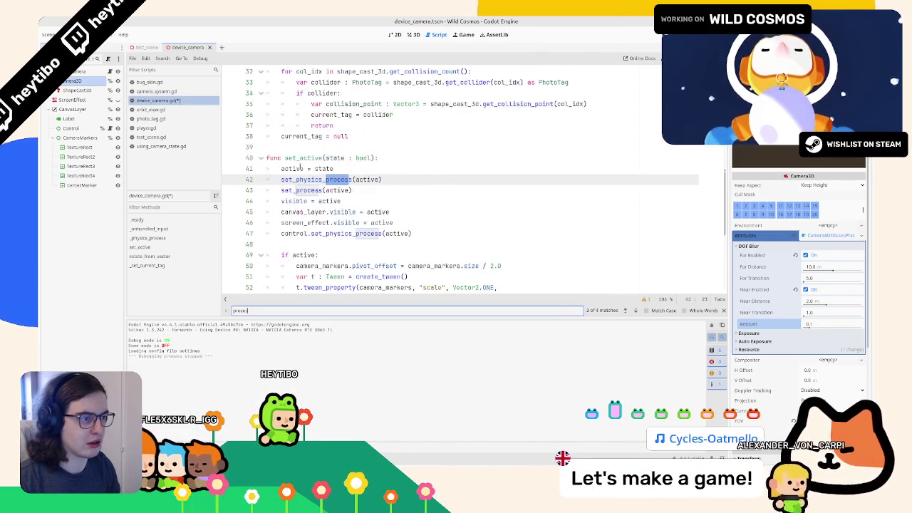
key("Escape")
scroll(470, 178, "down", 3)
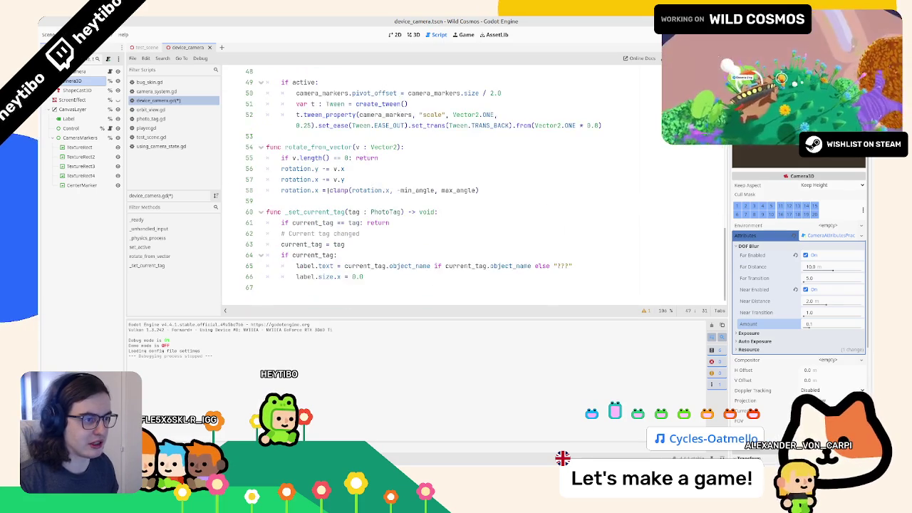
scroll(330, 186, "up", 10)
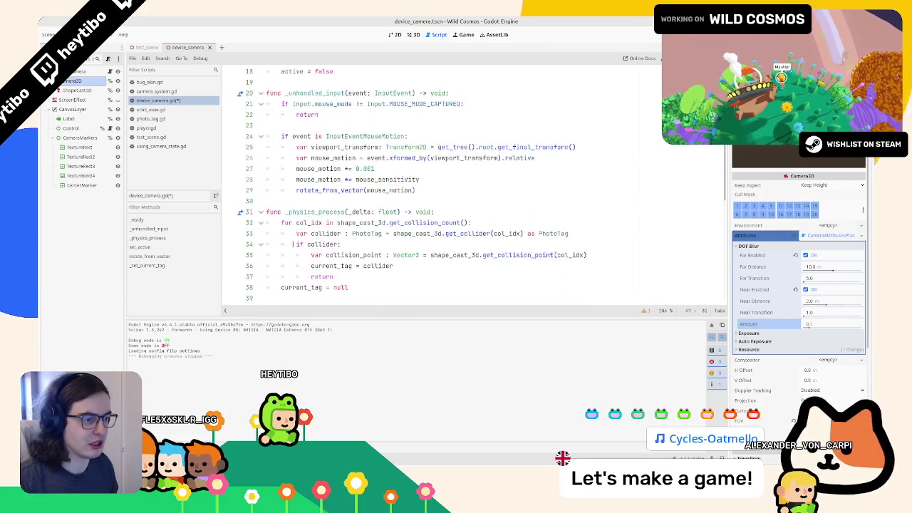
scroll(295, 244, "down", 3)
left_click(298, 201)
key("Return")
type("func _pro")
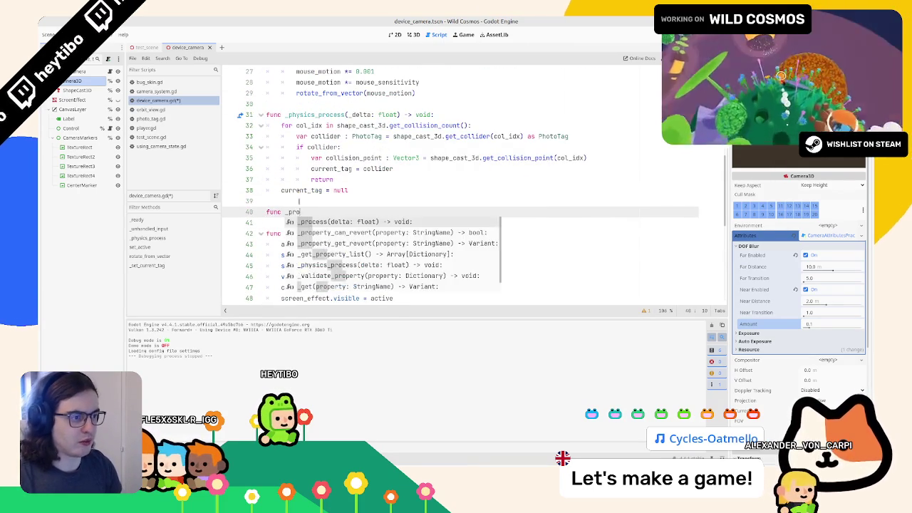
- Add func _process(delta) and paste the two dedented DOF lines into it
key("Return")
key("Return")
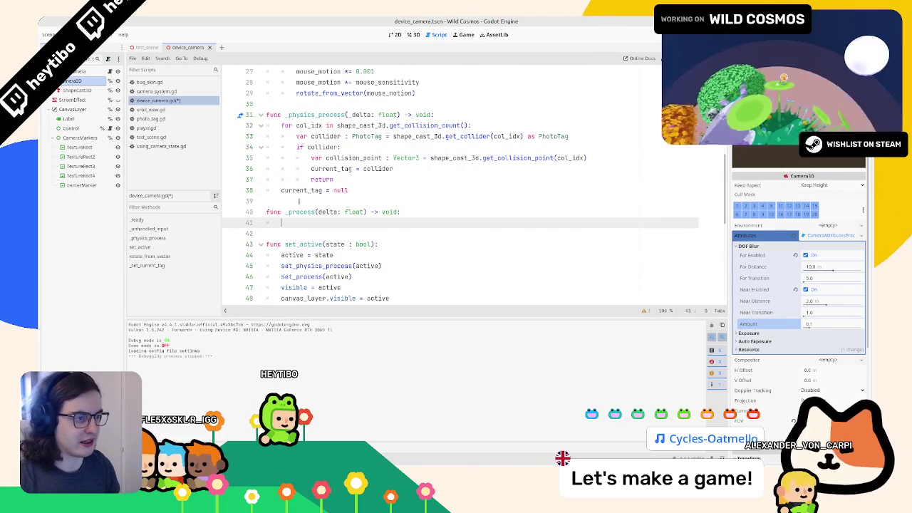
key("ctrl+v")
key("ctrl+z")
key("ctrl+y")
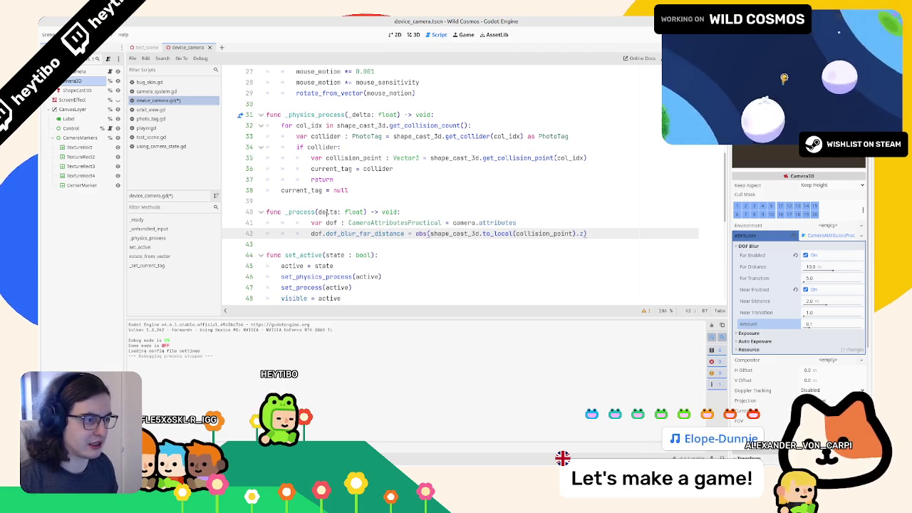
key("shift+Up")
key("shift+Tab")
key("shift+Down")
key("shift+Tab")
key("shift+Tab")
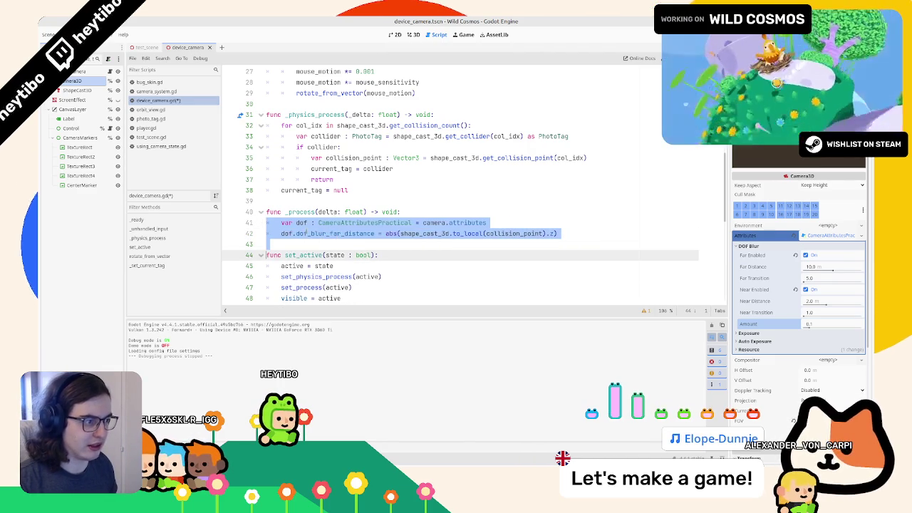
- Comment out the dof_blur_far_distance line on line 42 with Ctrl+K
left_click(307, 234)
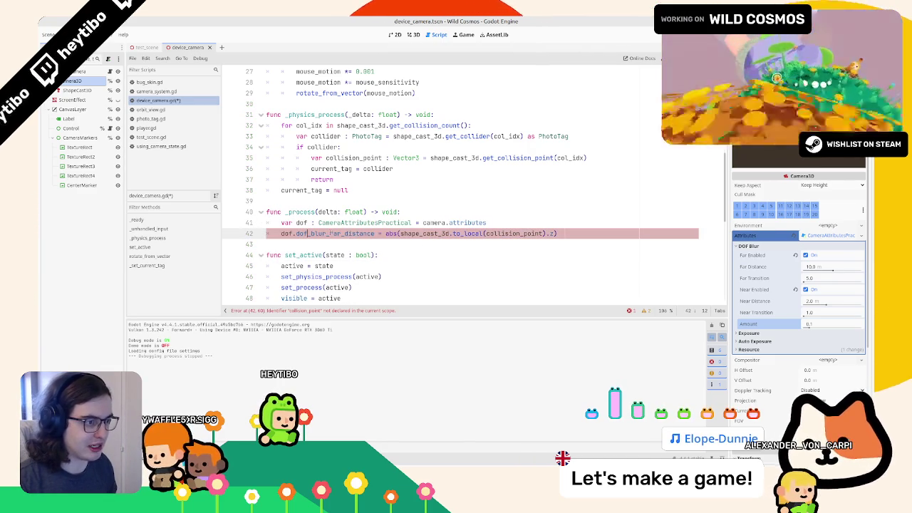
double_click(351, 234)
left_click_drag(386, 234, 557, 234)
left_click(576, 228)
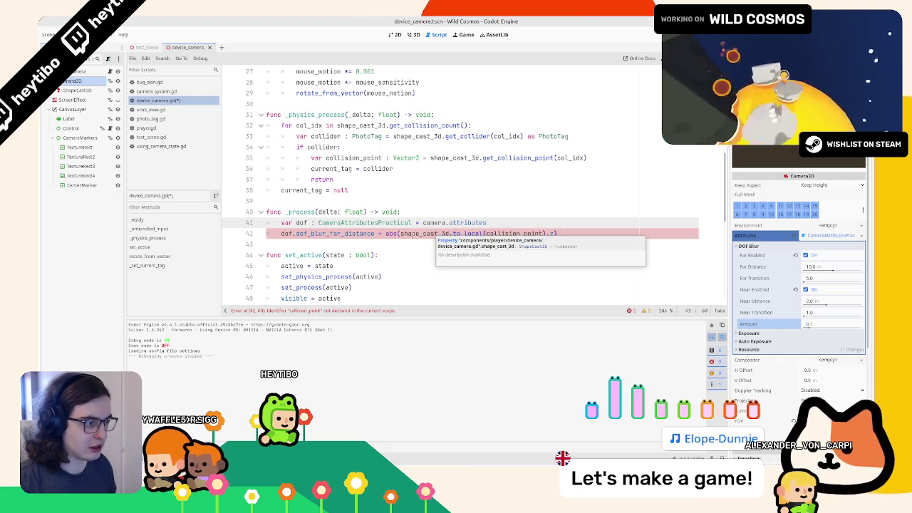
left_click_drag(386, 233, 557, 234)
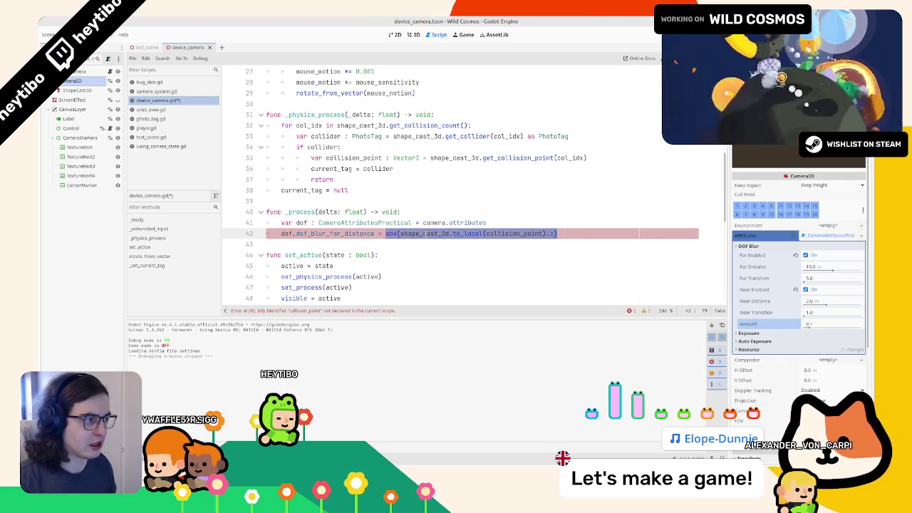
double_click(336, 234)
scroll(335, 236, "up", 5)
scroll(336, 237, "down", 12)
scroll(335, 236, "up", 8)
key("ctrl+k")
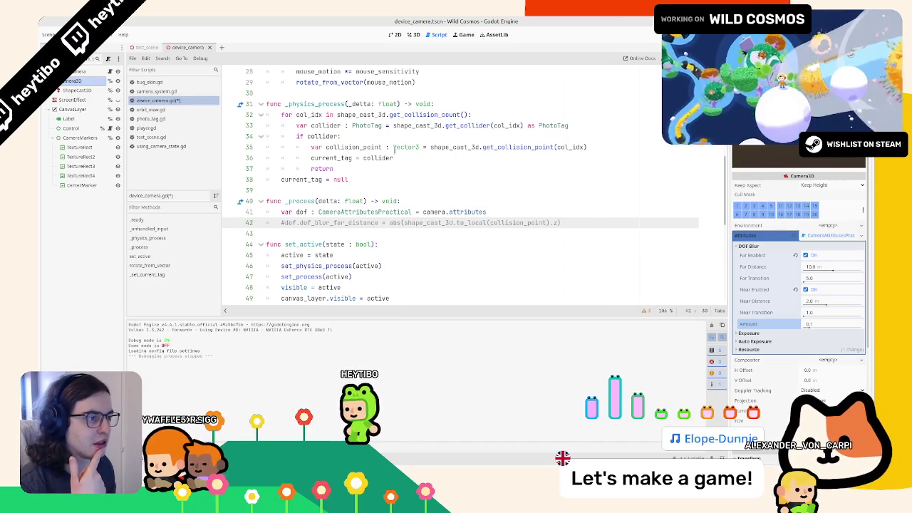
- Review the collision point line, then move to empty line 16 near the top
double_click(403, 146)
left_click(409, 158)
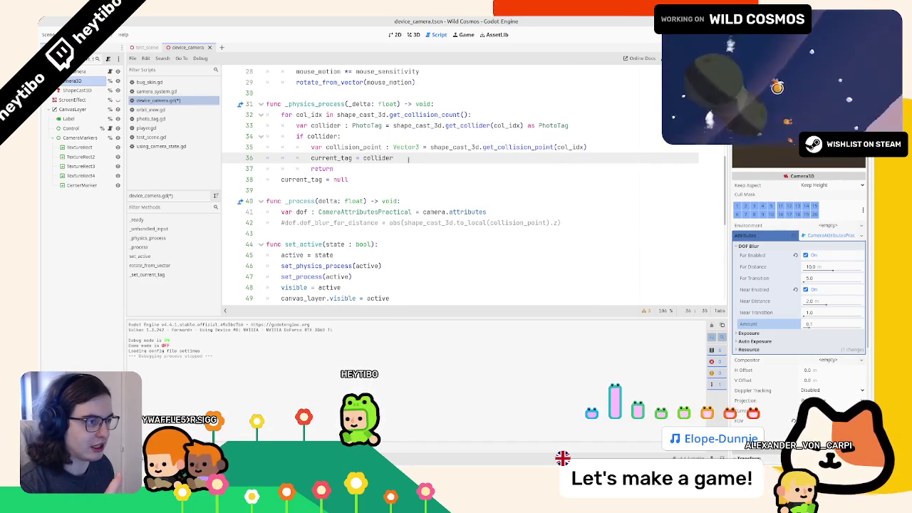
scroll(408, 159, "up", 9)
scroll(352, 222, "down", 1)
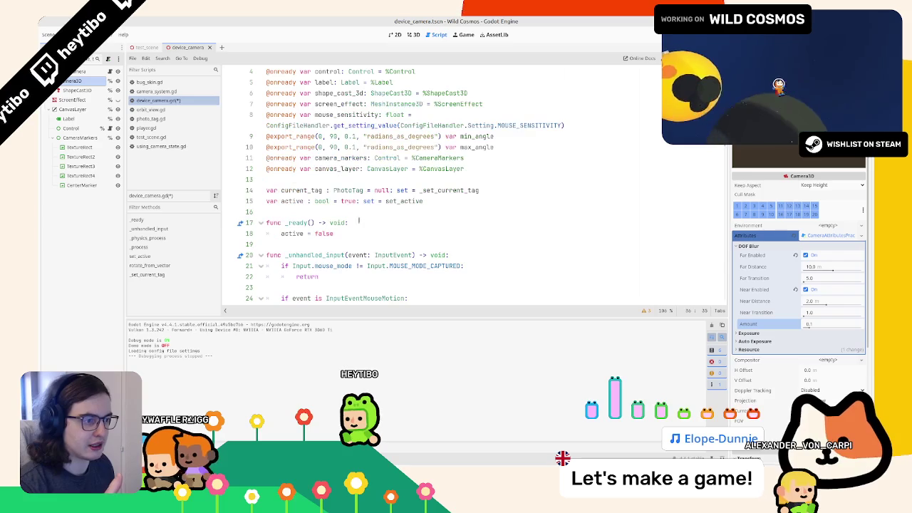
left_click(352, 222)
left_click(362, 209)
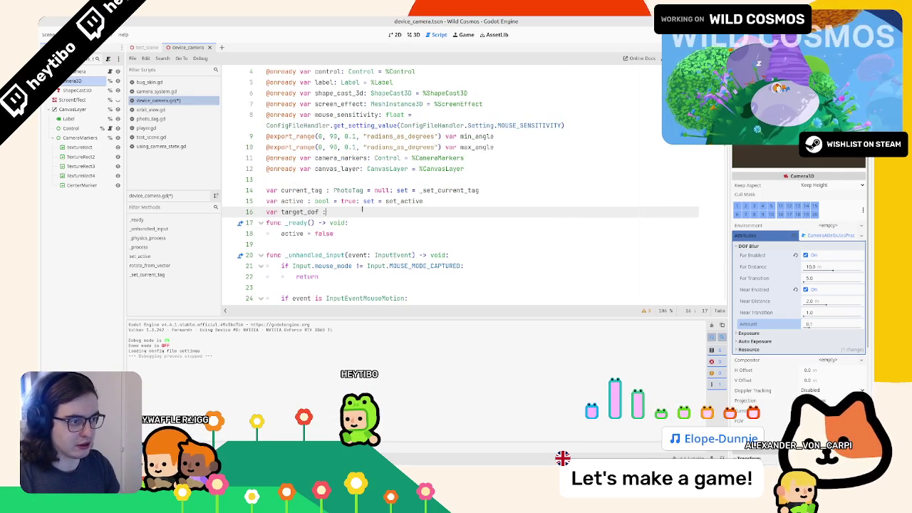
- Declare var target_dof : float = 50.0 on line 16 below current_tag and active
key("Return")
left_click(362, 209)
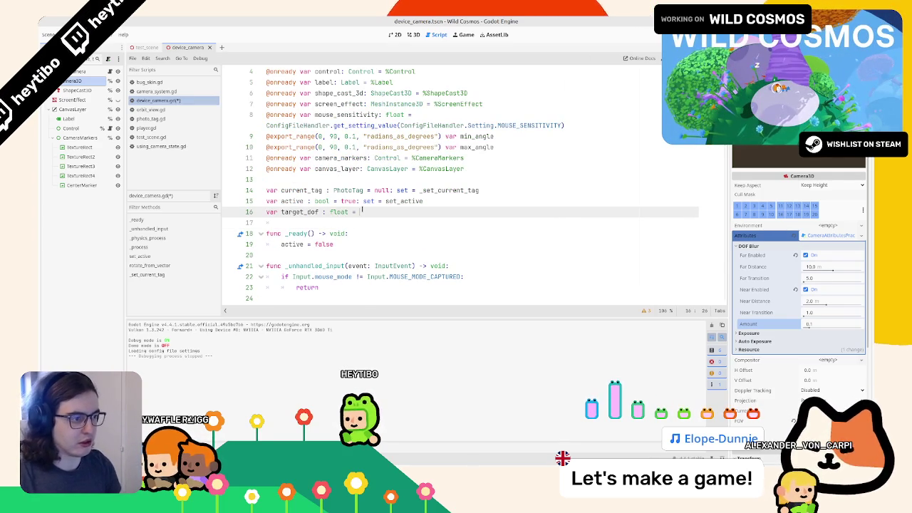
type("50.0")
key("Down")
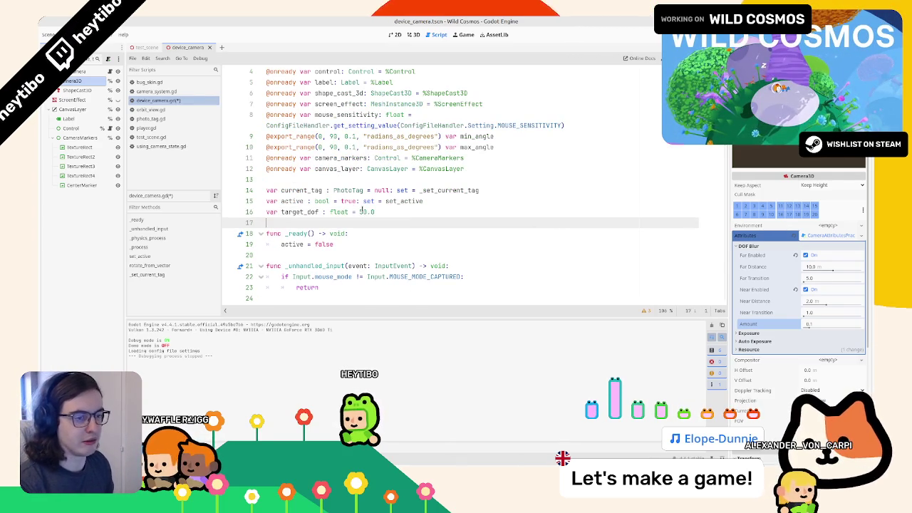
left_click(309, 212)
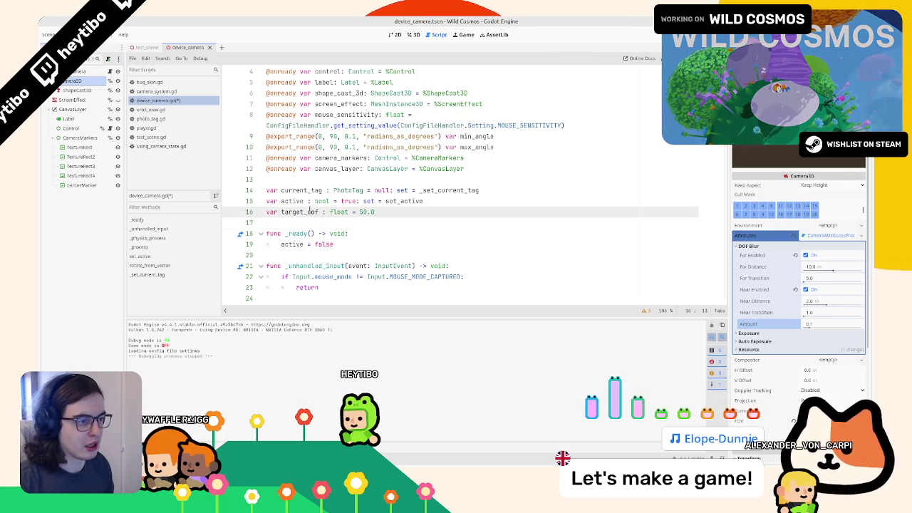
double_click(309, 212)
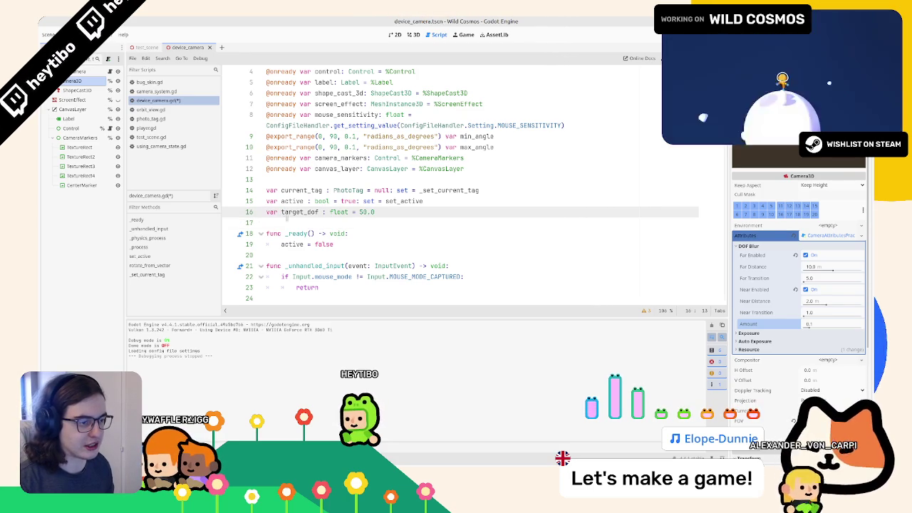
key("ctrl+z")
key("ctrl+z")
key("ctrl+z")
scroll(349, 220, "down", 5)
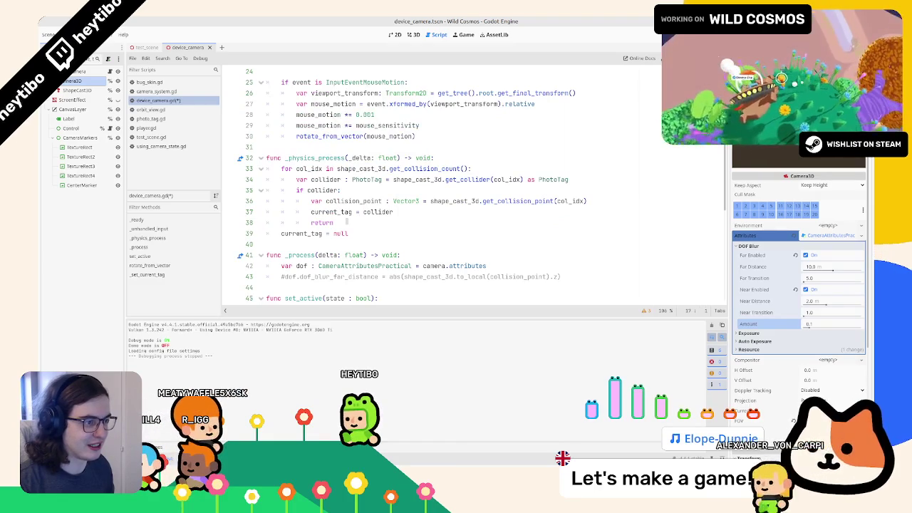
- Set target_dof = abs(shape_cast_3d.to_local(collision_point).z) on a hit and 50.0 after the tag reset
key("ctrl+z")
key("ctrl+z")
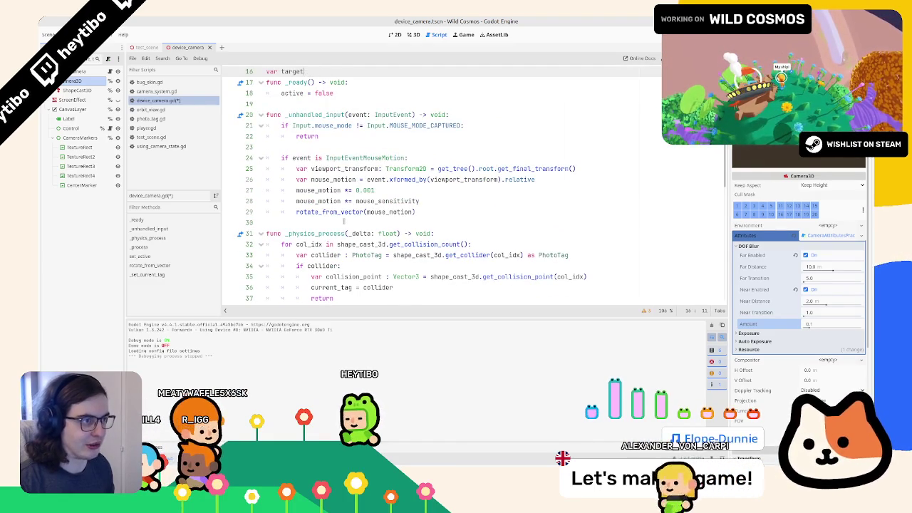
key("ctrl+y")
scroll(344, 222, "down", 4)
mouse_move(389, 197)
left_mouse_down()
mouse_move(407, 186)
mouse_move(453, 197)
left_mouse_up()
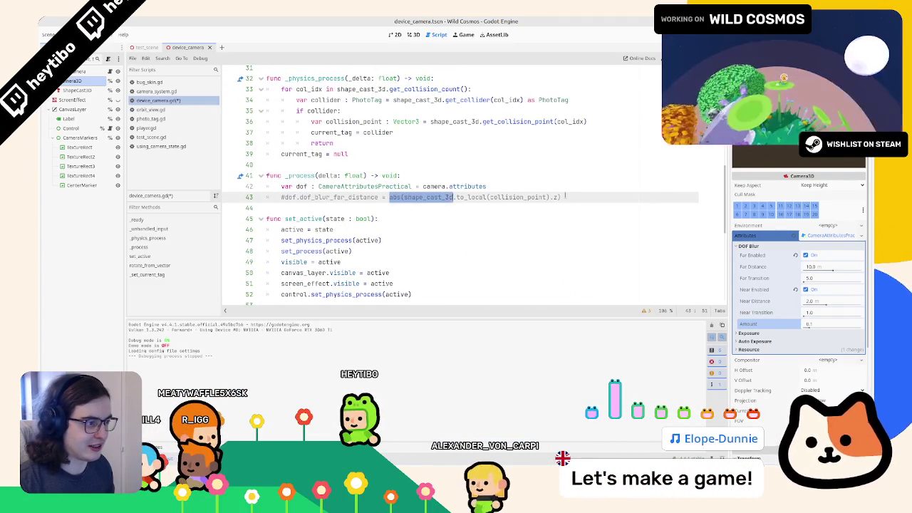
left_click(481, 131)
key("Return")
type("ta")
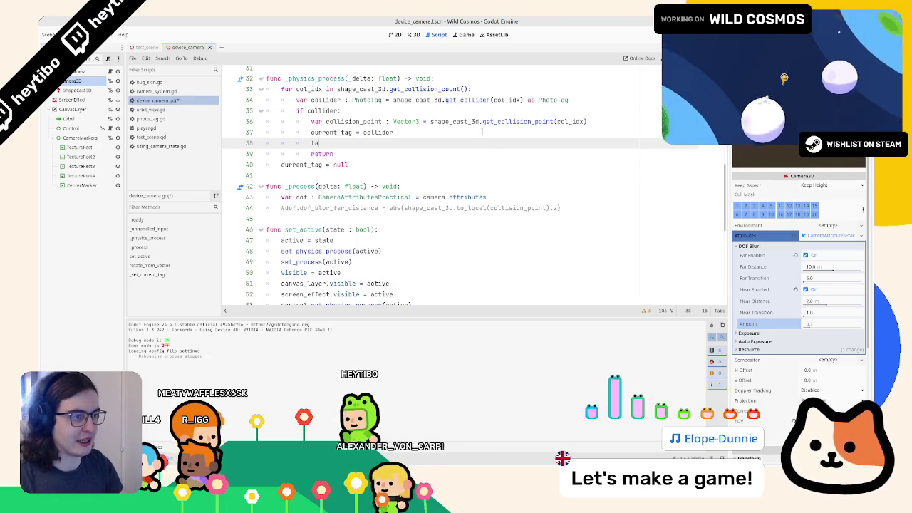
type("rget_dof = abs(shape_cast_3d.to_local(collision_point).z)")
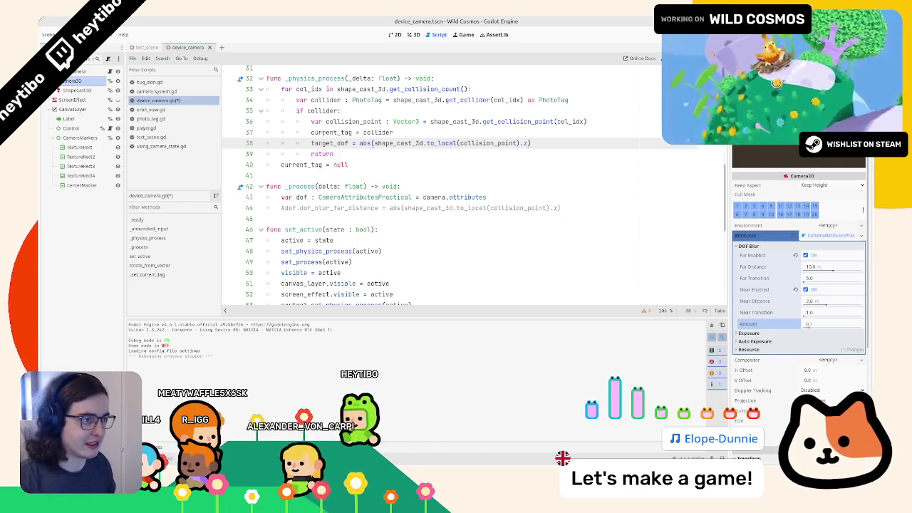
left_click(358, 164)
key("Return")
type("target_dof")
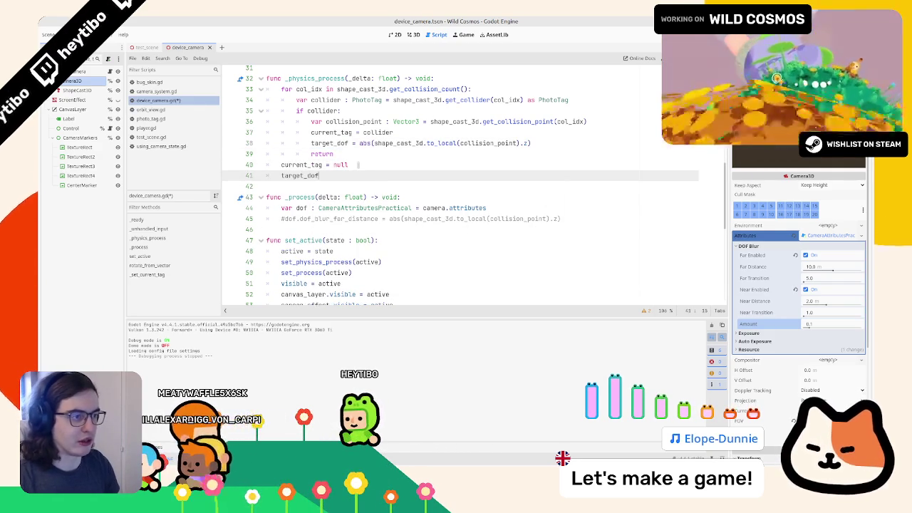
type(" = 50.0")
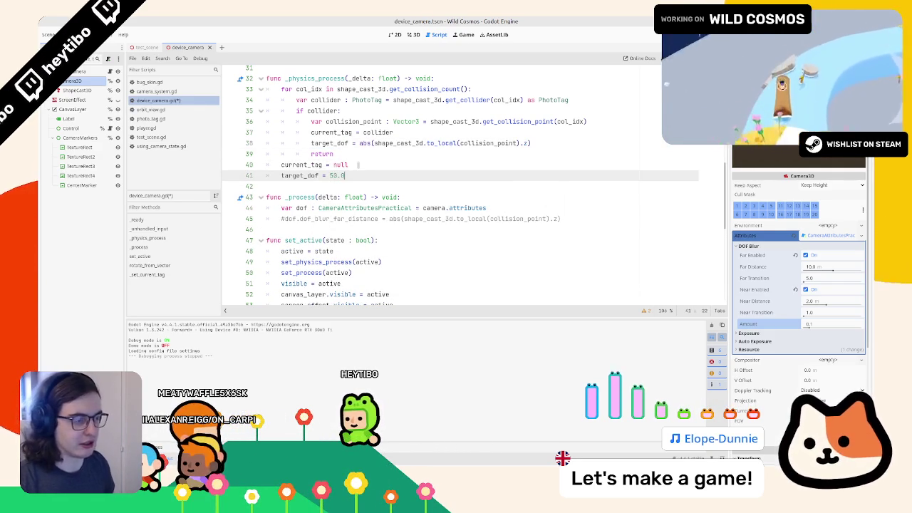
- Uncomment the far blur line as move_toward(dof_blur_far_distance, target_dof, 1.0 * delta) and run the game
left_click(298, 219)
key("ctrl+k")
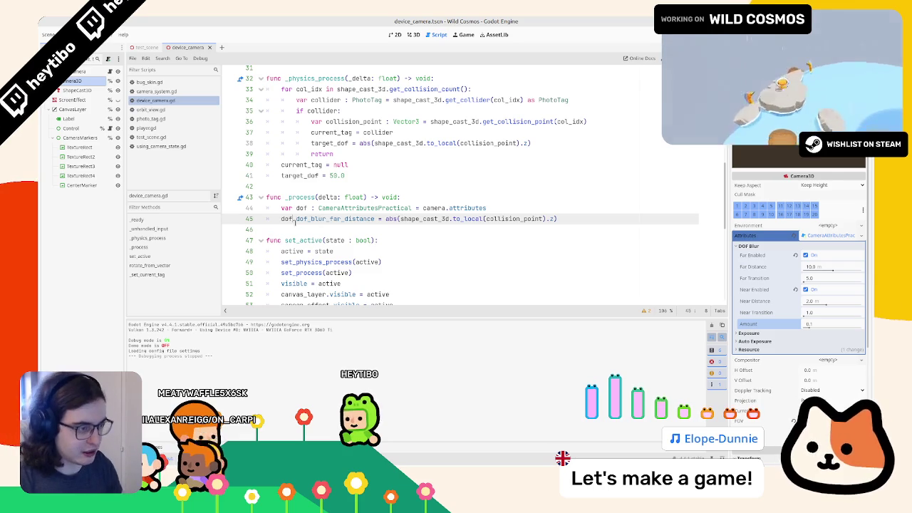
type(".")
key("ctrl+c")
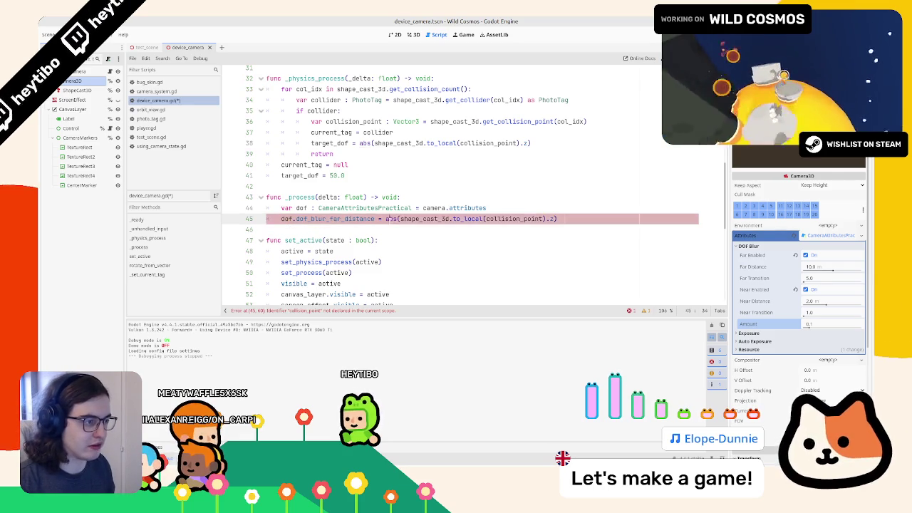
left_click_drag(385, 218, 618, 218)
key("ctrl+v")
type(".")
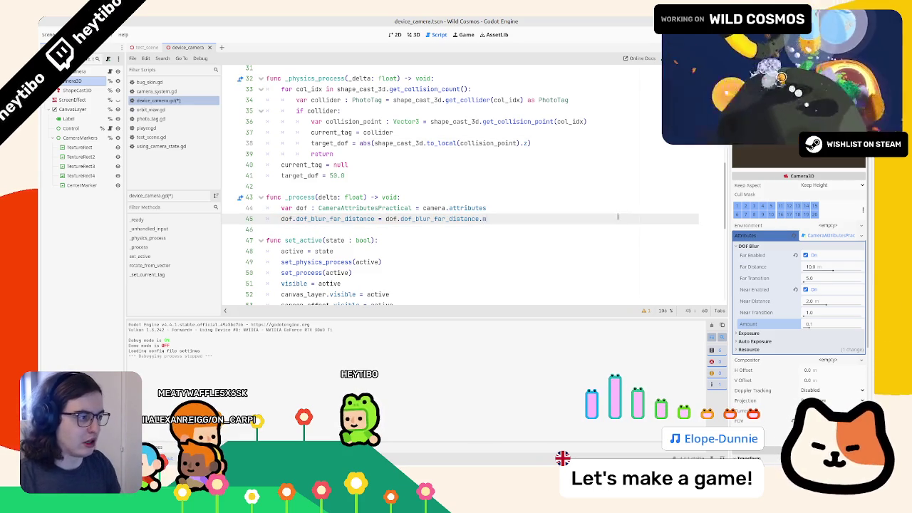
key("ctrl+BackSpace")
key("ctrl+BackSpace")
key("ctrl+BackSpace")
type("move")
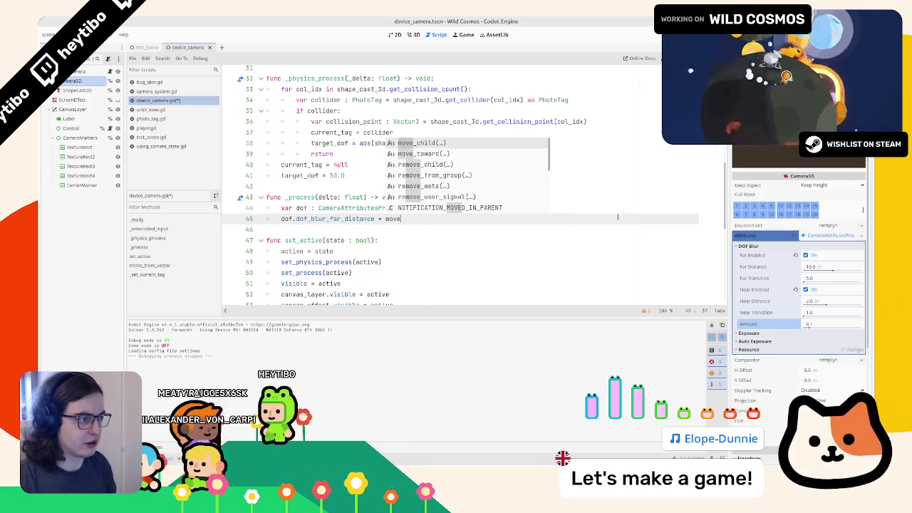
key("Down")
key("Return")
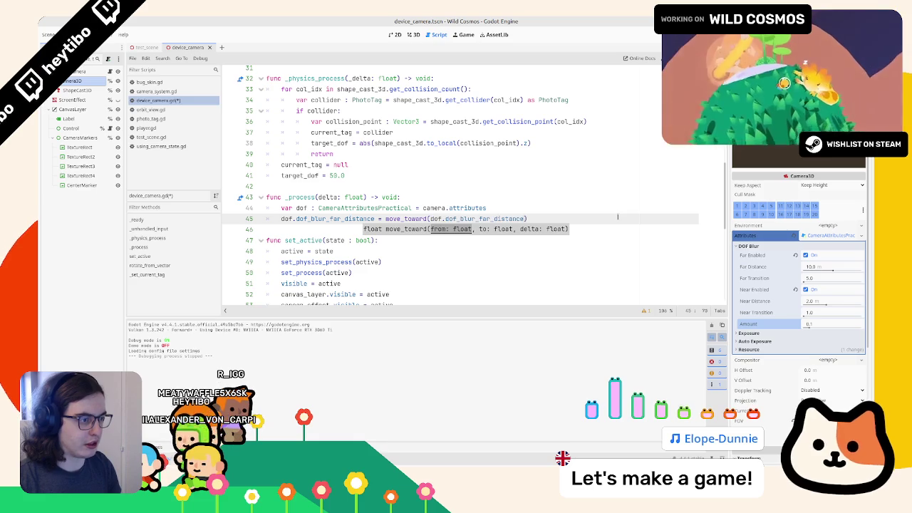
type(", target_dof, 1.0 *")
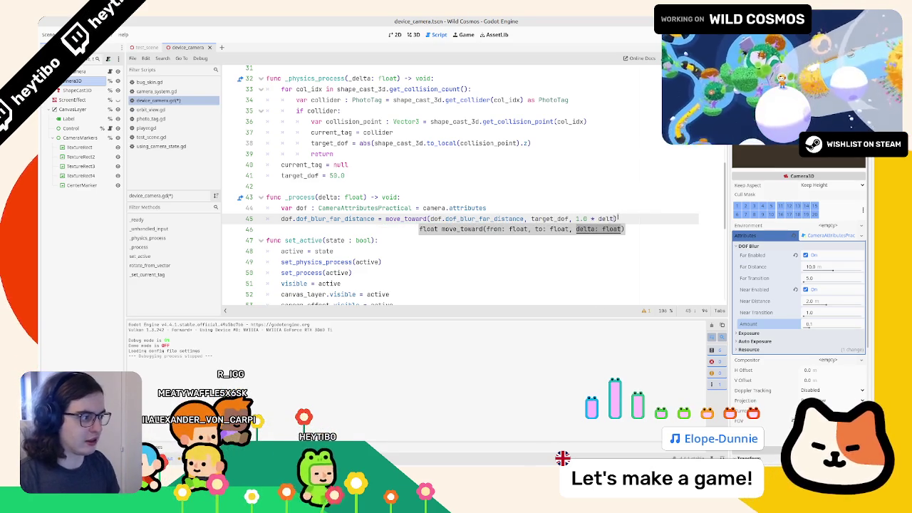
type("delta")
key("F5")
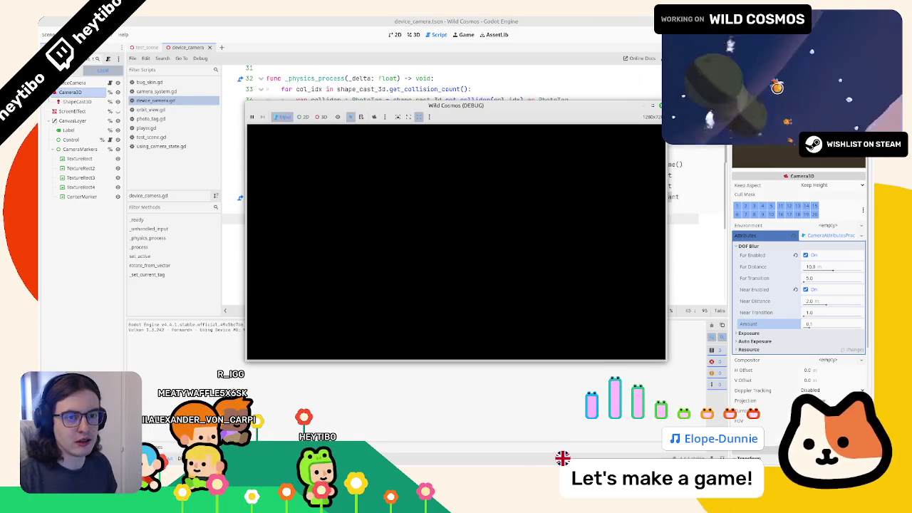
- Playtest the photo camera on creatures twice, watching far blur ease onto tagged subjects like Crested Dodo
key("Tab")
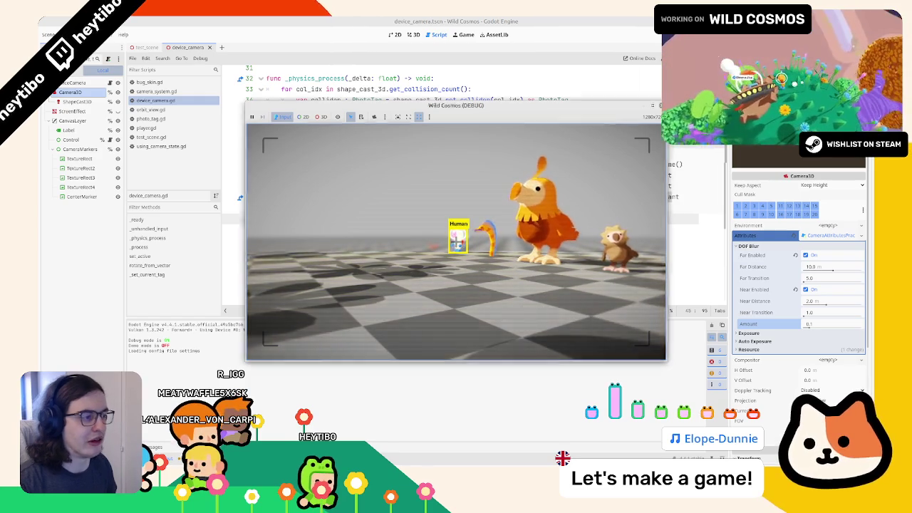
key("F8")
left_click(476, 188)
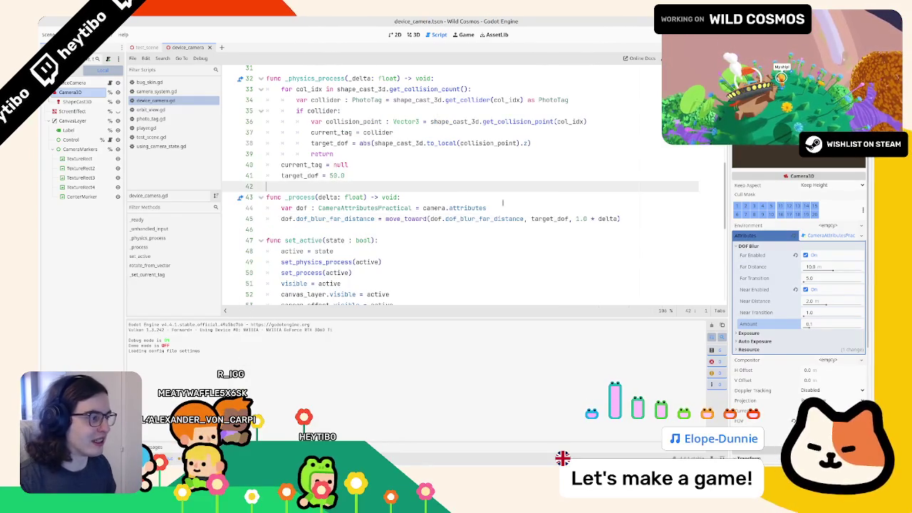
left_click(577, 219)
key("F5")
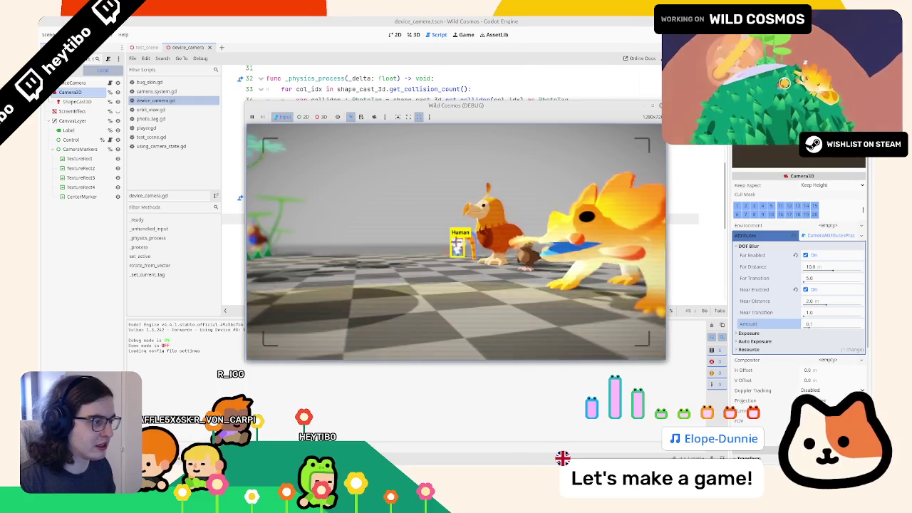
key("F8")
left_click_drag(266, 229, 461, 236)
left_click(403, 229)
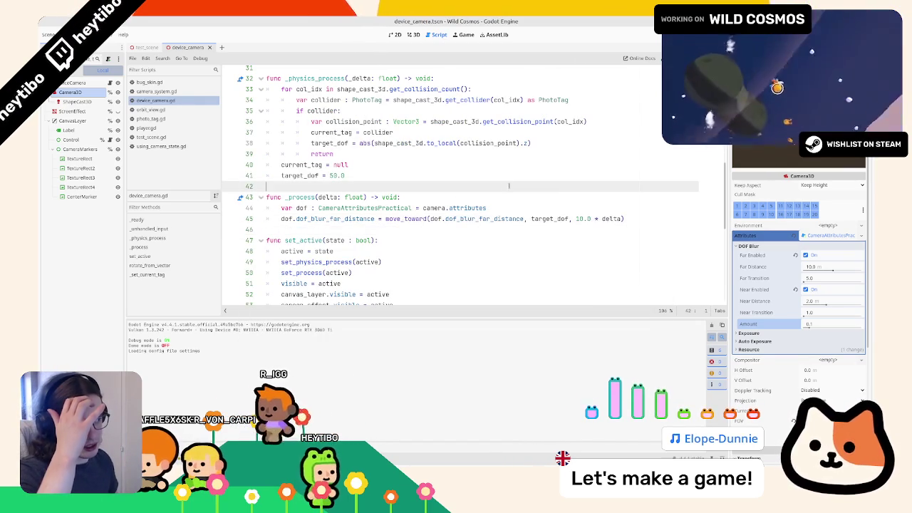
- Duplicate the far blur easing line and rename the copy to dof_blur_near_distance
double_click(479, 219)
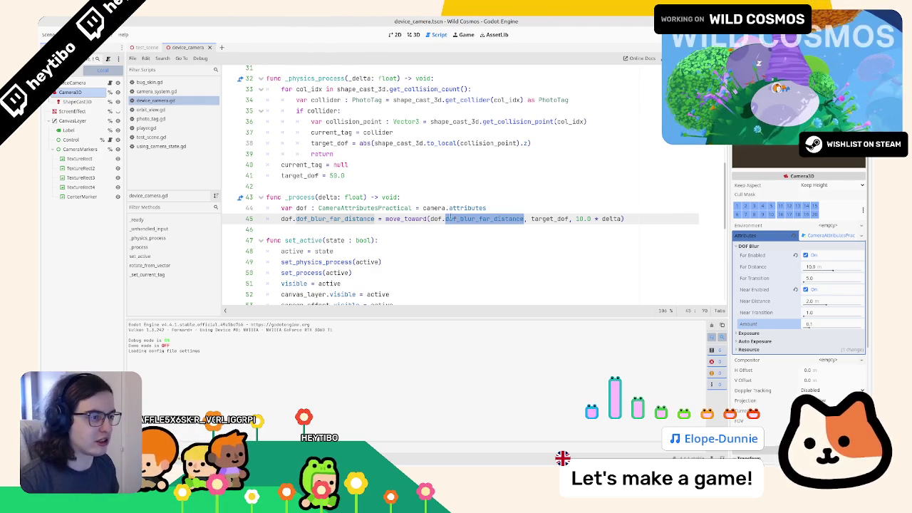
left_click(328, 219)
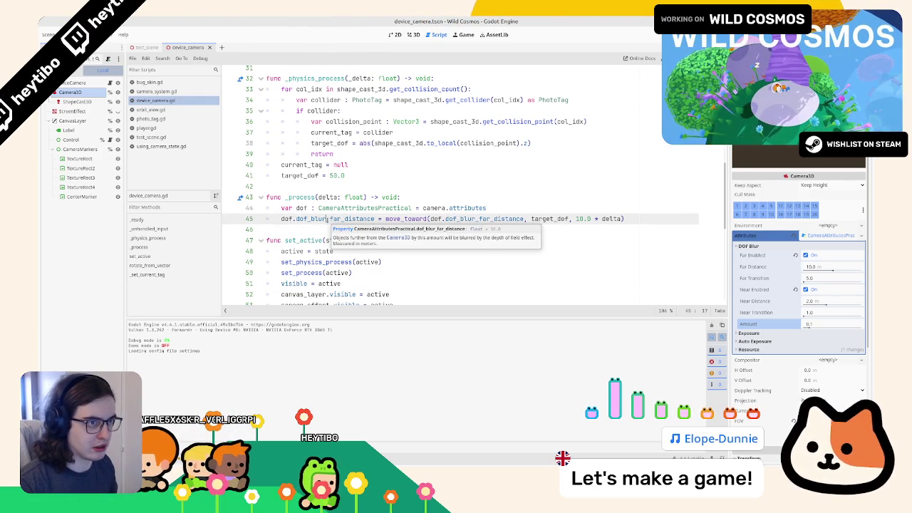
left_click(329, 221)
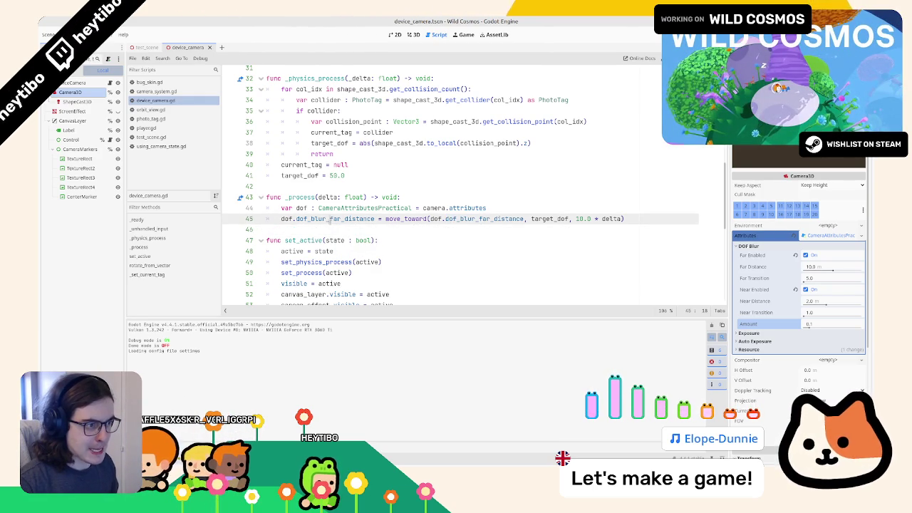
key("ctrl+shift+d")
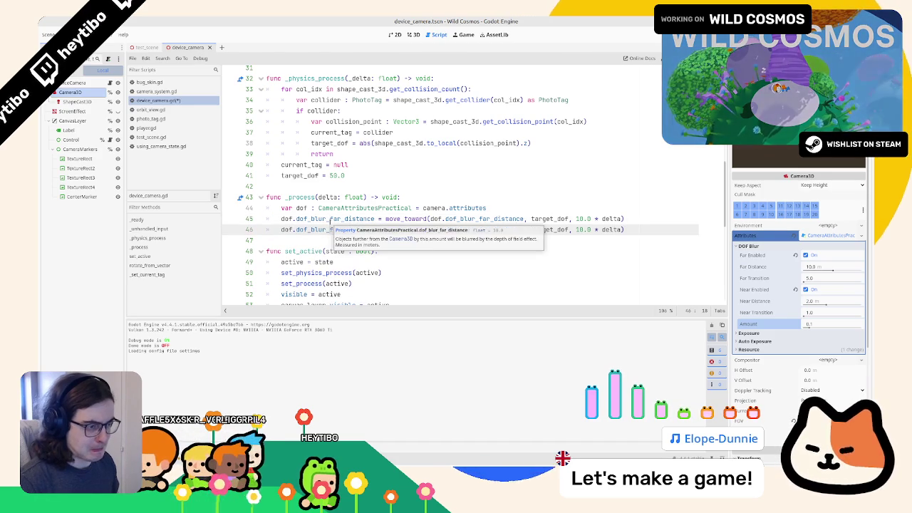
key("ctrl+z")
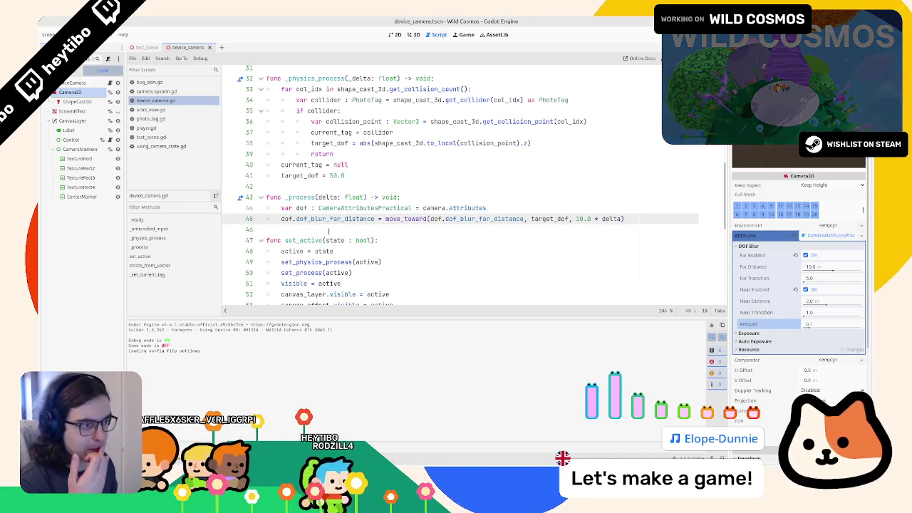
key("ctrl+shift+d")
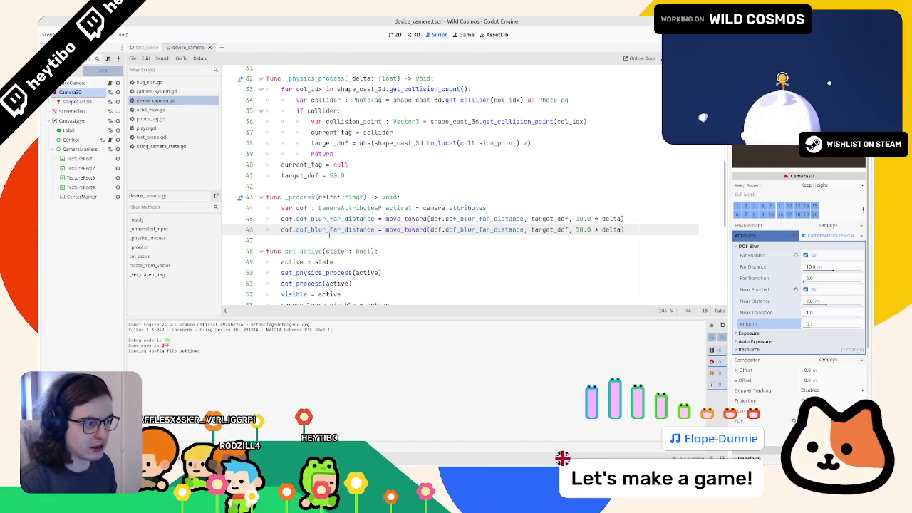
type("ne")
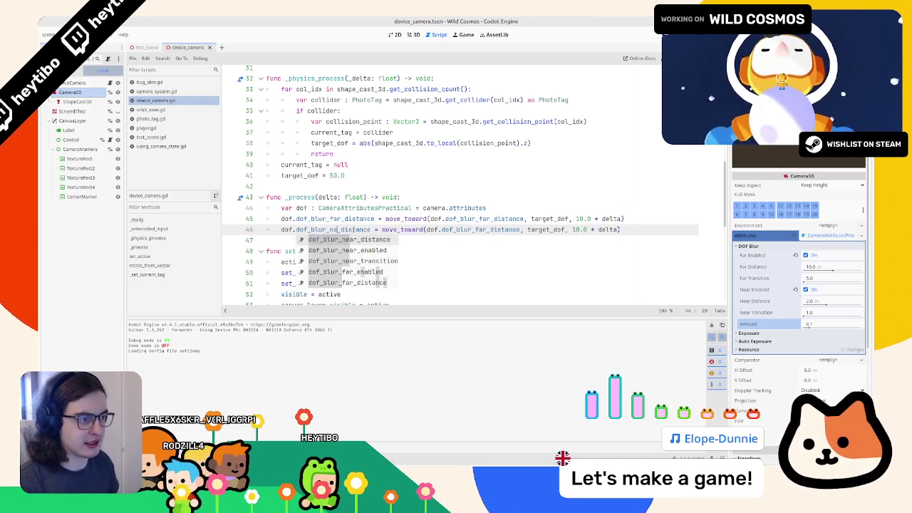
key("Return")
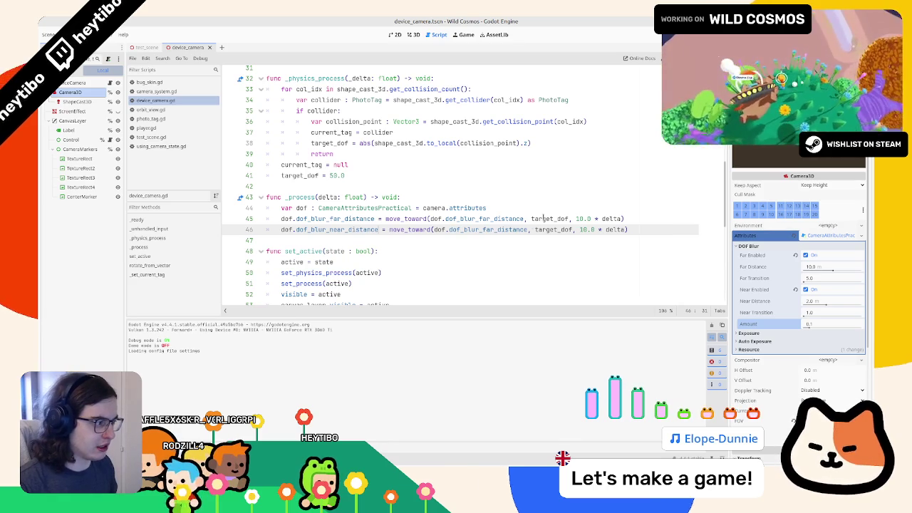
- Offset the far blur target to target_dof + 5.0 and relaunch the game
left_click(571, 218)
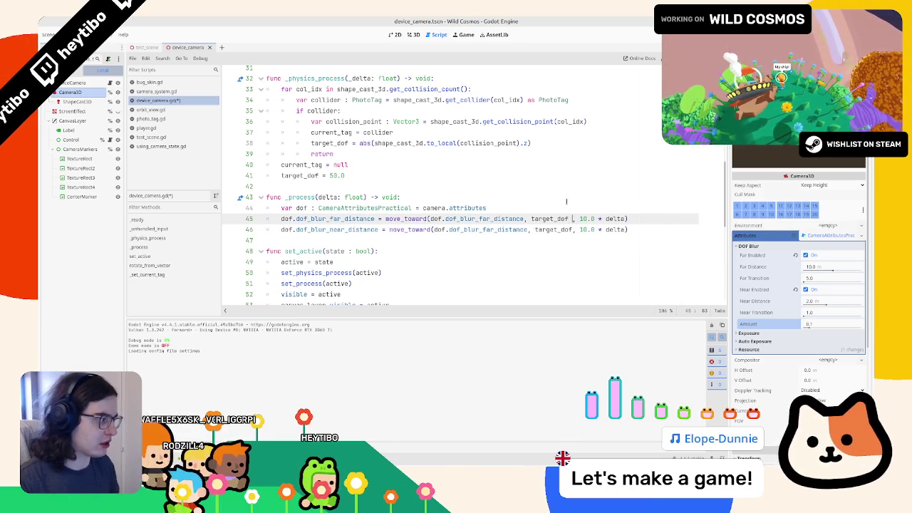
type("+ 5.0")
key("Down")
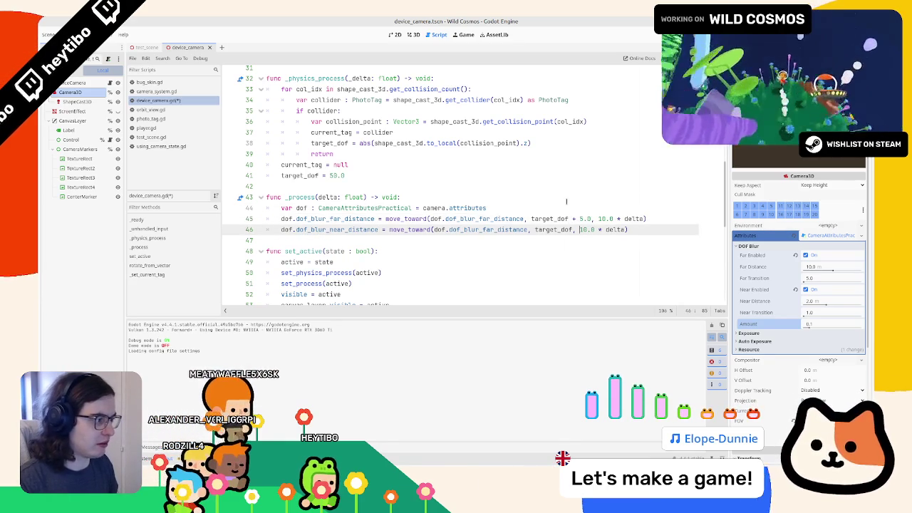
key("F5")
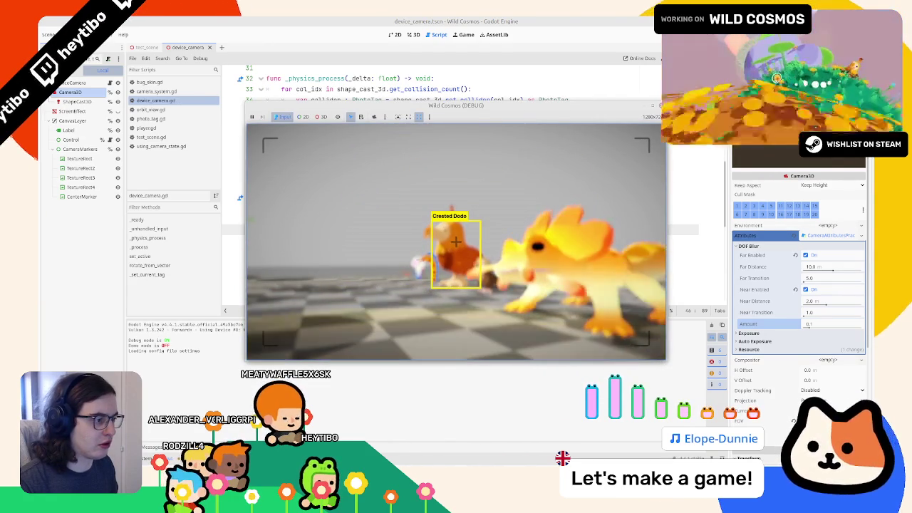
- Change the near blur line to ease toward target_dof - 10.0
key("F8")
left_click(567, 219)
key("Down")
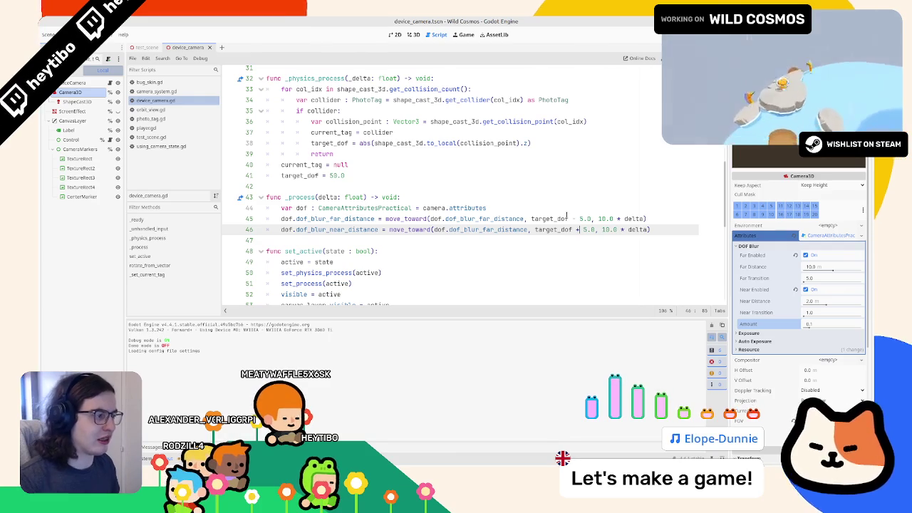
key("F5")
key("F8")
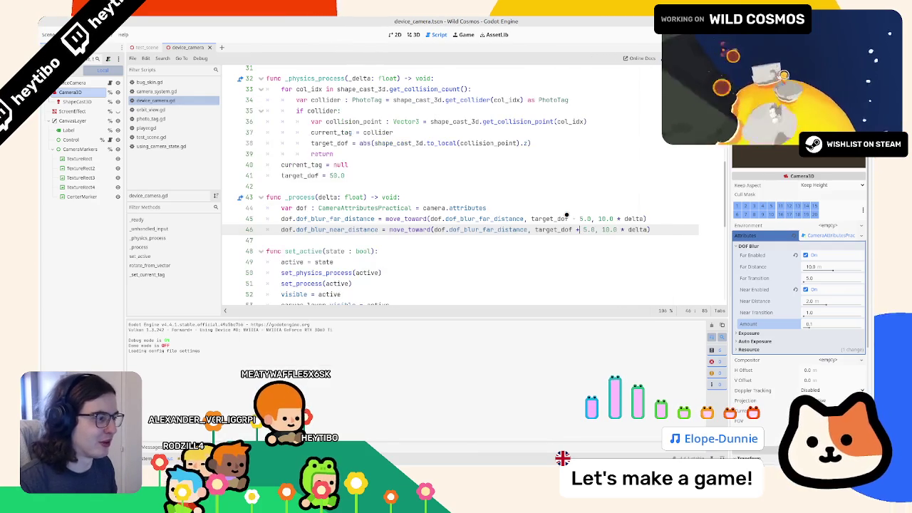
key("BackSpace")
type("-")
key("Up")
key("BackSpace")
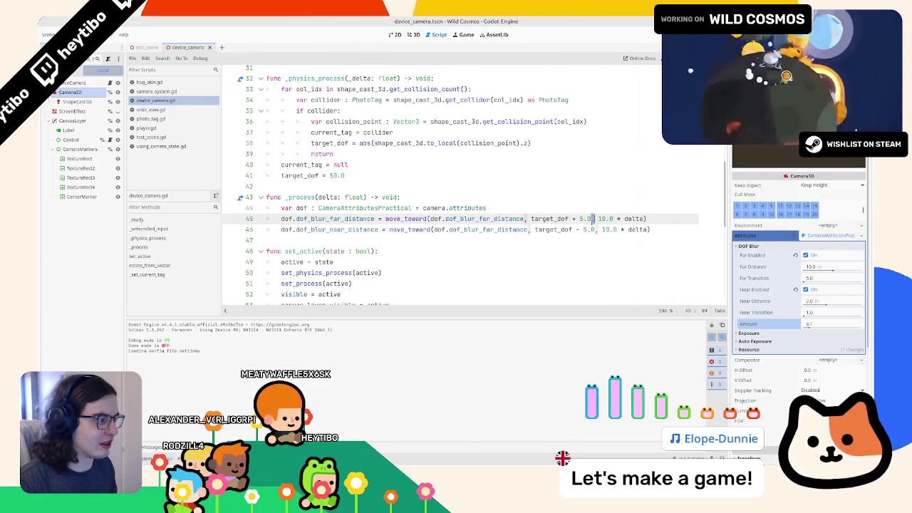
key("Down")
key("Left")
key("Left")
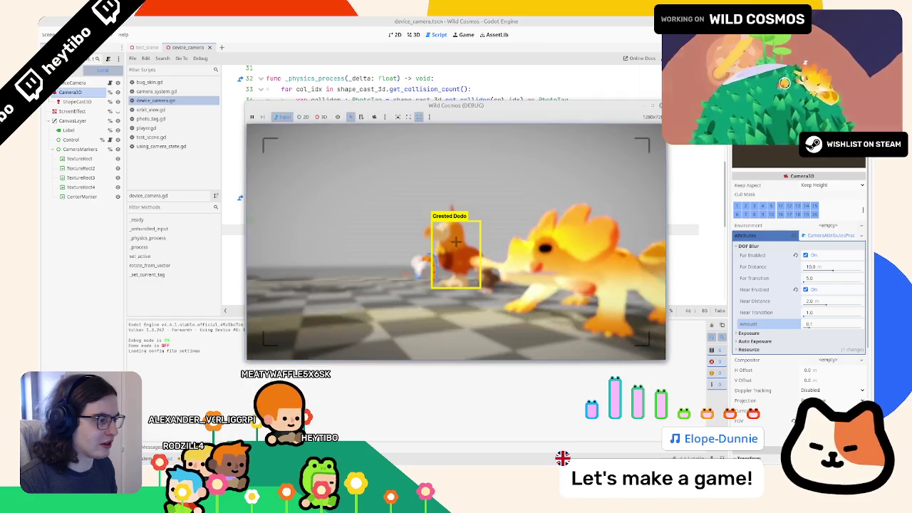
- Playtest the camera focus on tagged creatures, then pause and close the game window
key("F8")
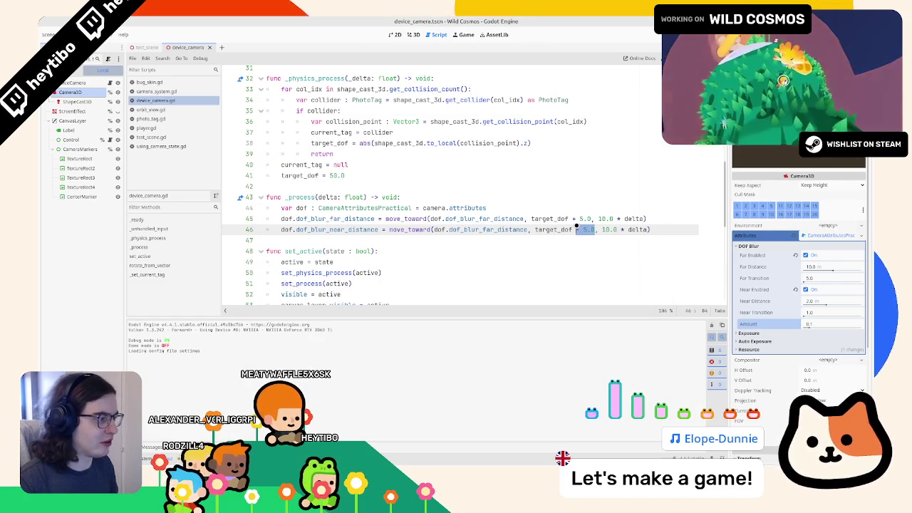
key("F6")
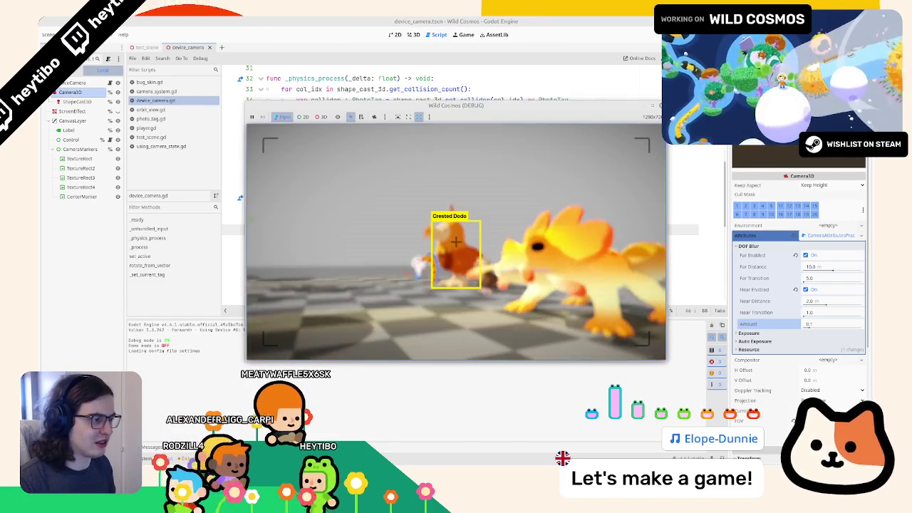
key("F8")
key("F6")
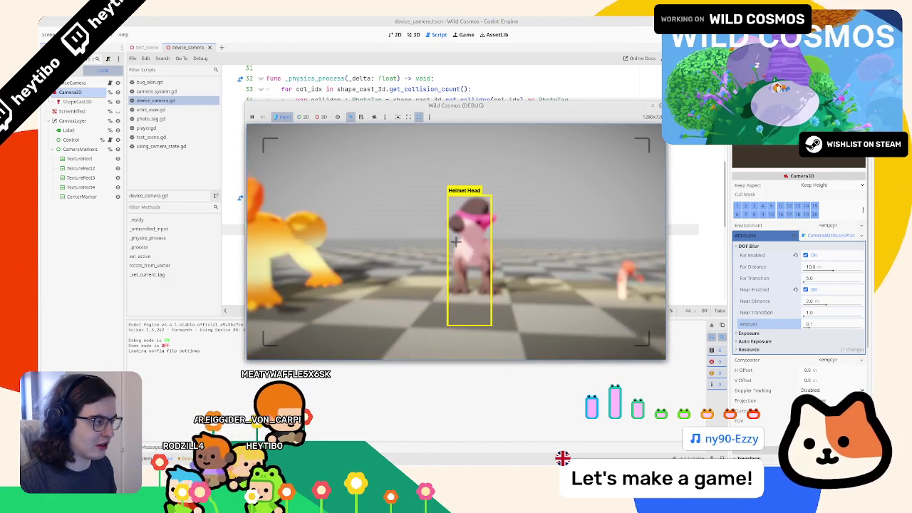
key("Escape")
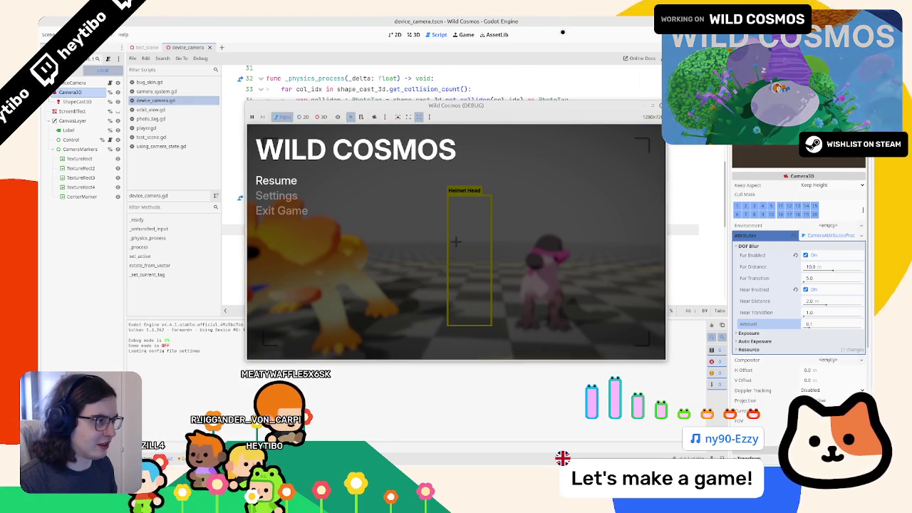
right_click(536, 109)
left_click(563, 187)
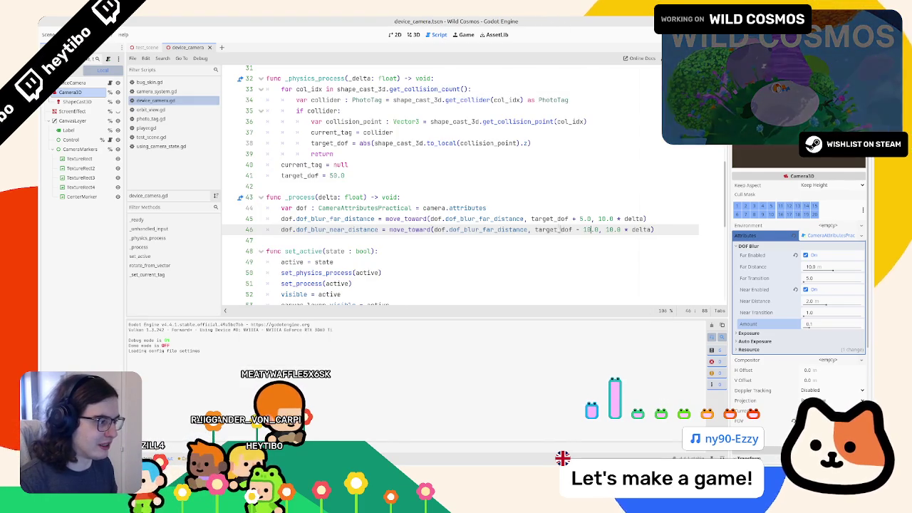
- Try a 0.0 near blur target, tie it back to target_dof, and playtest the focus
type("0.0")
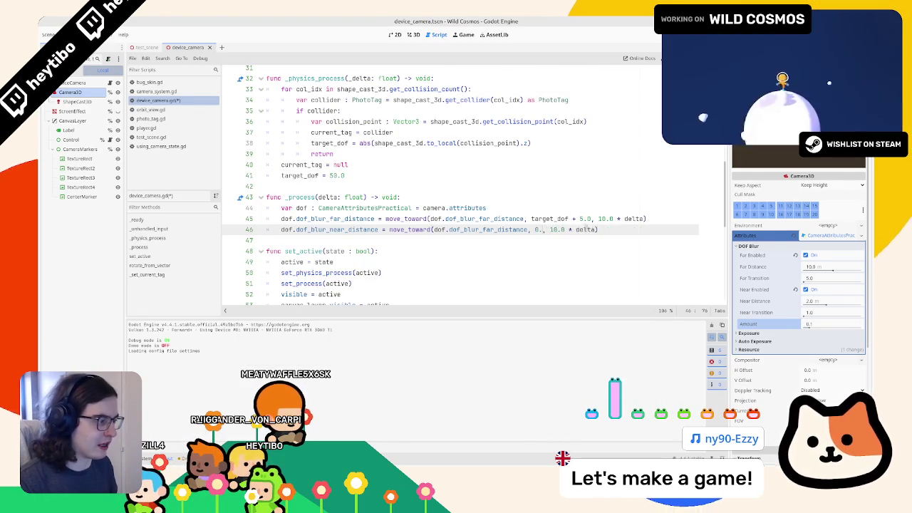
left_click(489, 229)
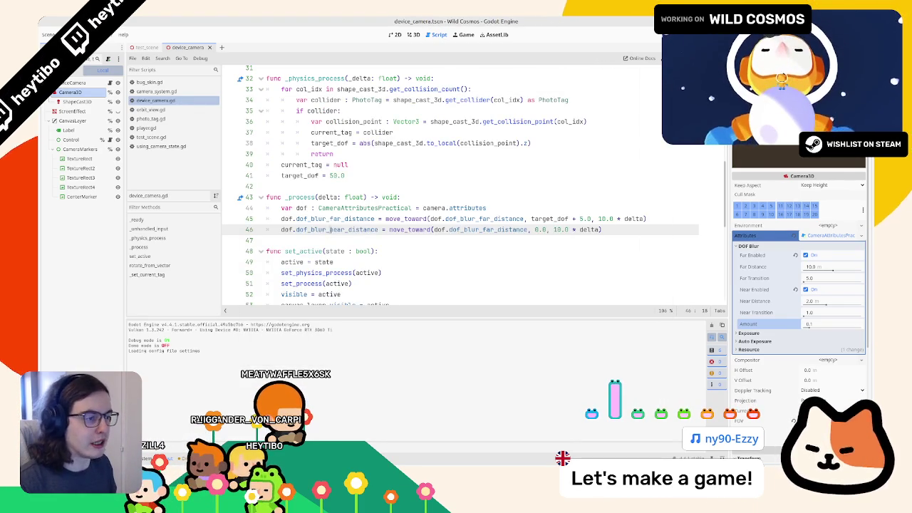
type("ne")
left_click_drag(531, 219, 591, 218)
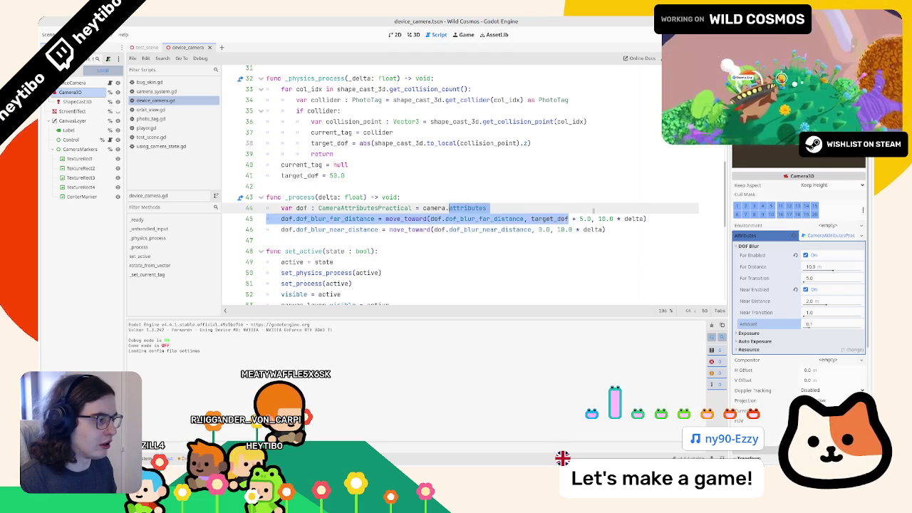
double_click(541, 230)
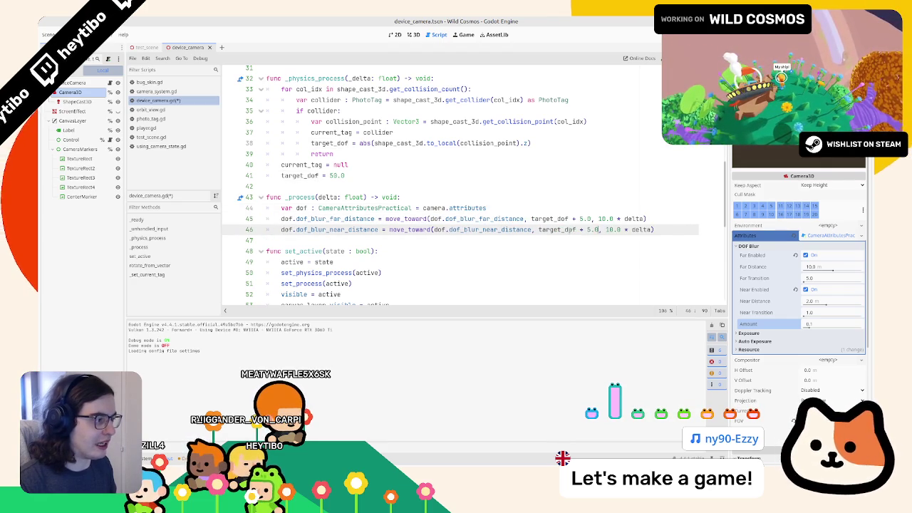
key("F5")
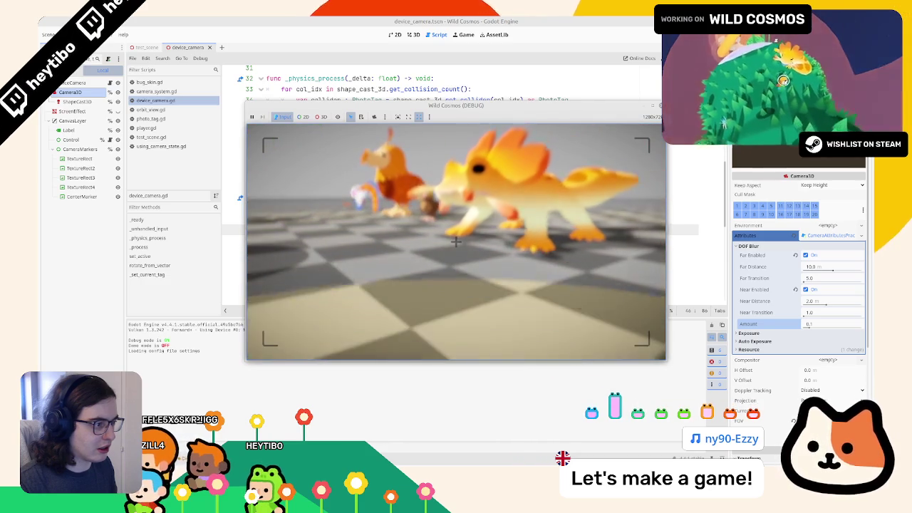
key("F8")
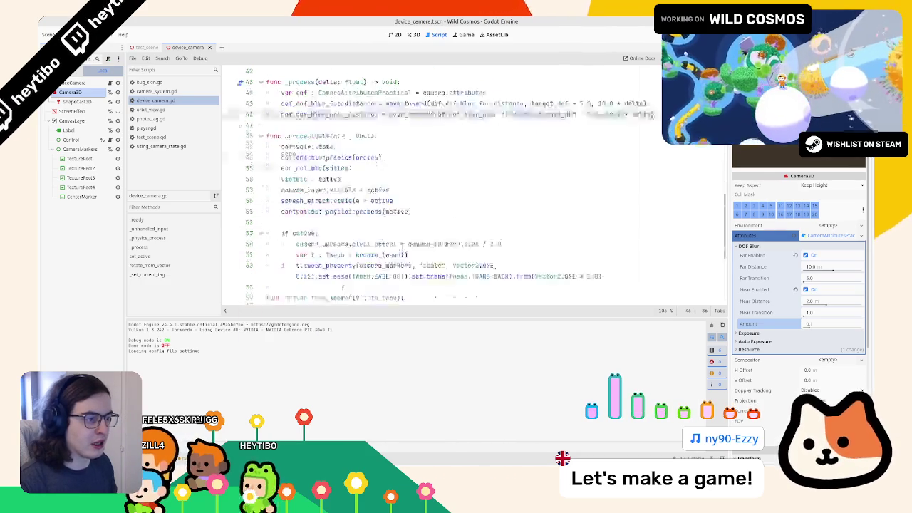
- Change the collider type check on line 34 from PhotoTag to Node3D
scroll(402, 245, "down", 5)
scroll(402, 246, "down", 3)
scroll(401, 250, "up", 5)
scroll(400, 253, "down", 2)
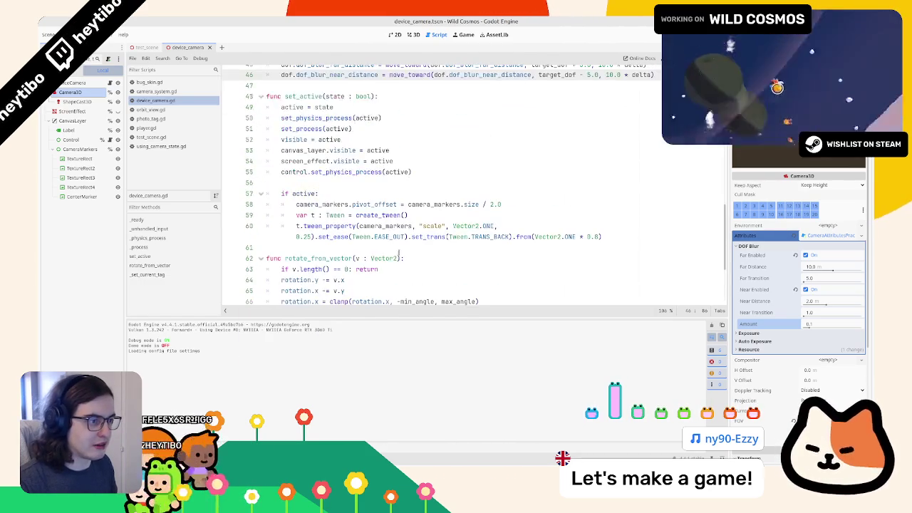
scroll(354, 236, "down", 4)
scroll(353, 213, "up", 10)
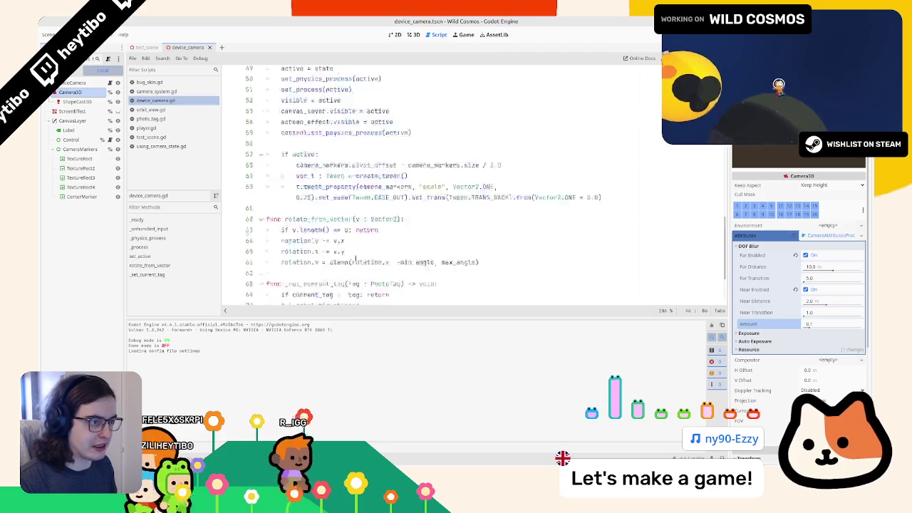
double_click(325, 157)
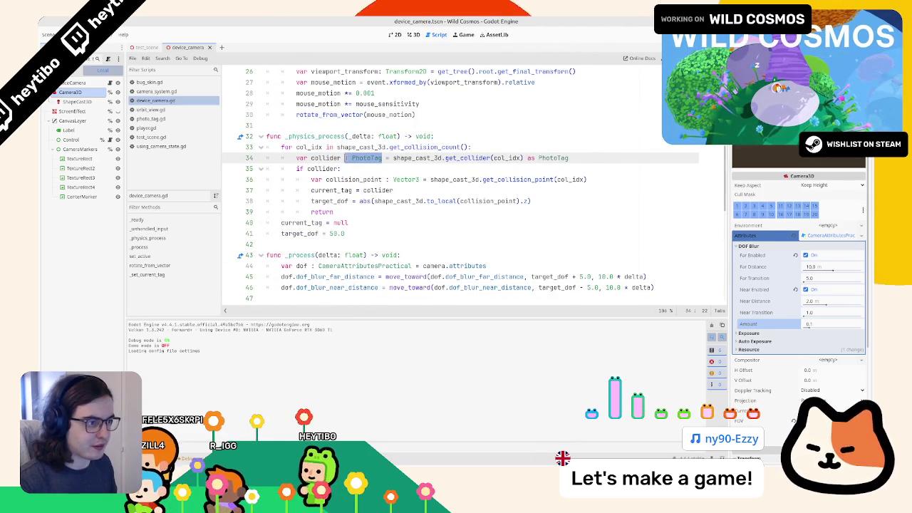
key("Right")
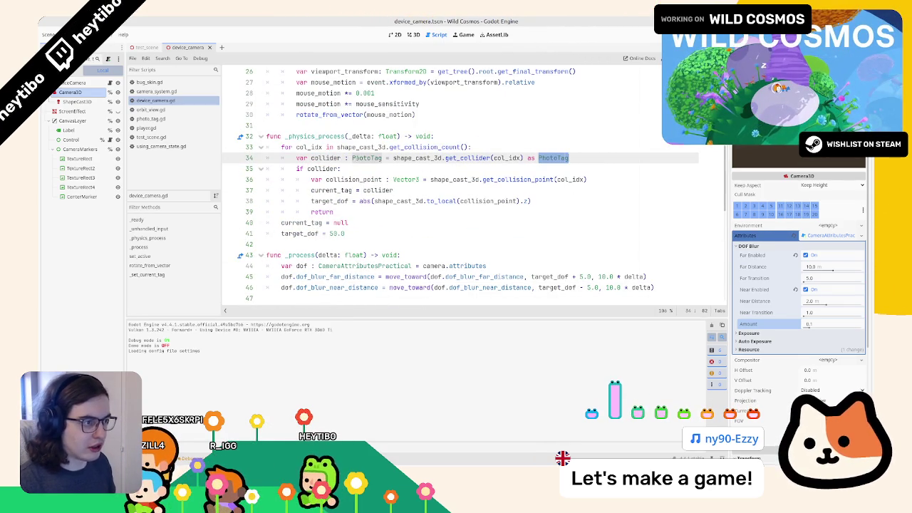
type("Node3D")
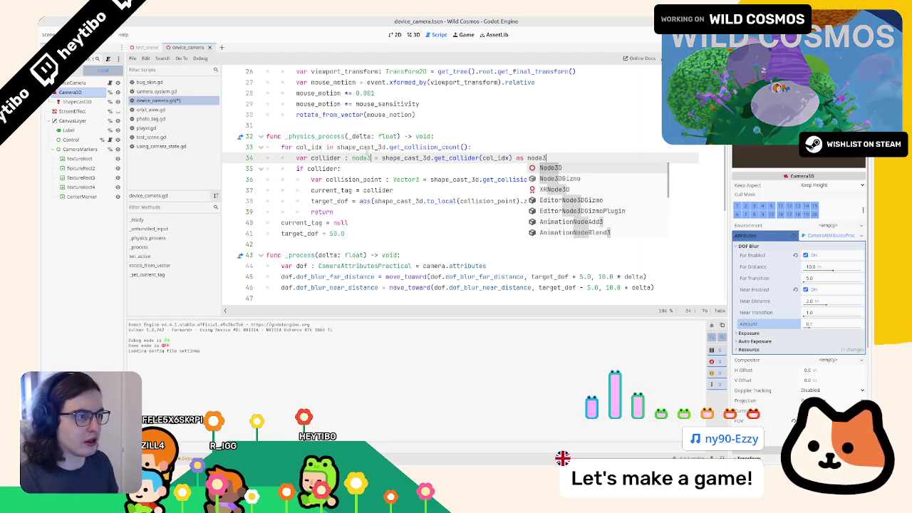
left_click(567, 151)
left_click(568, 154)
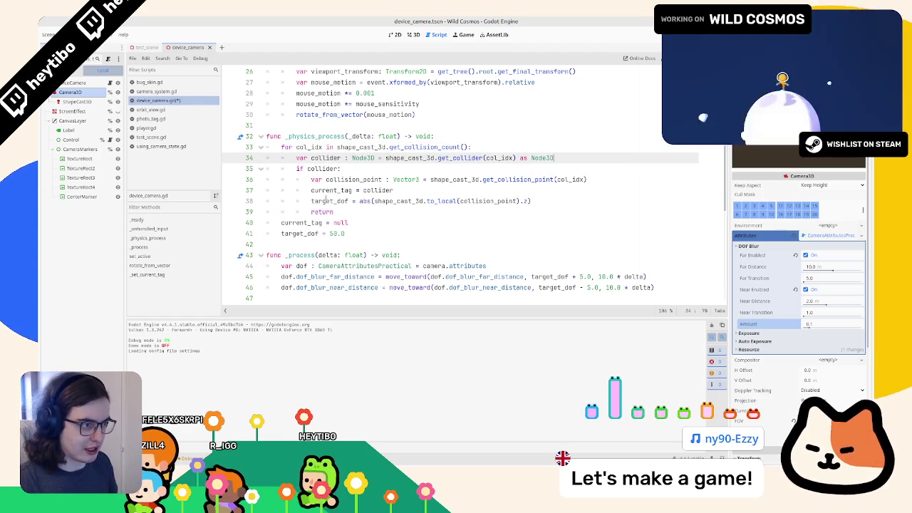
- Move the target_dof line above current_tag and outdent the current_tag and return lines
double_click(355, 179)
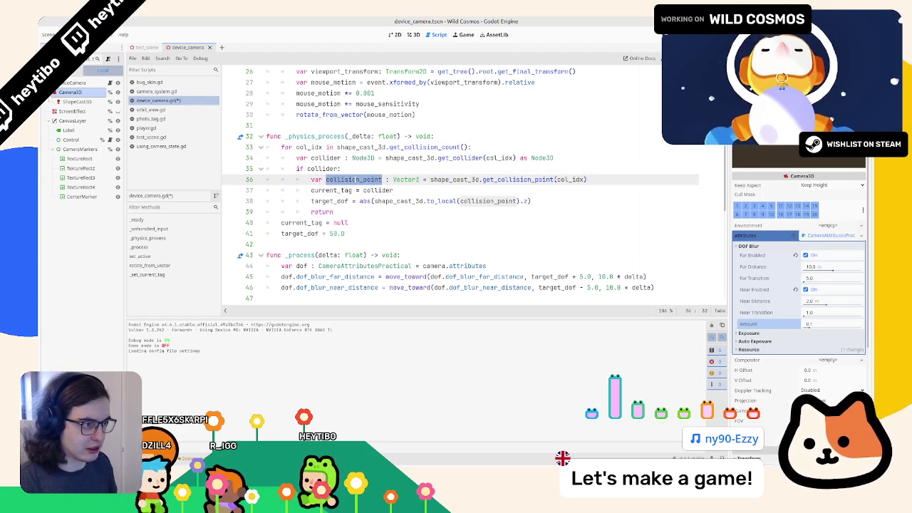
left_click(337, 201)
key("alt+Up")
left_click(337, 201)
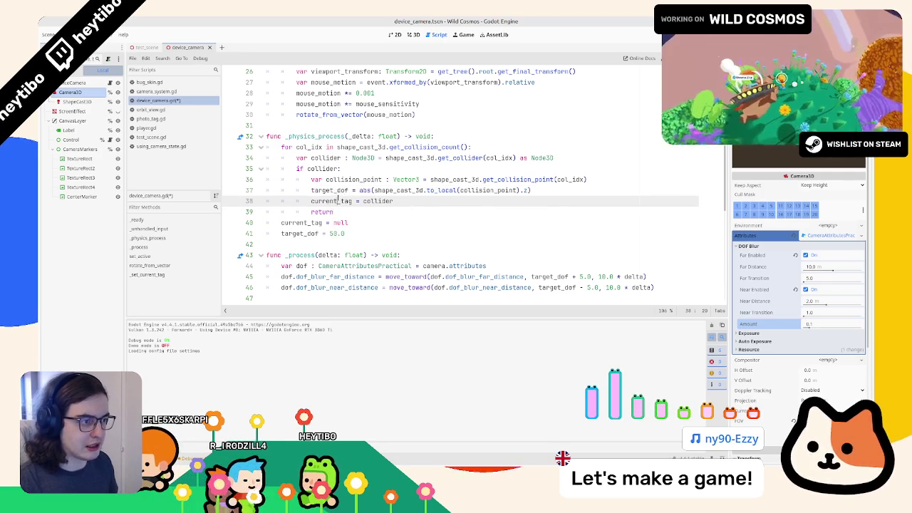
double_click(336, 201)
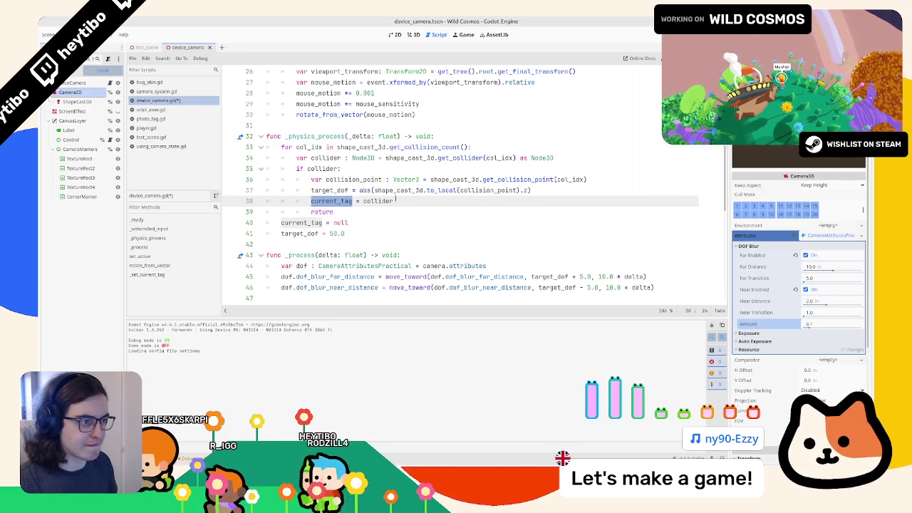
left_click(330, 211, "shift")
key("shift+Tab")
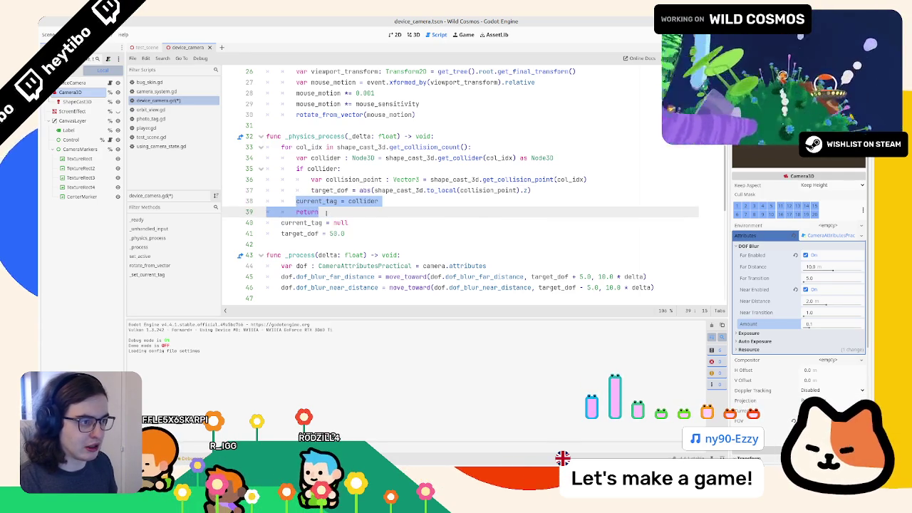
- Add a collider-is-PhotoTag check and nest the current_tag and return lines under it
left_click(520, 190)
key("Return")
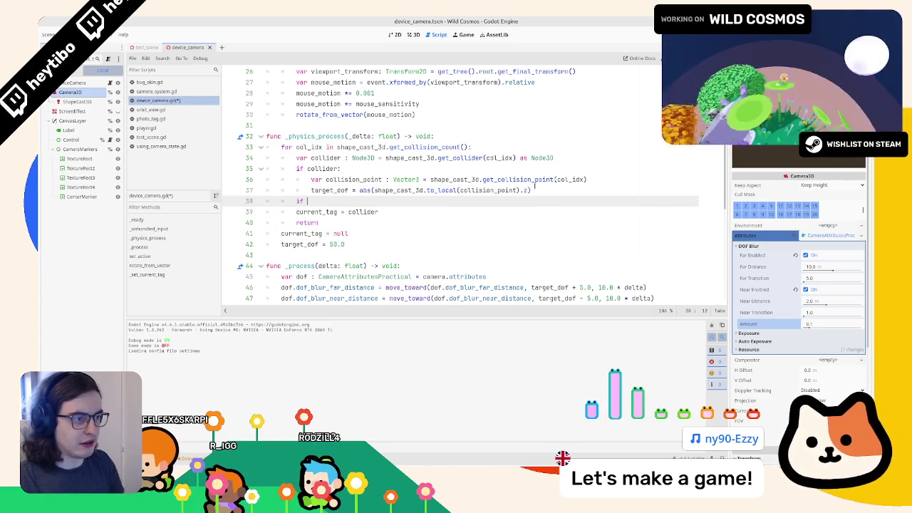
type("collider is")
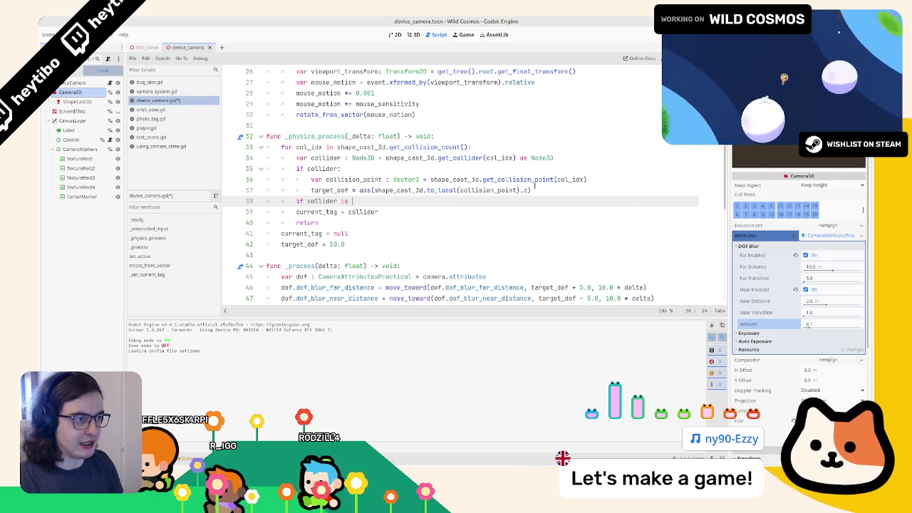
type("Po")
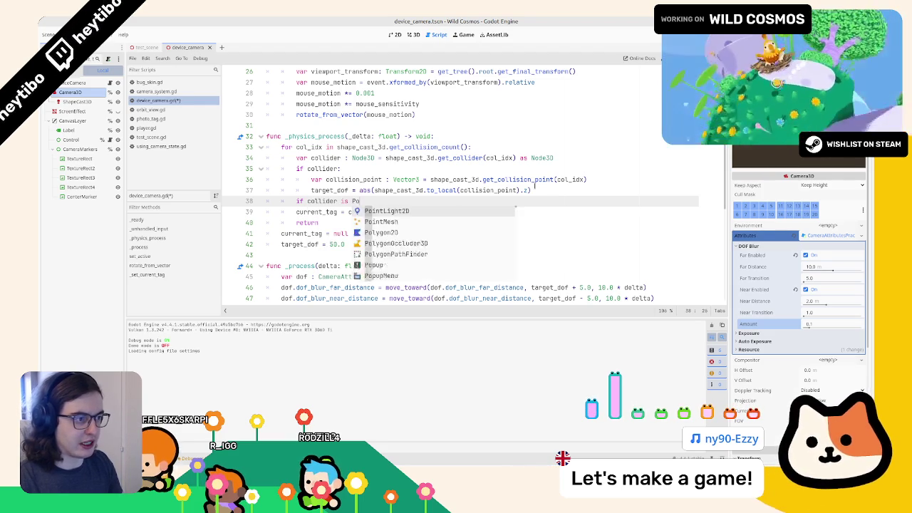
type("htooto")
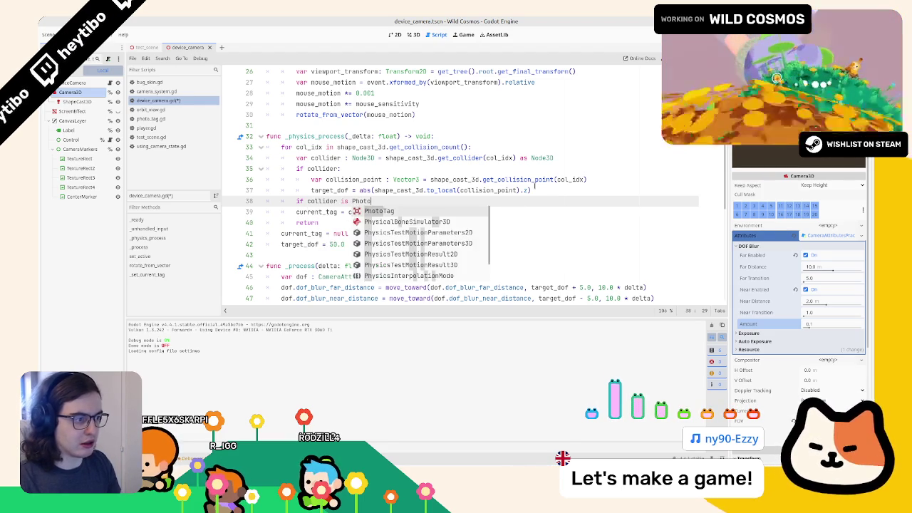
key("Return")
type(":")
key("Down")
key("shift+Down")
key("Tab")
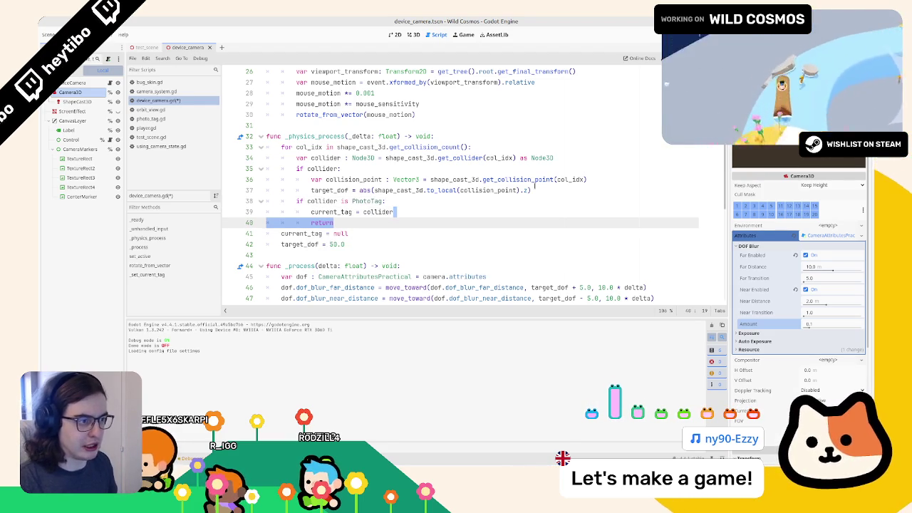
left_click(348, 222)
key("Return")
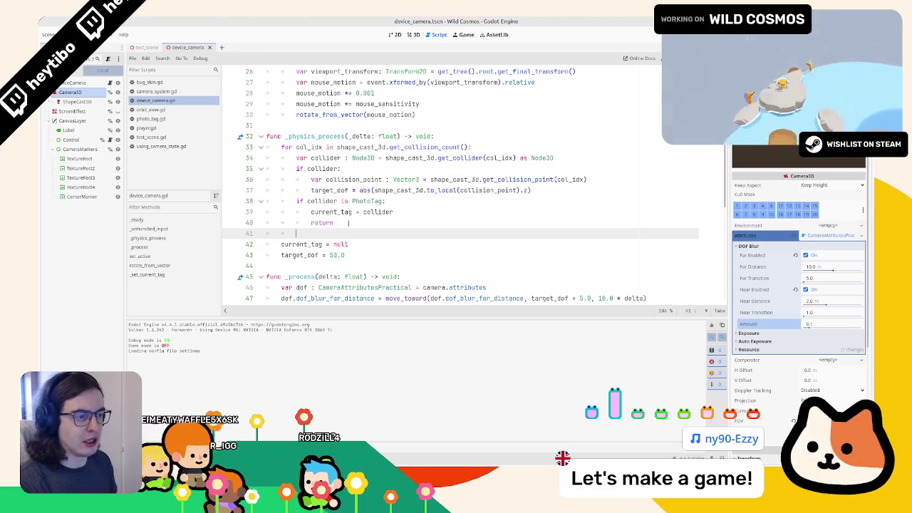
double_click(299, 256)
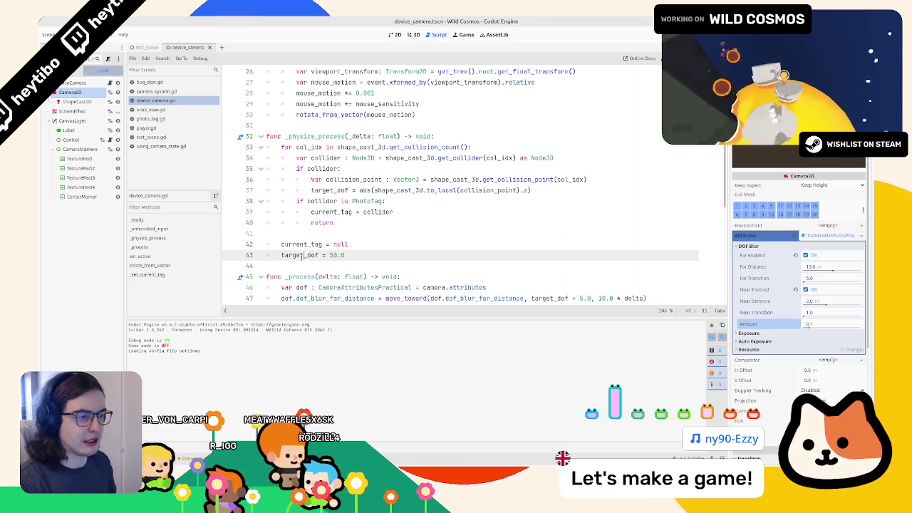
key("ctrl+z")
key("ctrl+z")
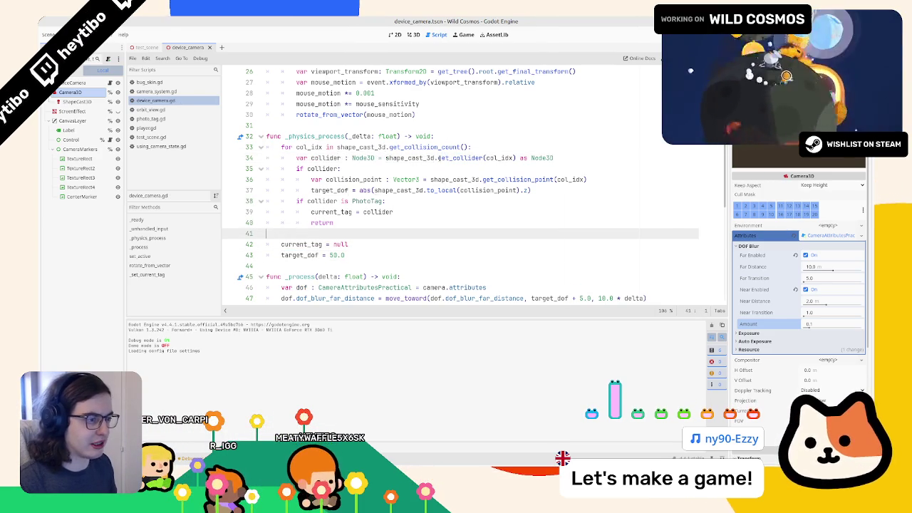
- Run the game, aim the camera at creatures to check focus, then stop it
key("F5")
mouse_move(456, 241)
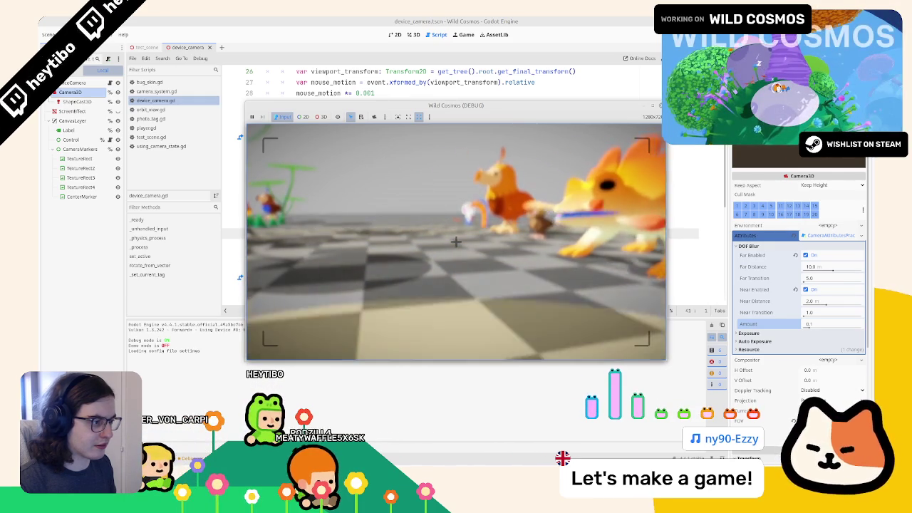
key("F8")
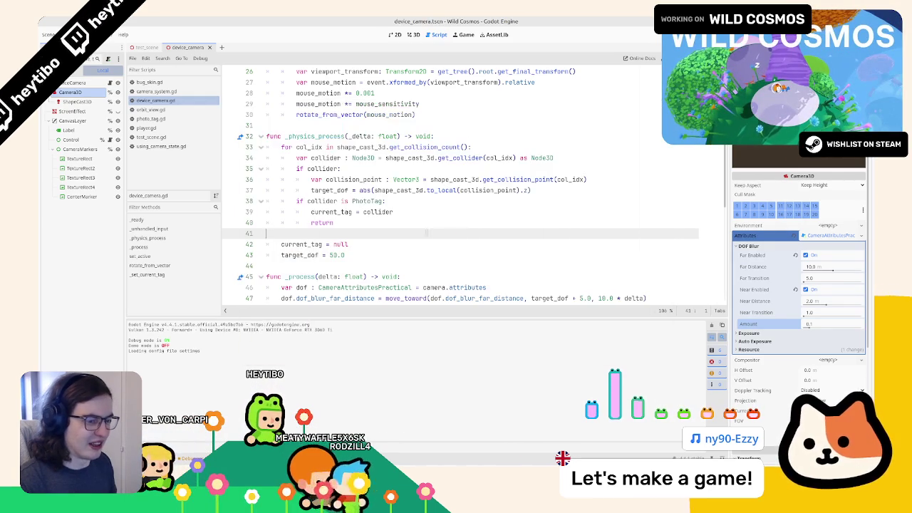
scroll(353, 213, "down", 5)
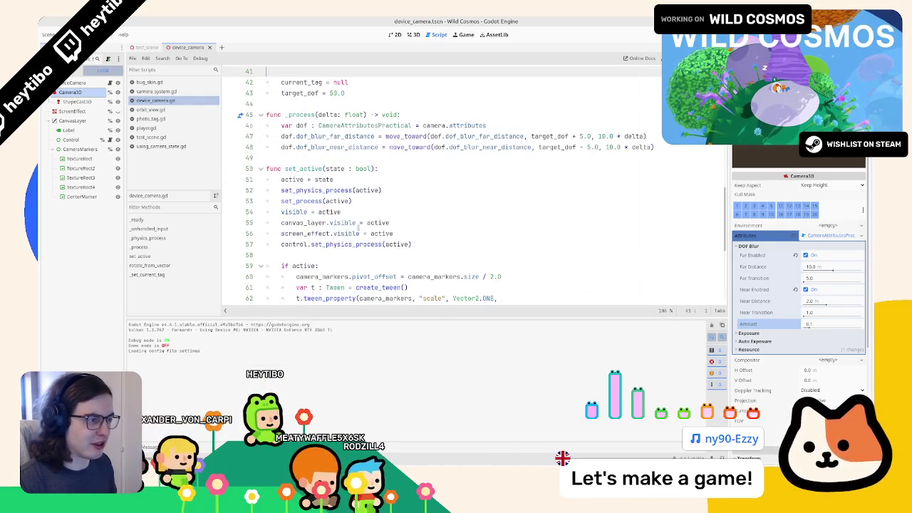
- Add a print(target_dof) line in _process and run the game to see distances
double_click(467, 124)
double_click(549, 135)
left_click(546, 125)
key("Return")
type("print(")
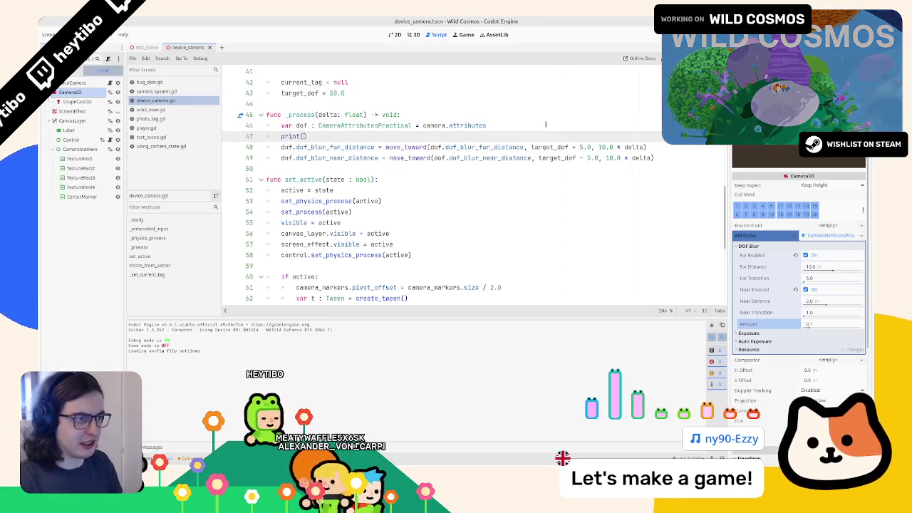
key("F5")
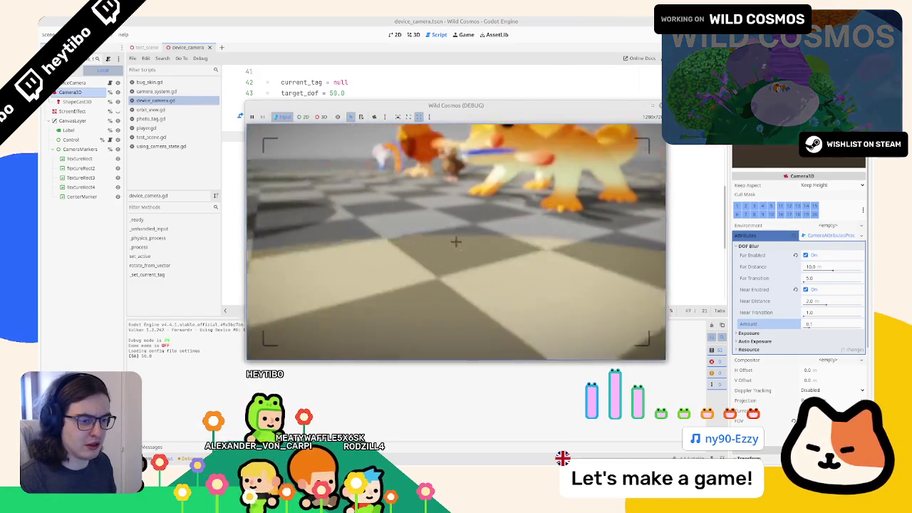
key("F8")
- Review the collider, current_tag, return and null/target_dof reset lines in _physics_process
scroll(427, 180, "up", 3)
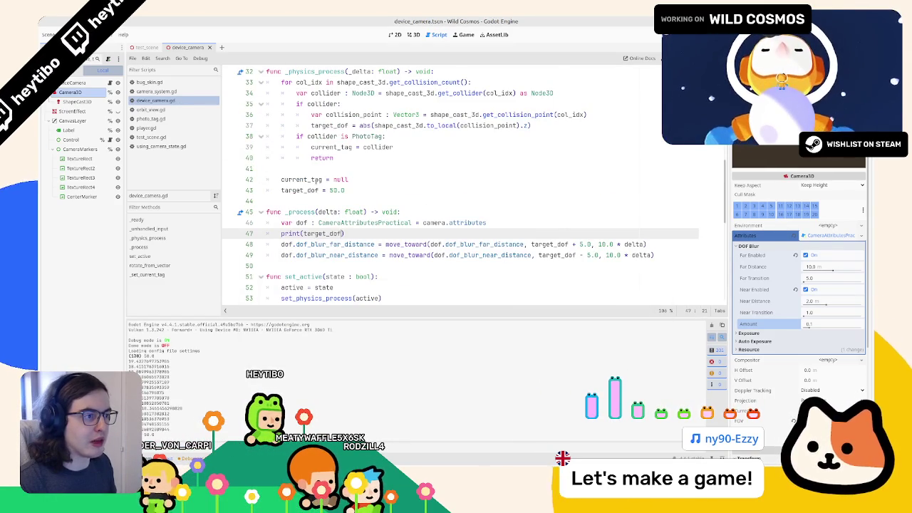
double_click(332, 147)
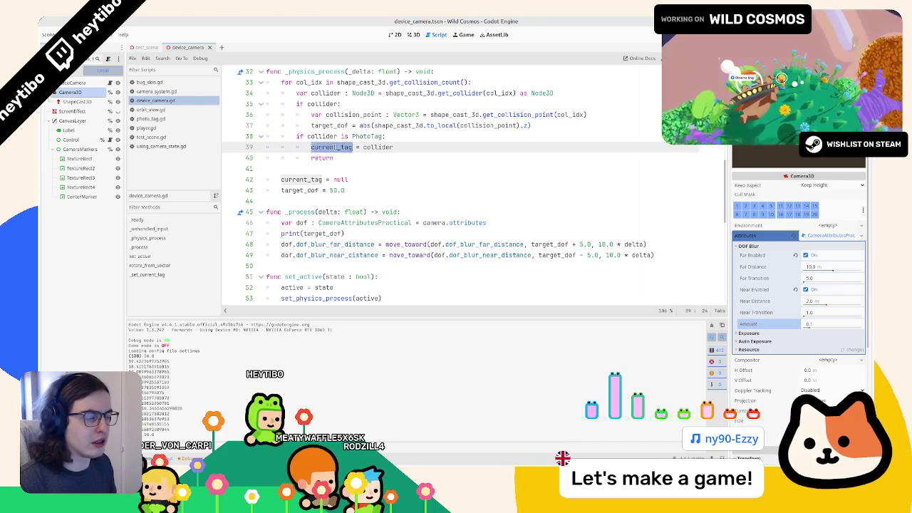
double_click(322, 104)
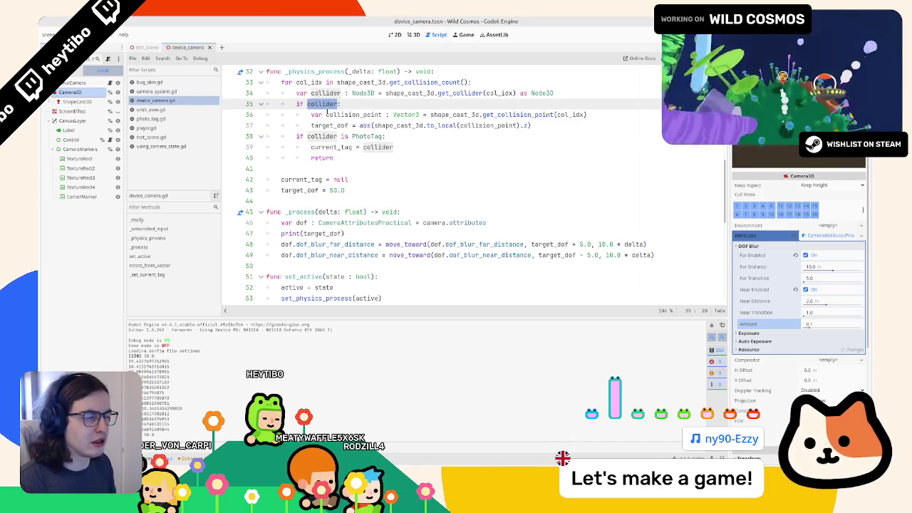
left_click(325, 156)
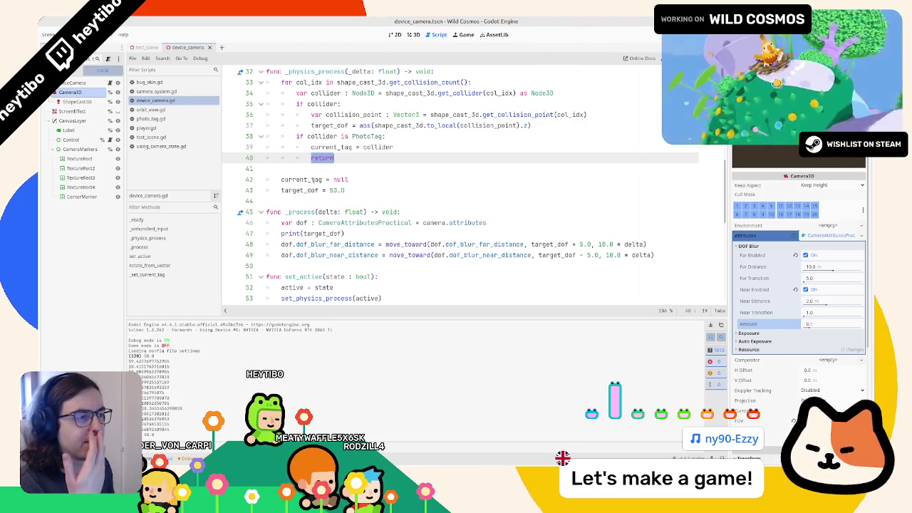
left_click_drag(318, 191, 333, 179)
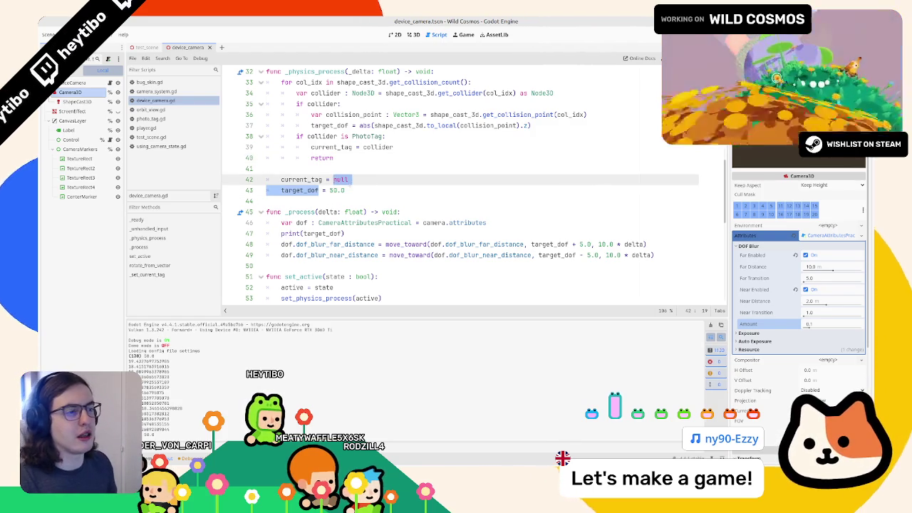
left_click(351, 182)
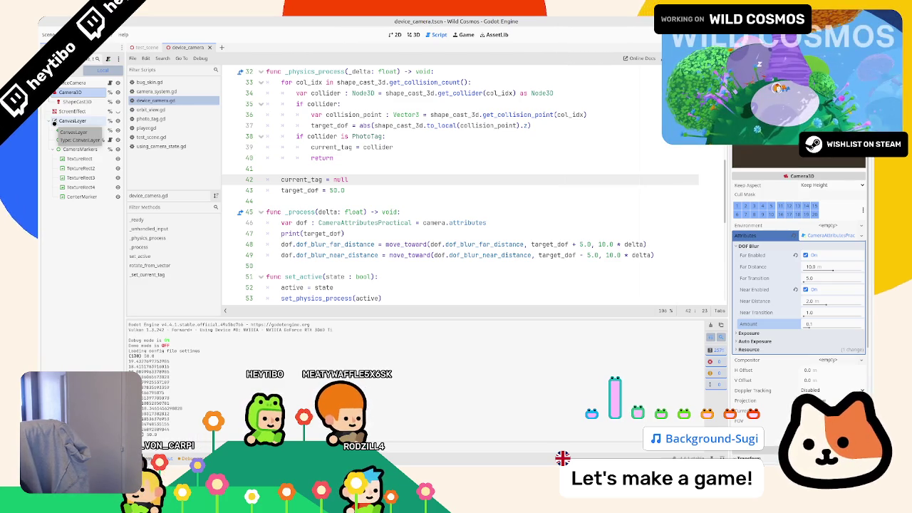
left_click(55, 121)
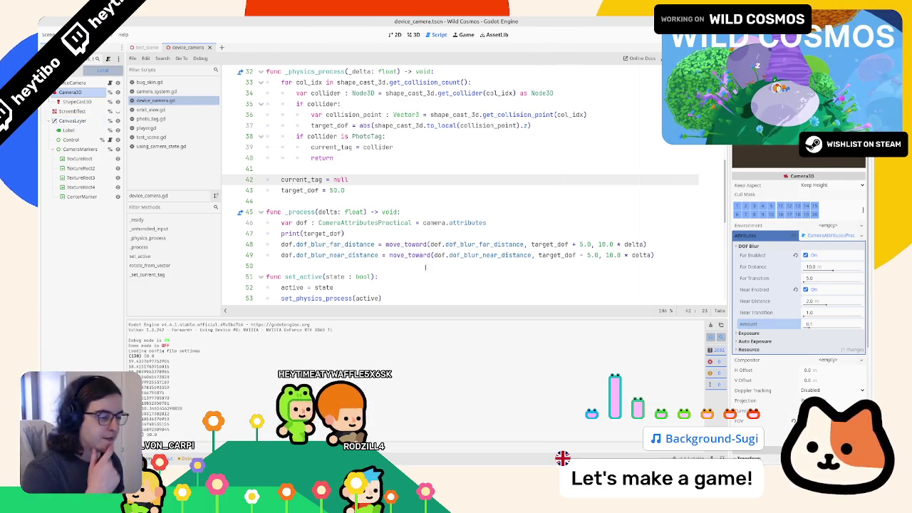
mouse_move(417, 462)
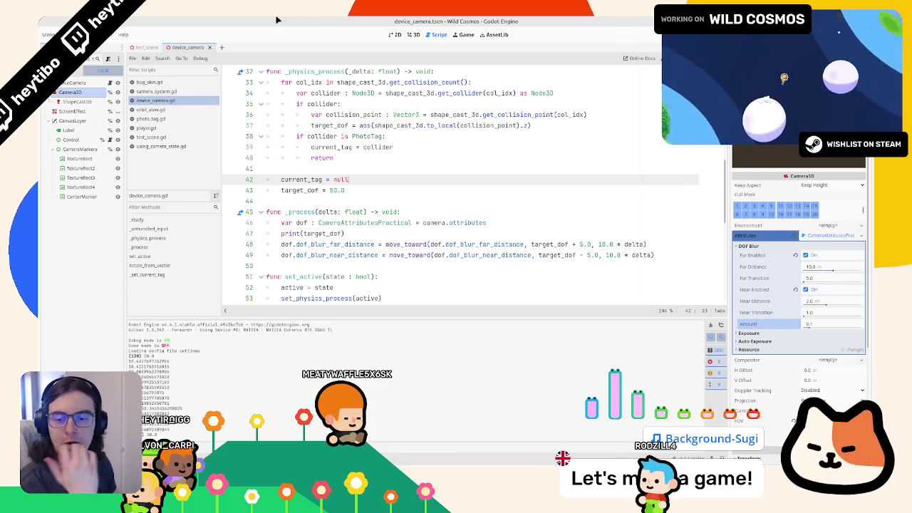
left_click(364, 169)
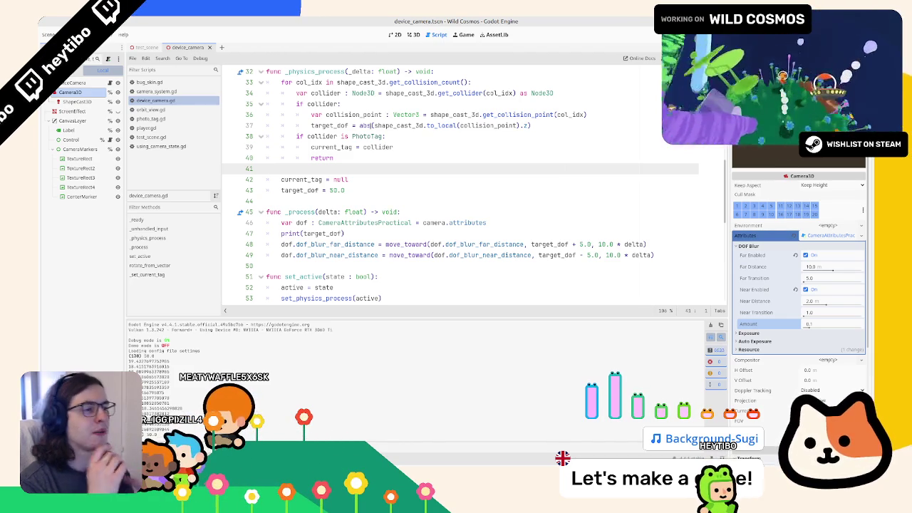
left_click(317, 103)
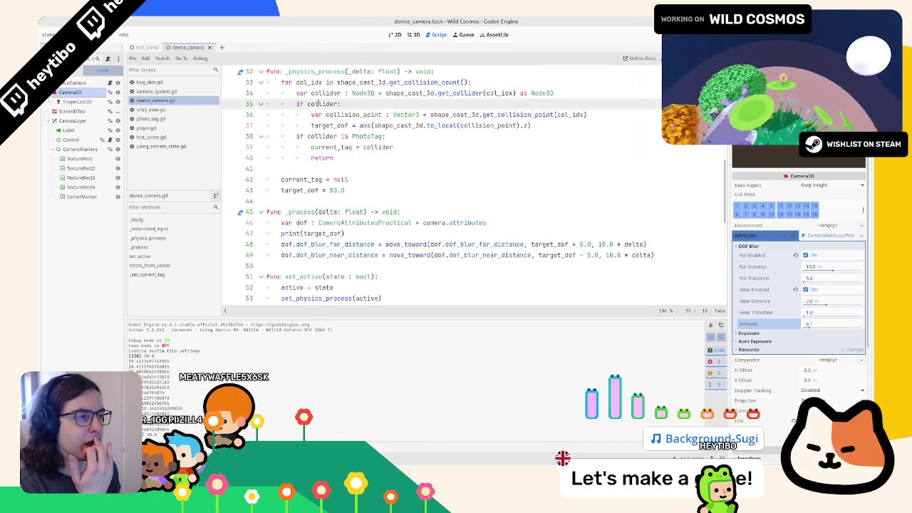
- Indent the PhotoTag check under the collider check, outdent return, and save
double_click(323, 136)
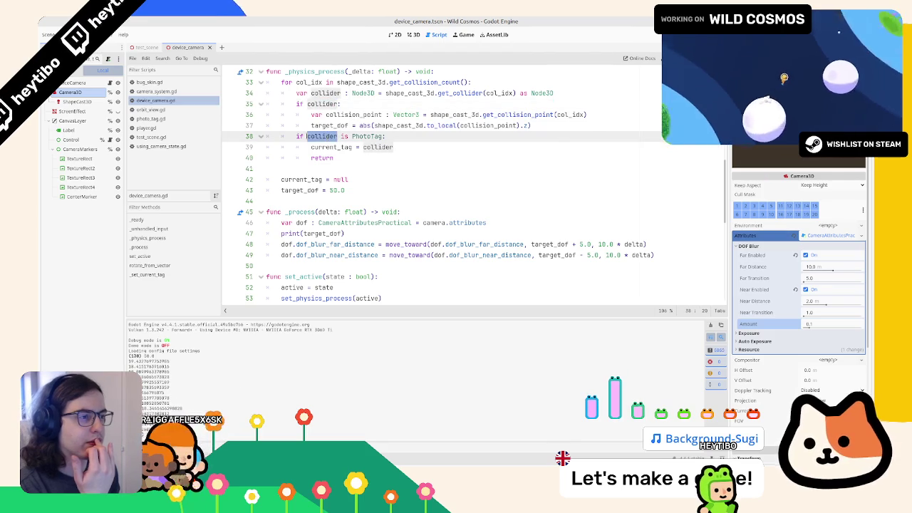
key("shift+Down")
key("shift+Down")
key("shift+Down")
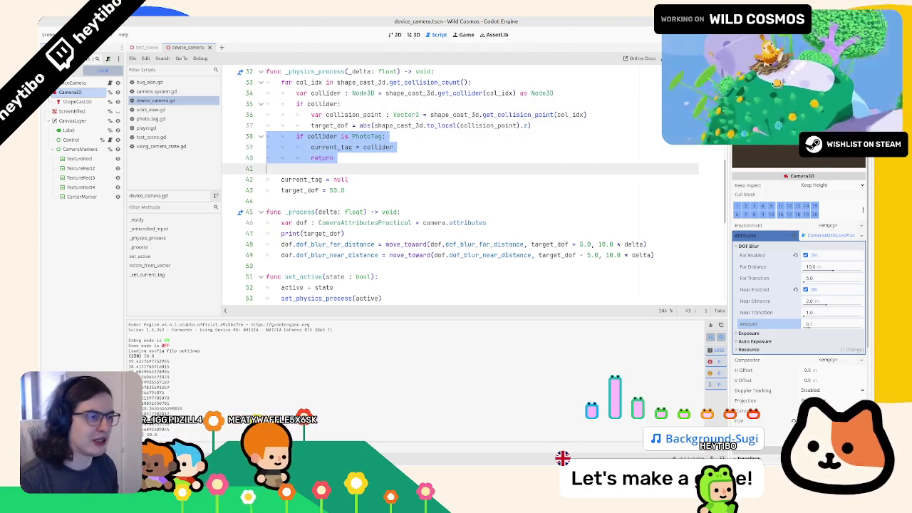
key("Tab")
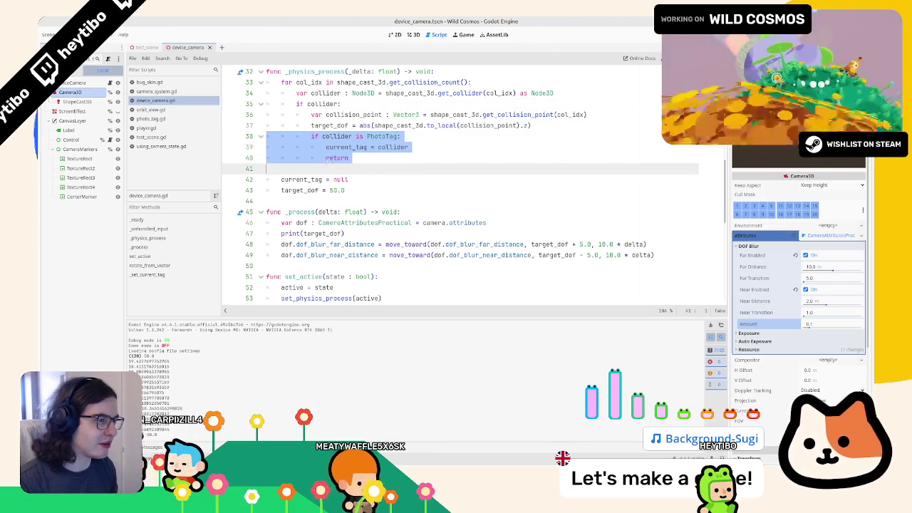
left_click(374, 152)
key("shift+Tab")
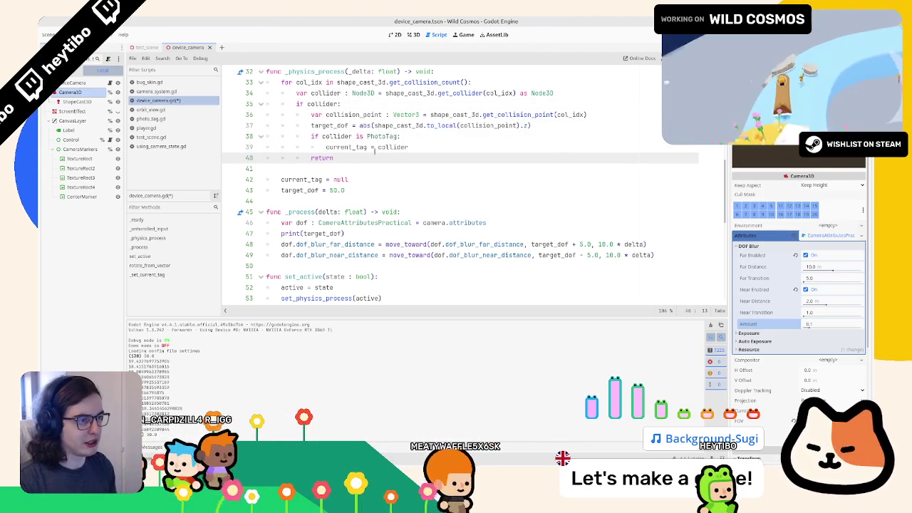
key("ctrl+s")
- Run the game, switch to the camera viewfinder to retest focus, then stop it
key("alt+Tab")
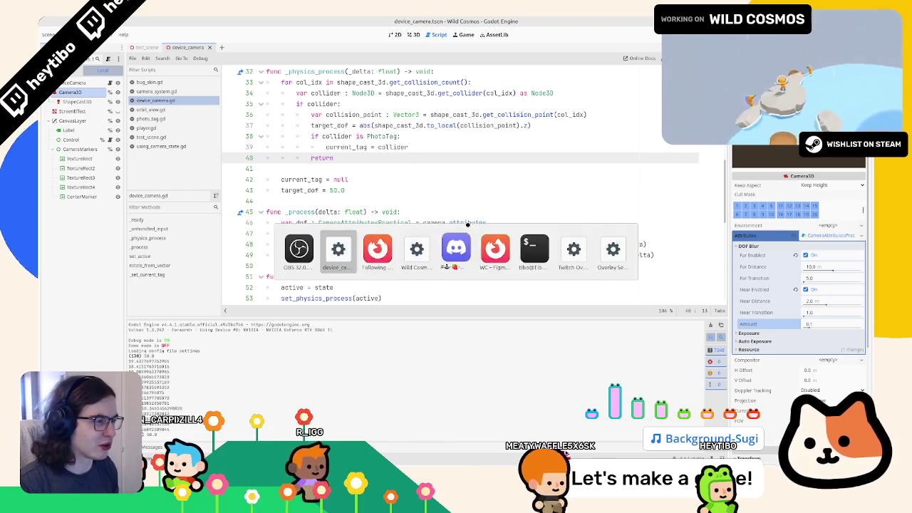
left_click(471, 233)
key("F5")
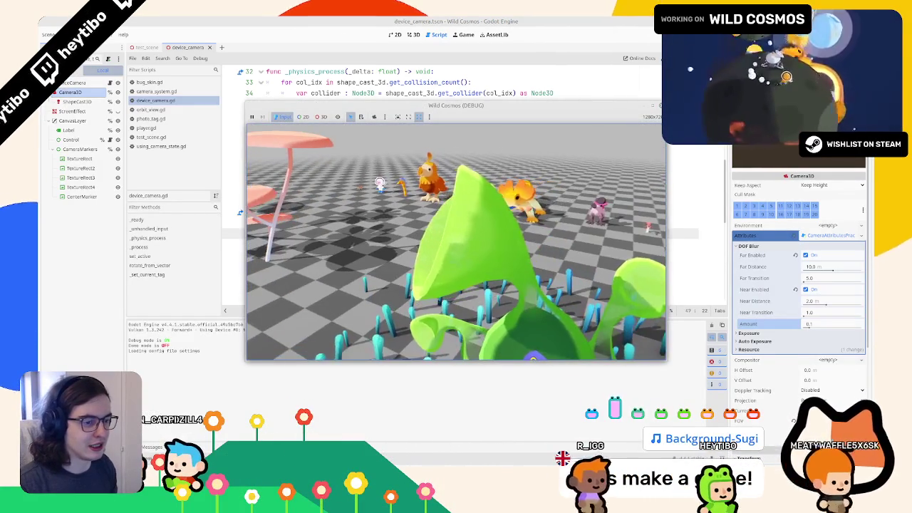
left_click(456, 243)
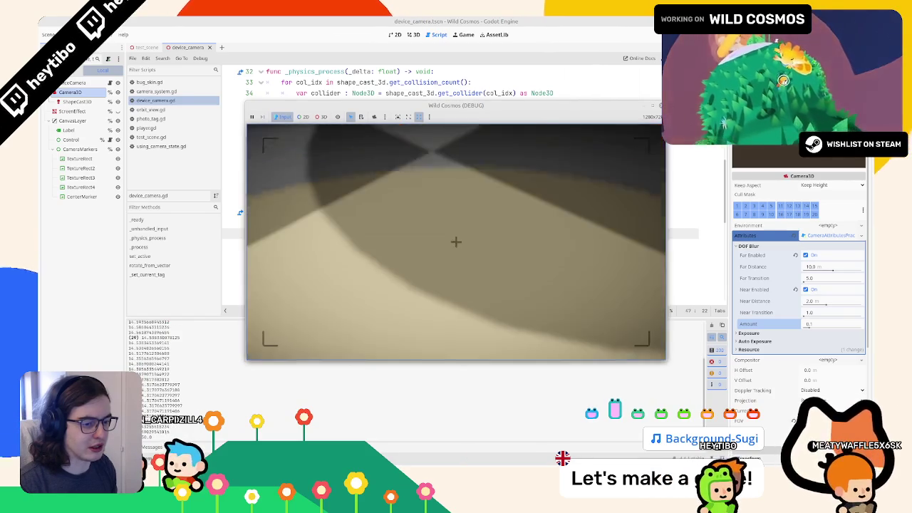
key("F8")
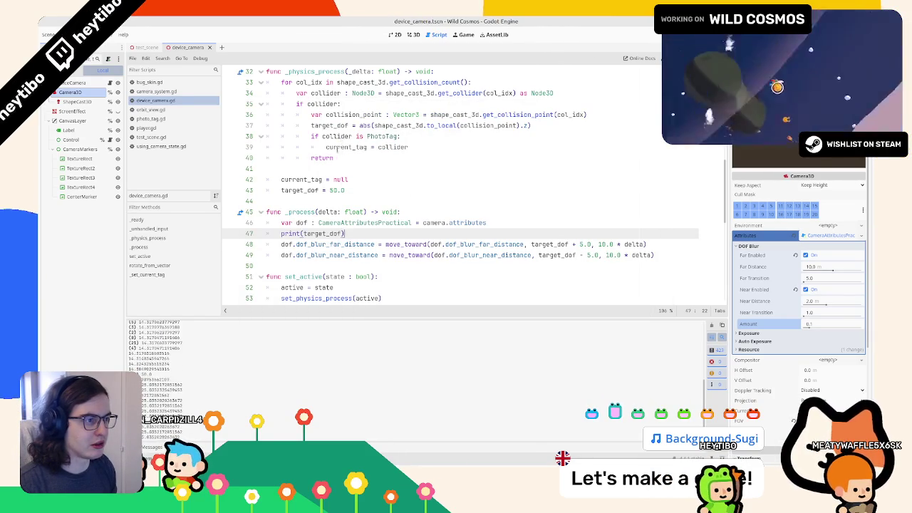
double_click(322, 104)
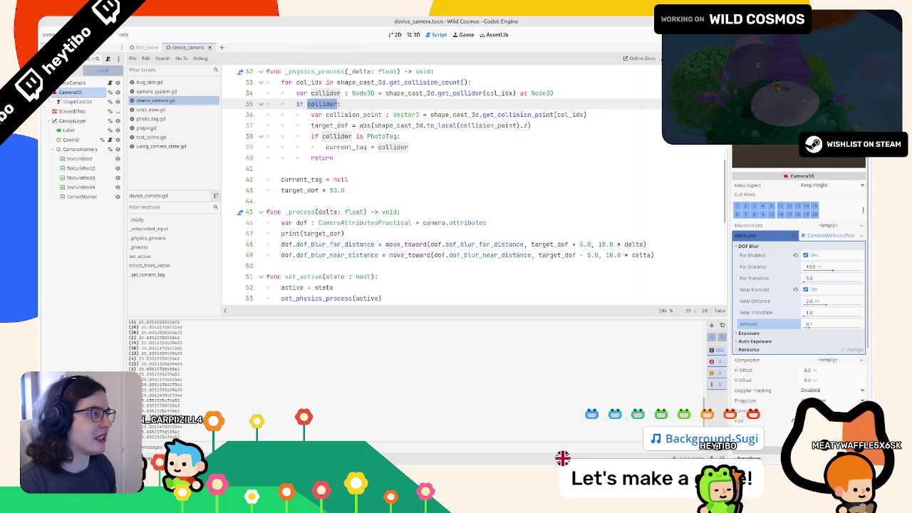
key("Down")
key("Down")
key("Down")
key("Home")
key("shift+Down")
key("shift+Down")
key("shift+Down")
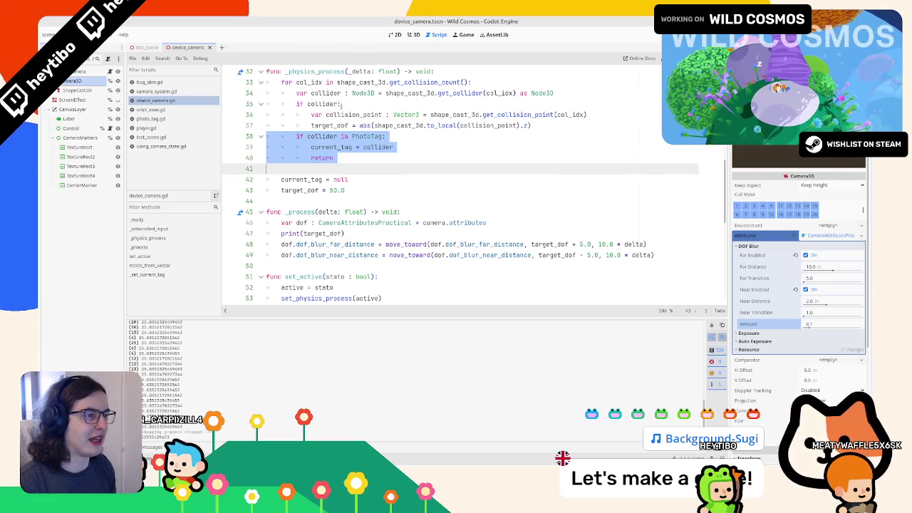
scroll(342, 105, "up", 3)
scroll(380, 151, "down", 2)
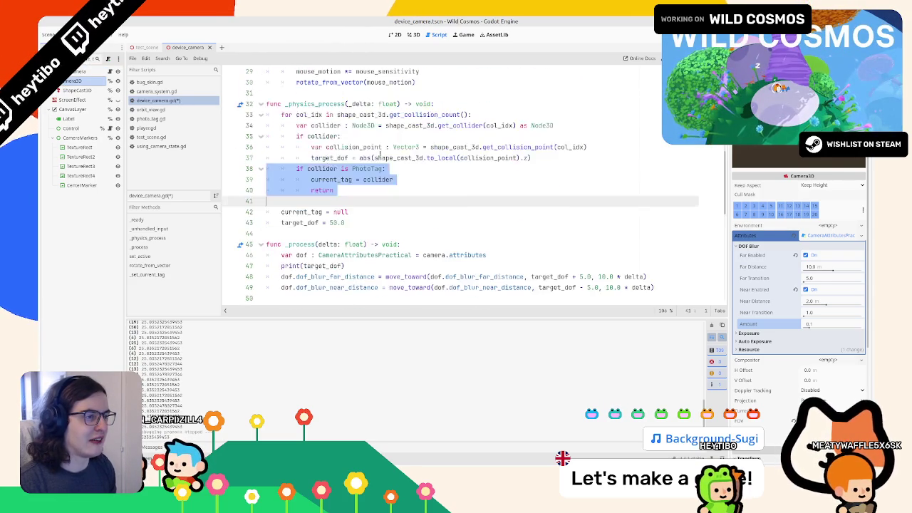
left_click(309, 233)
key("Return")
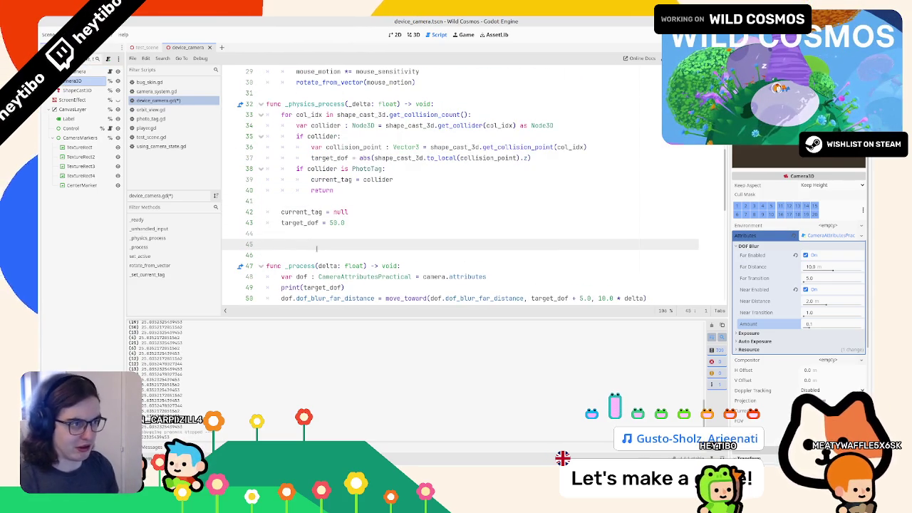
type("func g")
key("BackSpace")
type("_check_")
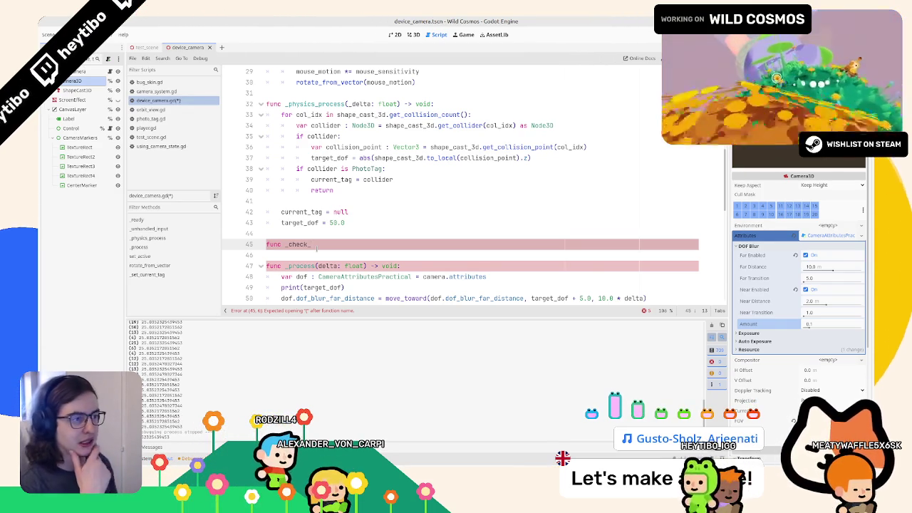
double_click(330, 157)
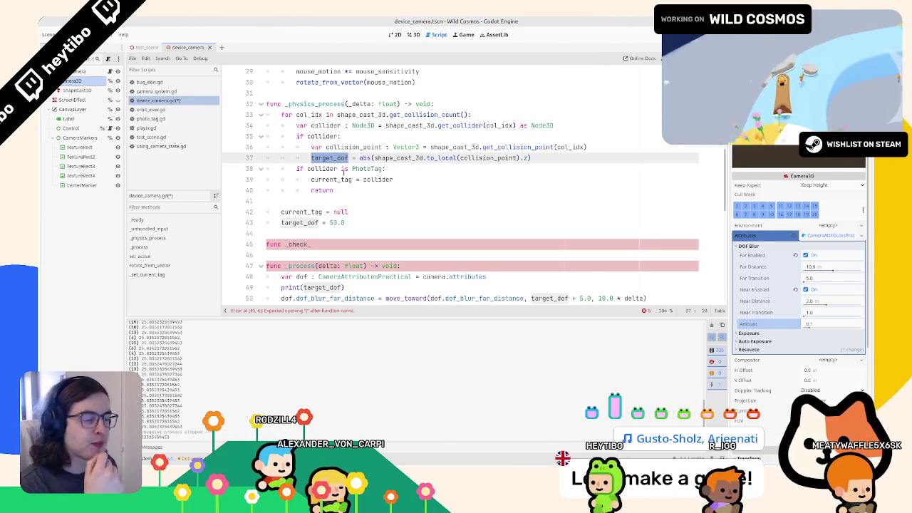
double_click(342, 190)
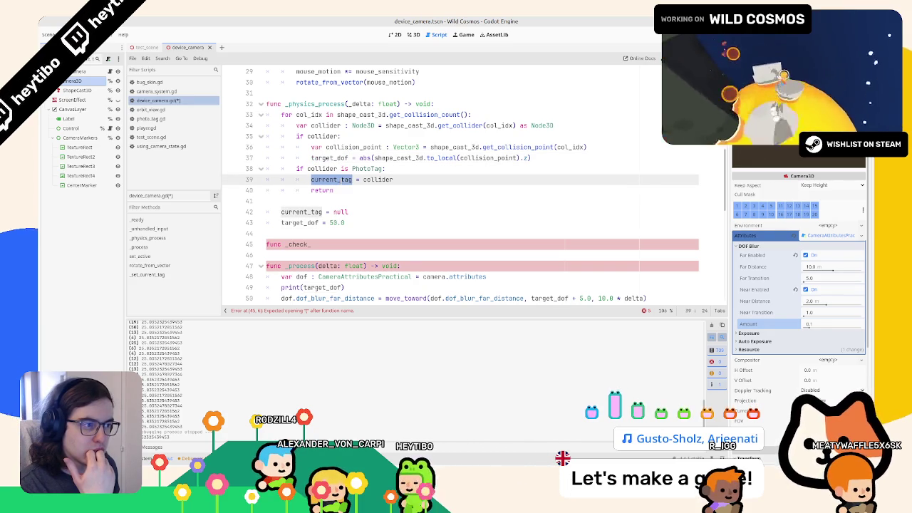
left_click(340, 190)
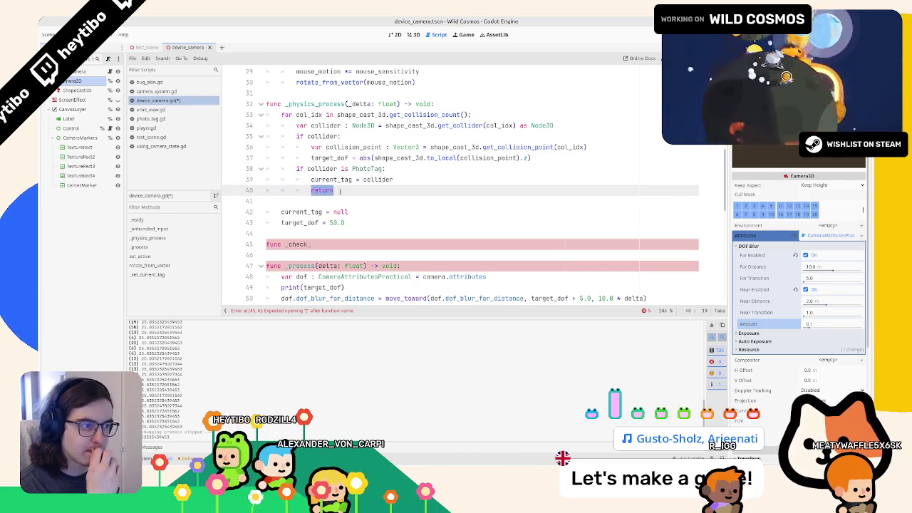
left_click(335, 244)
- Erase the unfinished func _check_ line and its leftover blank line
key("BackSpace")
key("BackSpace")
key("BackSpace")
key("Delete")
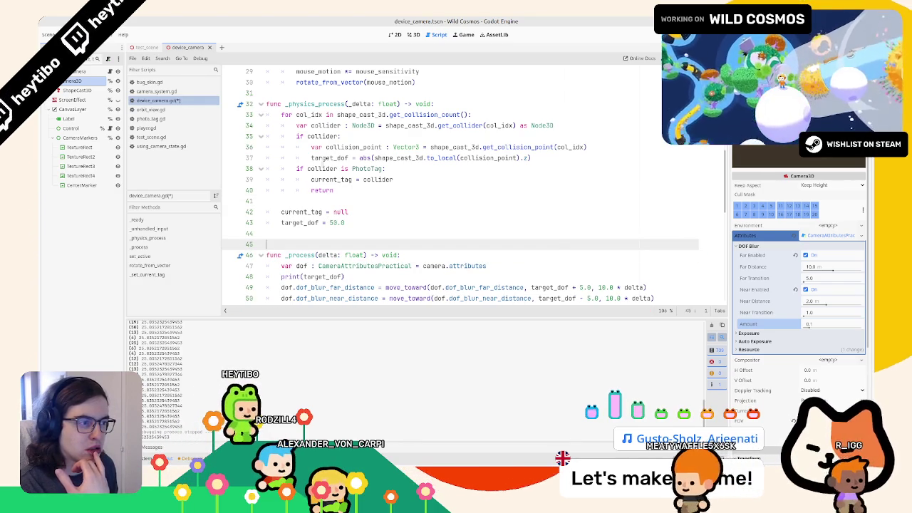
left_click(323, 147)
double_click(322, 136)
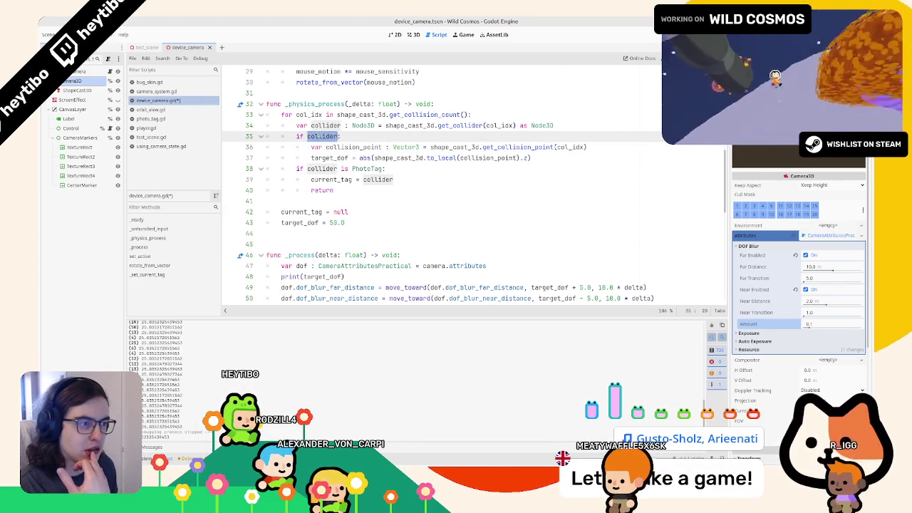
double_click(327, 158)
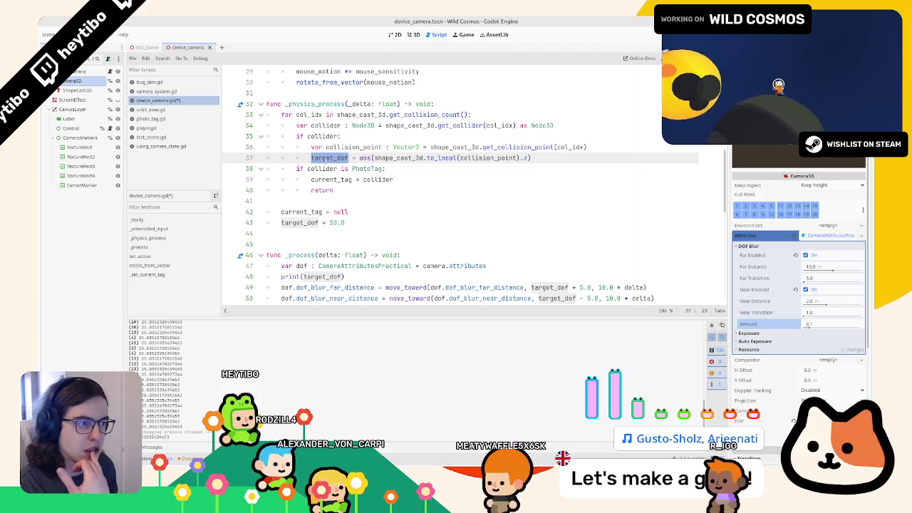
left_click(330, 158)
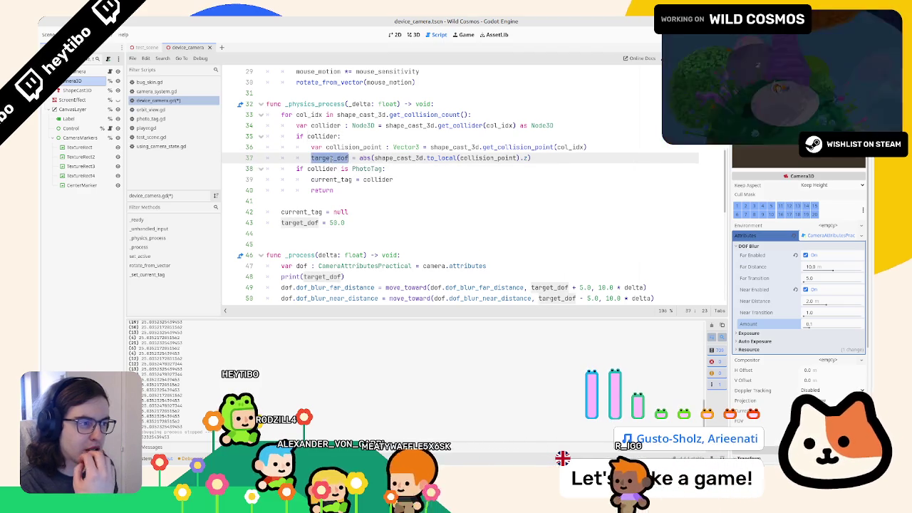
- Try adding a target_dof = collider.po line below current_tag, then erase it
left_click(433, 181)
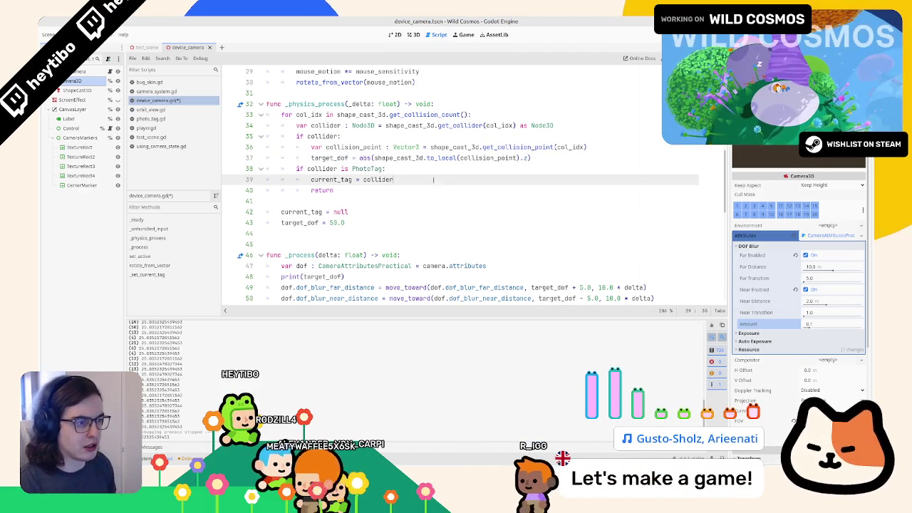
key("Return")
type("target_dof = ")
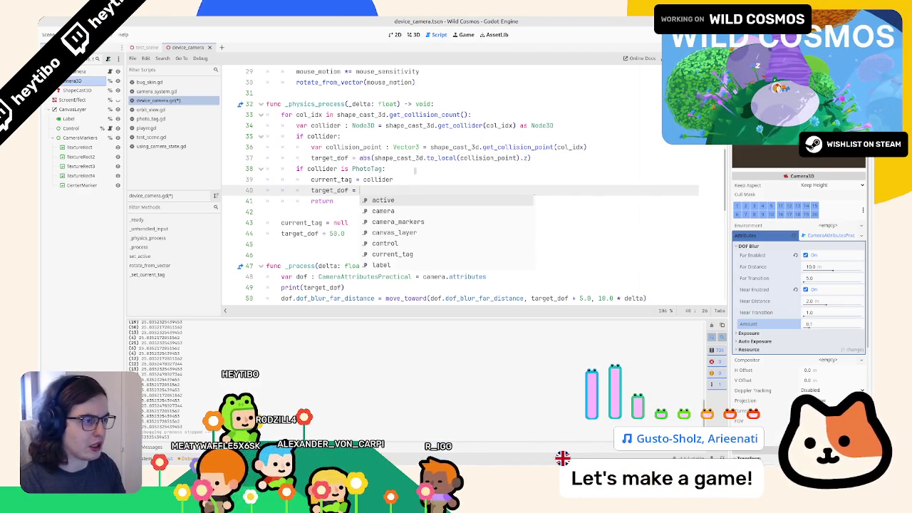
type("collider")
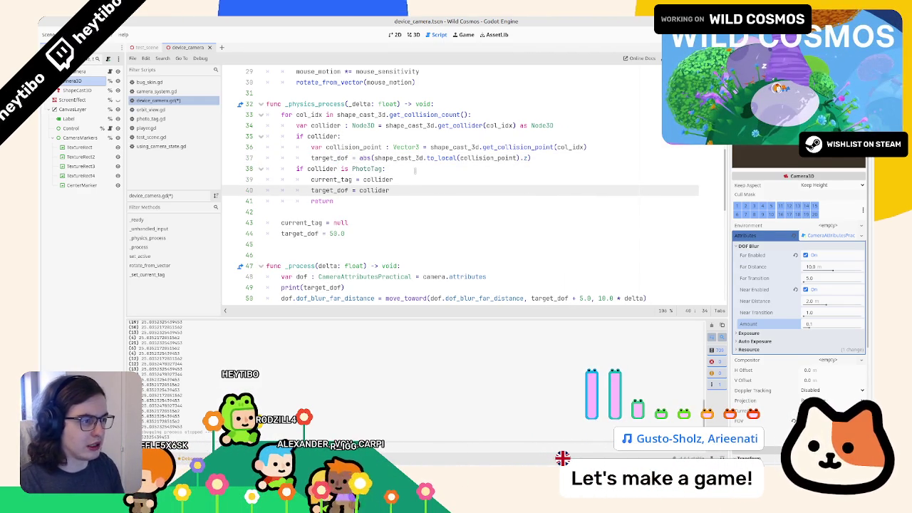
type(".po")
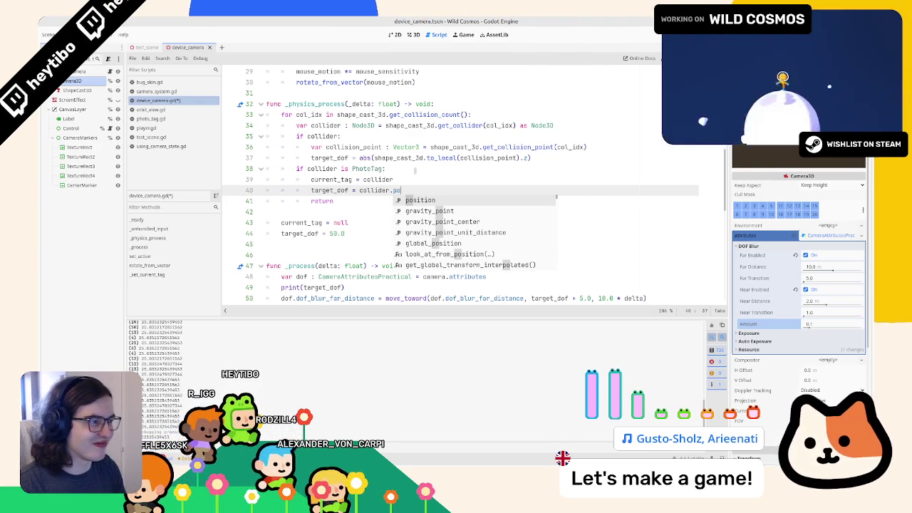
key("BackSpace")
key("BackSpace")
key("BackSpace")
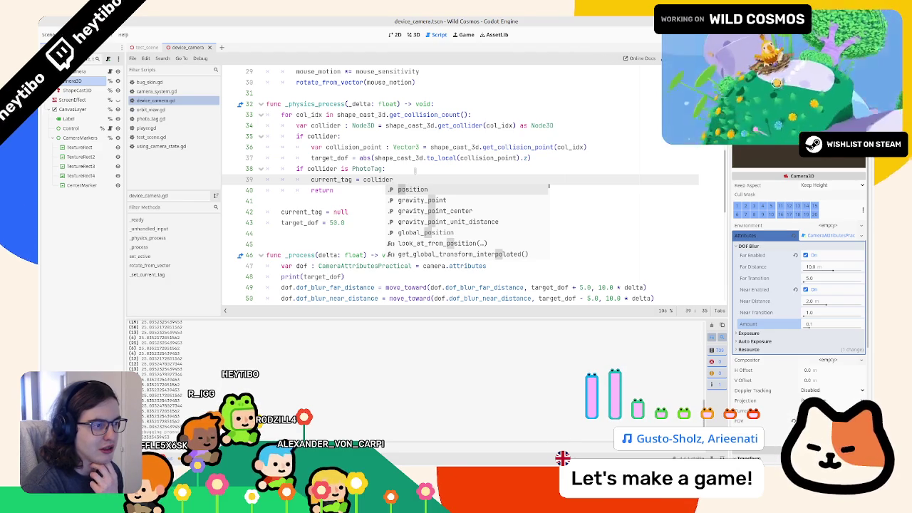
left_click(341, 146)
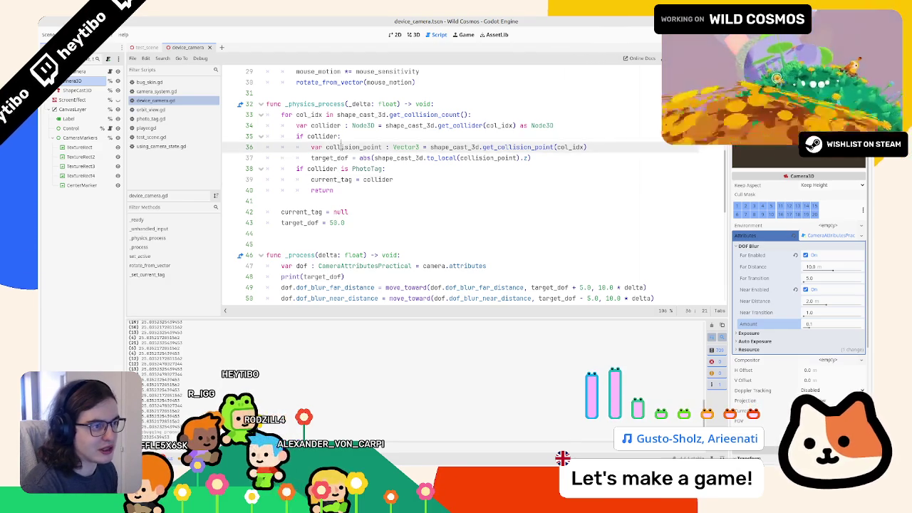
- Set the ShapeCast3D node's Max Results from 32 to 1 in the Inspector
mouse_move(340, 147)
left_mouse_down()
mouse_move(370, 158)
mouse_move(360, 147)
left_mouse_up()
left_click_drag(267, 137, 267, 168)
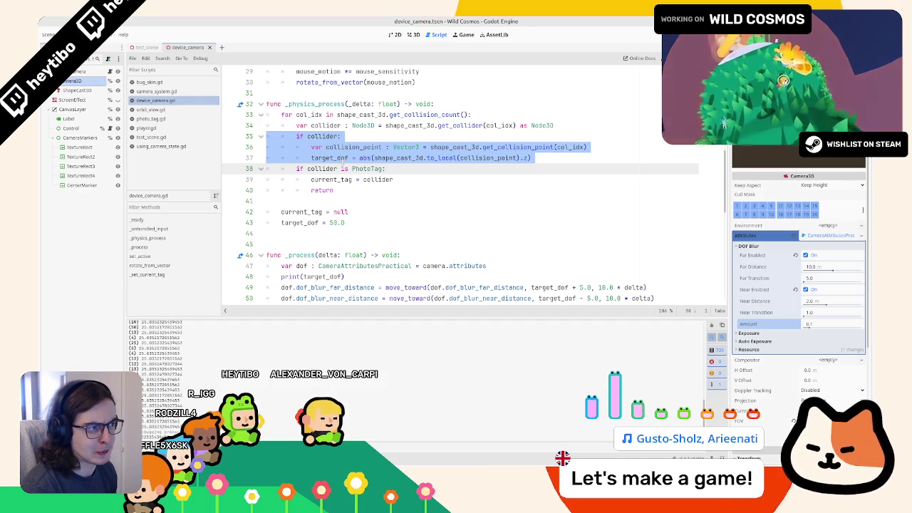
left_click(77, 90)
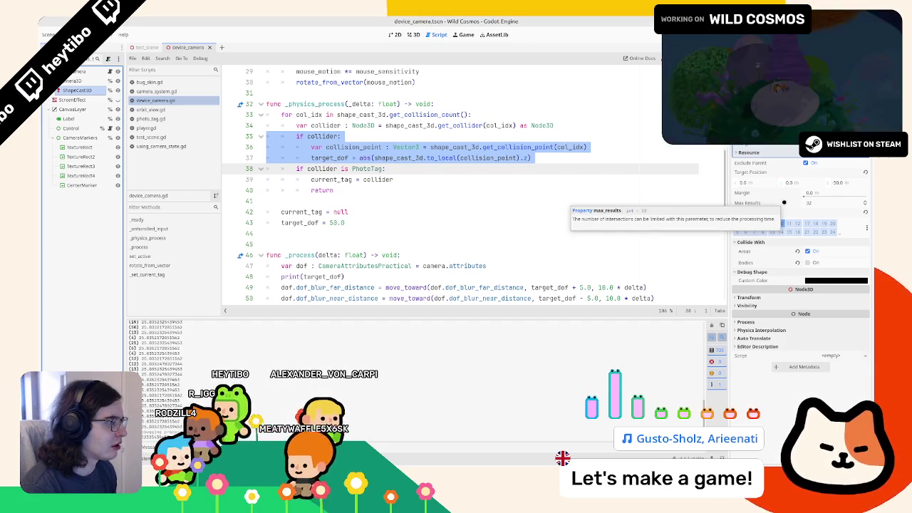
left_click(809, 203)
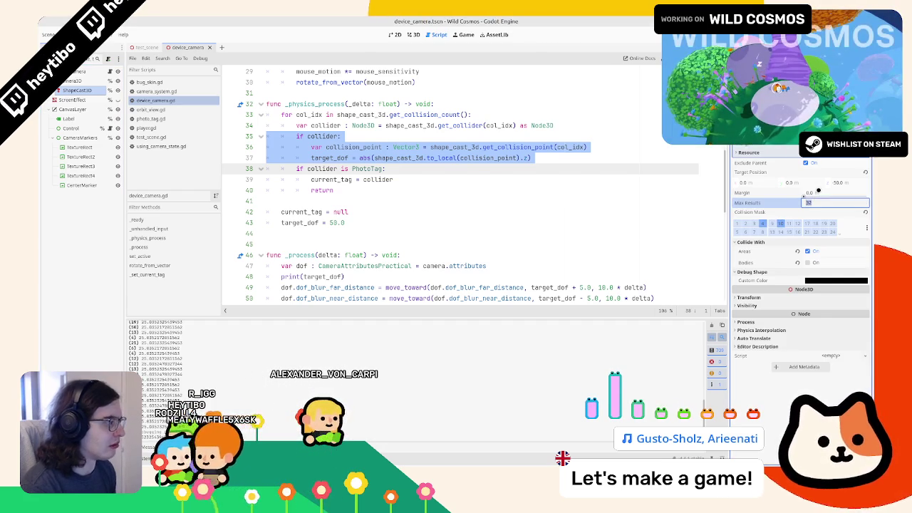
type("1")
key("Return")
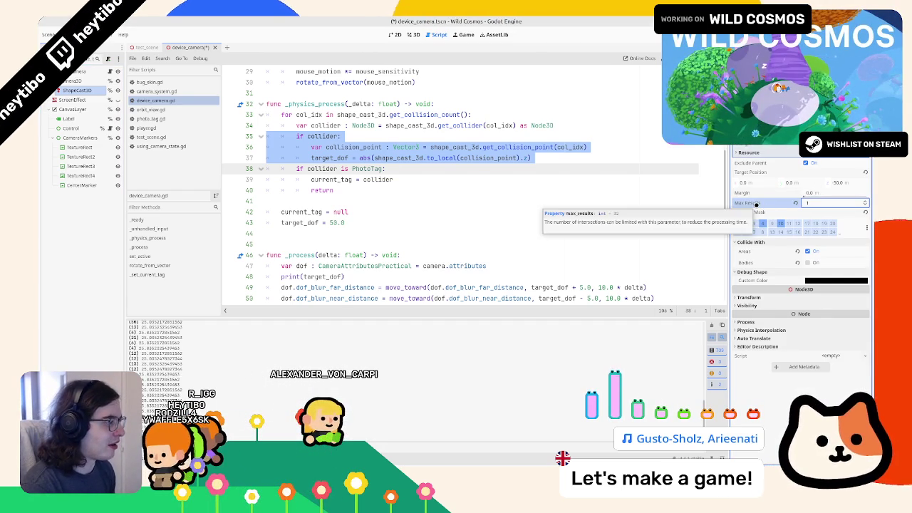
right_click(73, 90)
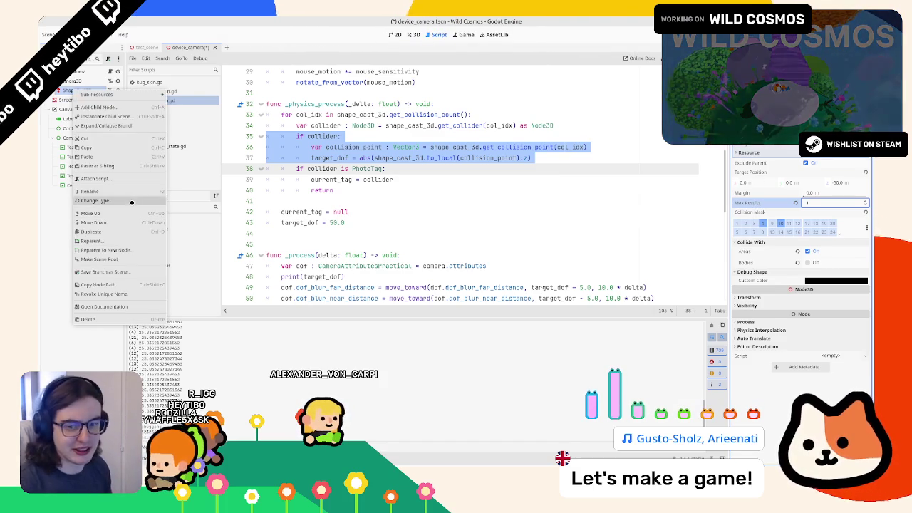
- Change the ShapeCast3D node's type to RayCast3D
left_click(132, 202)
type("raycast")
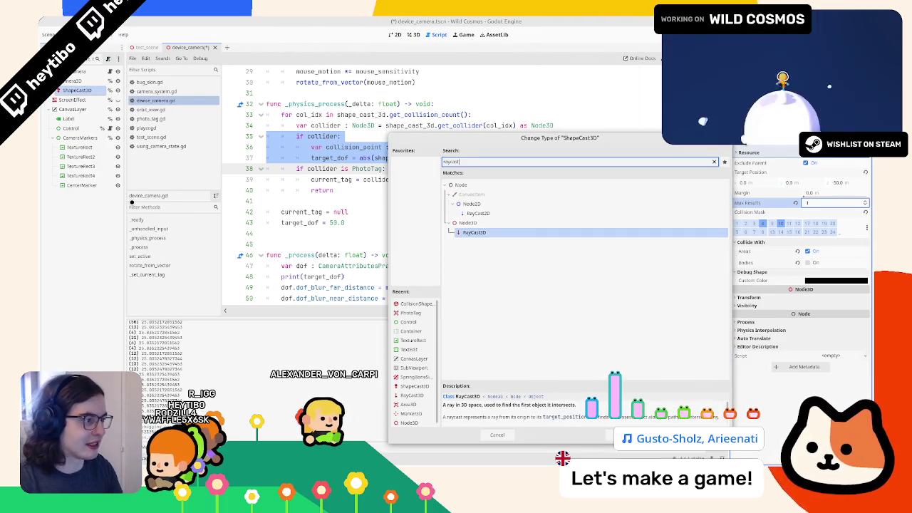
key("Return")
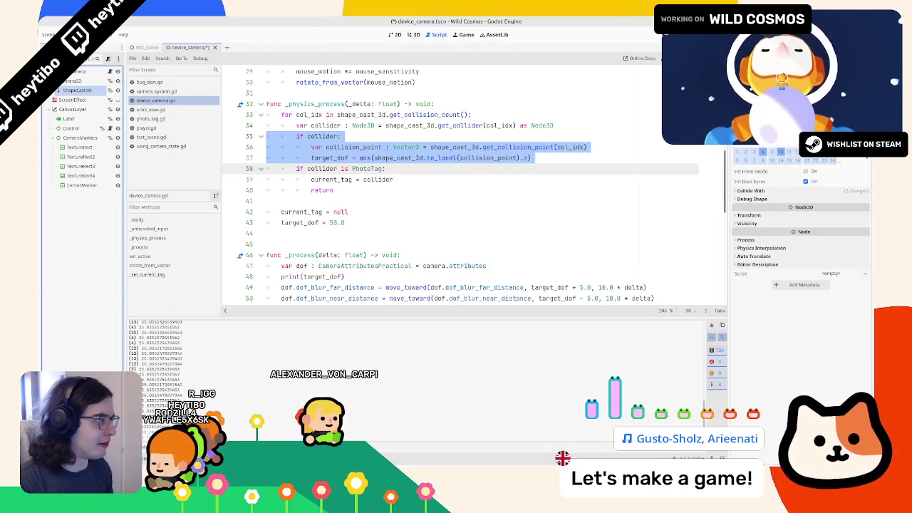
- Retype the shape_cast_3d variable on line 6 as RayCast3D and save the script
scroll(460, 127, "up", 10)
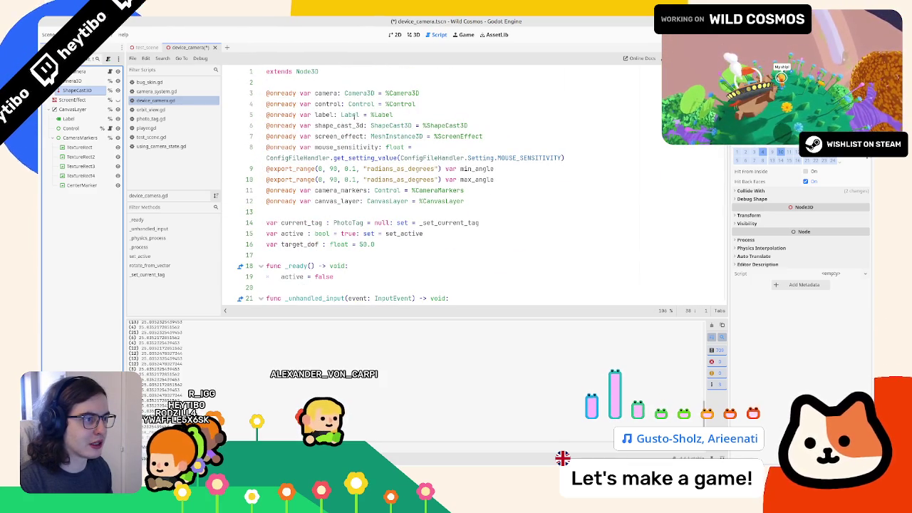
double_click(372, 125)
type("RayCa")
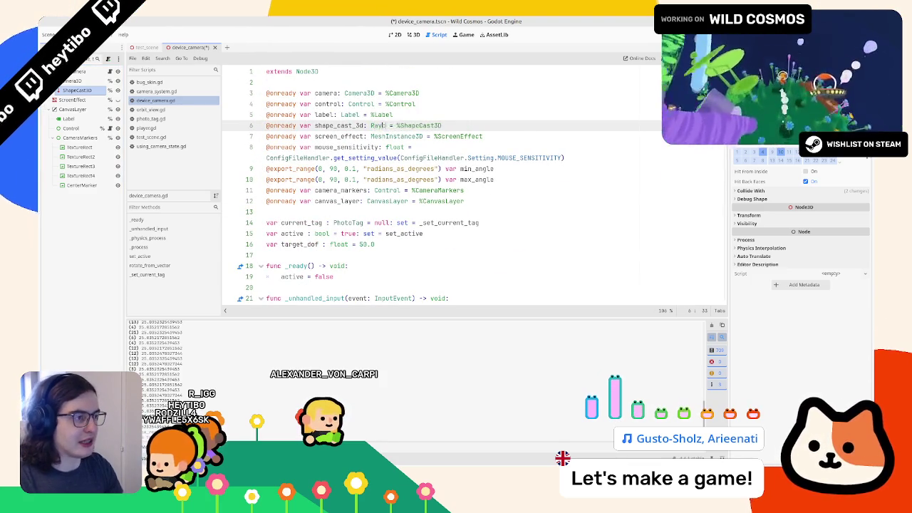
key("Down")
key("Return")
key("ctrl+s")
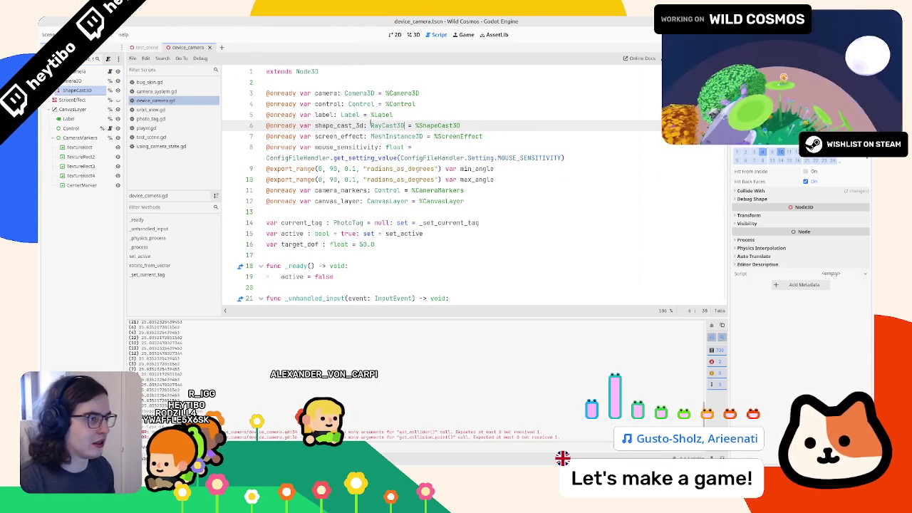
double_click(342, 125)
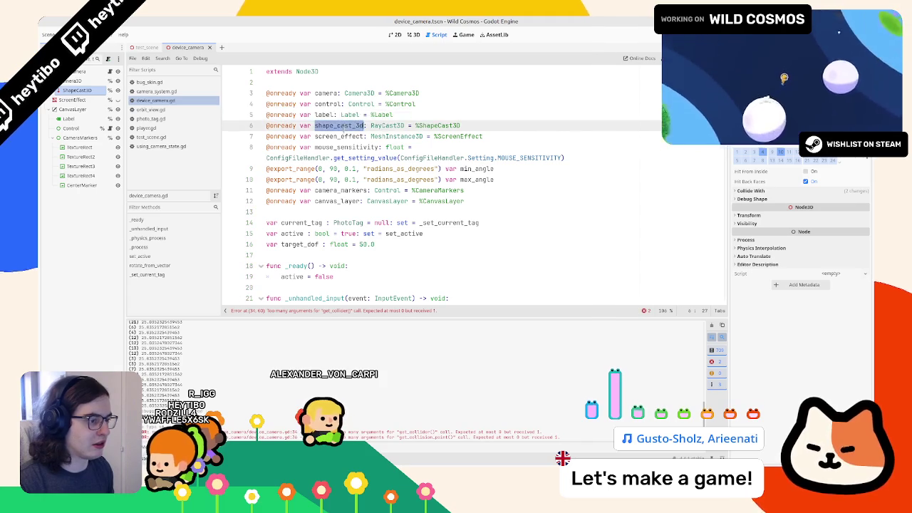
scroll(352, 119, "down", 8)
scroll(352, 120, "down", 1)
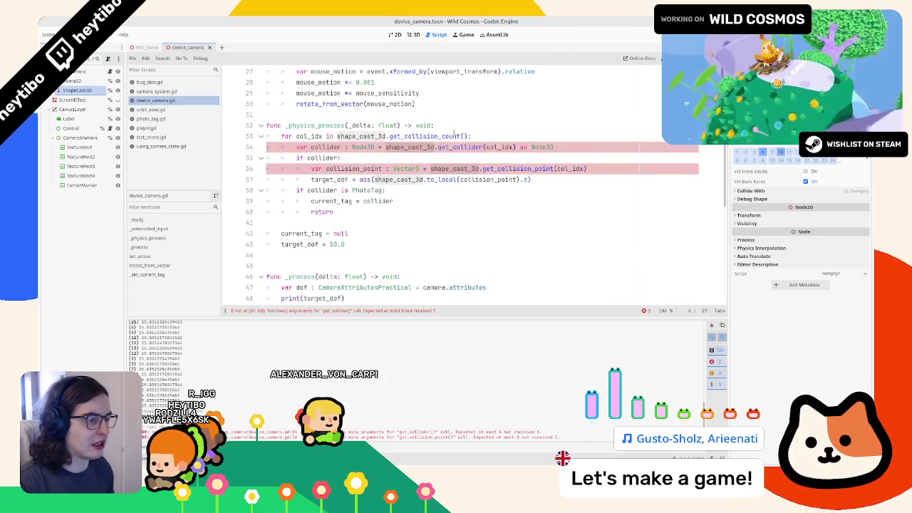
- Replace the col_idx for loop on line 34 with 'if shape_cast_3d.is_colliding():'
left_click(454, 132)
key("Return")
type("shape_cast_3d")
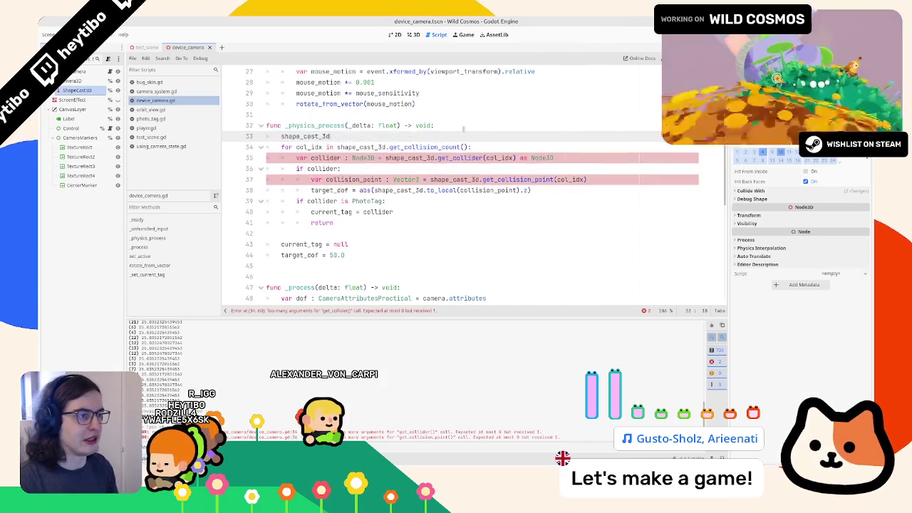
type(".is_col")
key("Return")
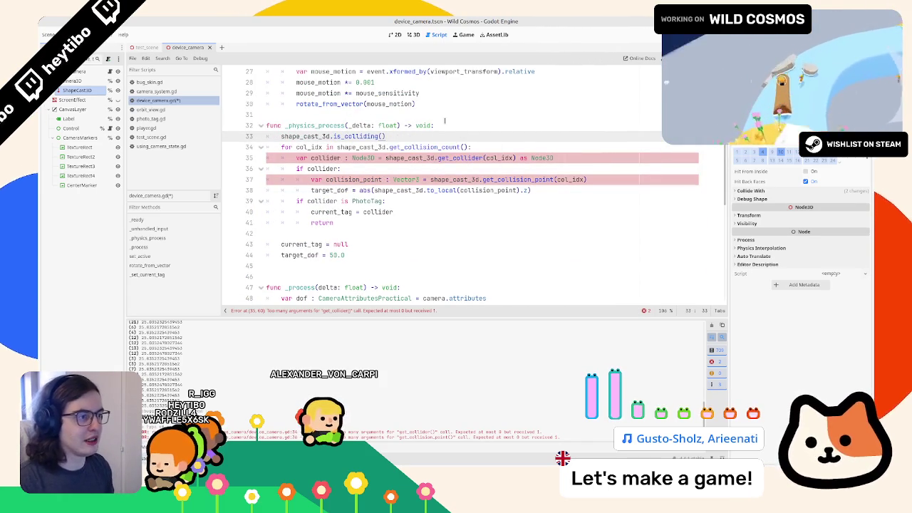
key("ctrl+z")
key("ctrl+z")
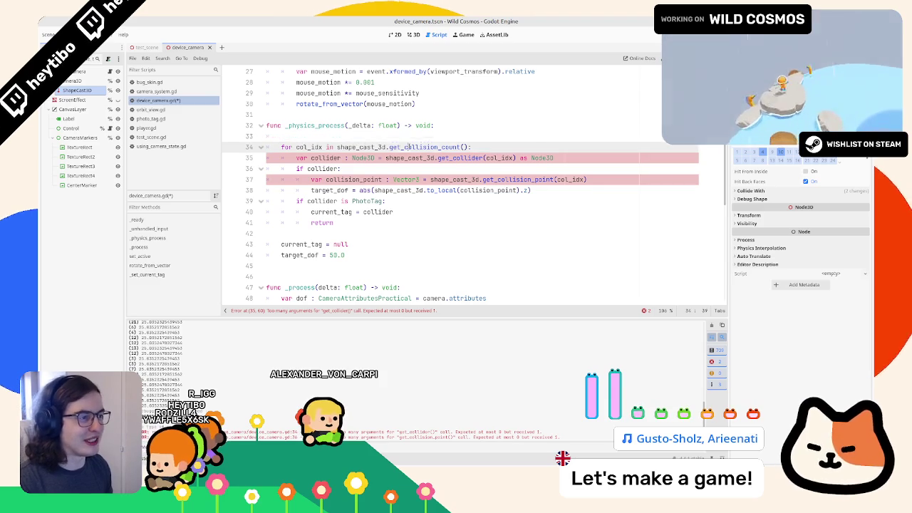
double_click(412, 147)
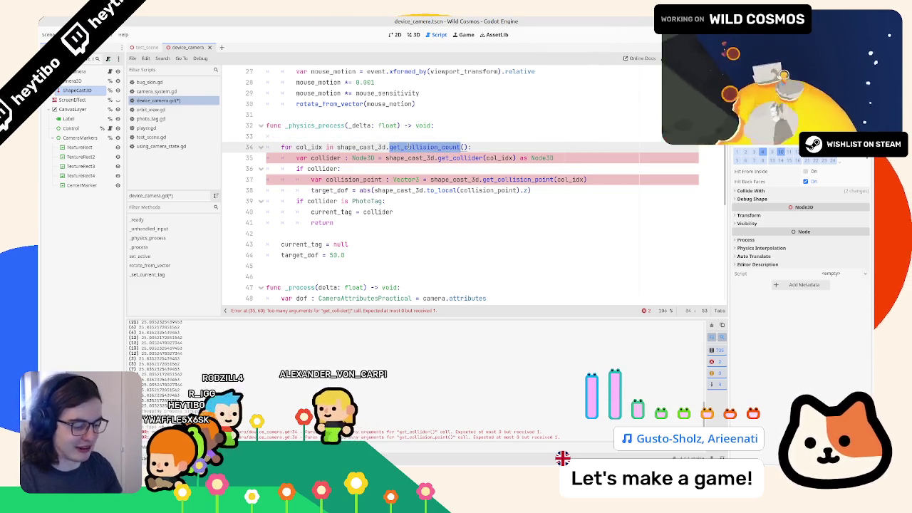
type("is_col")
key("Return")
left_click(288, 147)
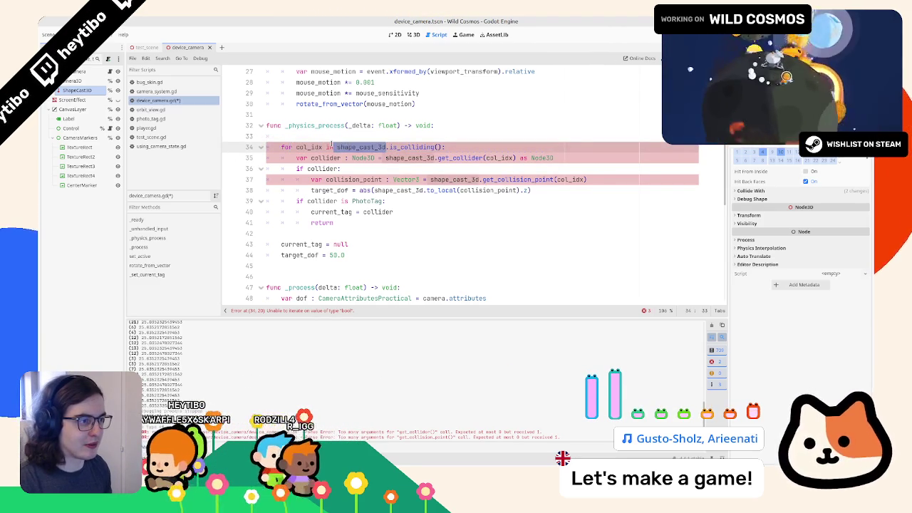
left_click_drag(332, 147, 282, 148)
type("if")
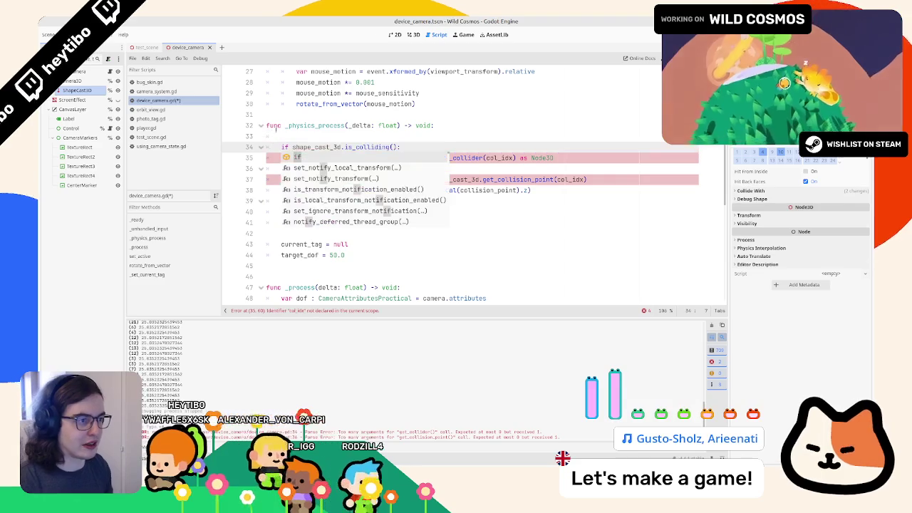
key("Escape")
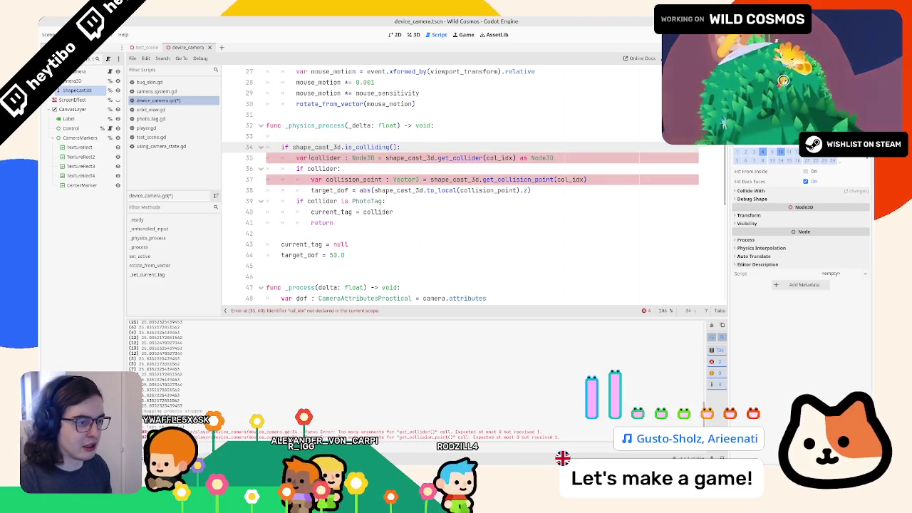
- Remove the col_idx argument from get_collider() and get_collision_point()
double_click(459, 158)
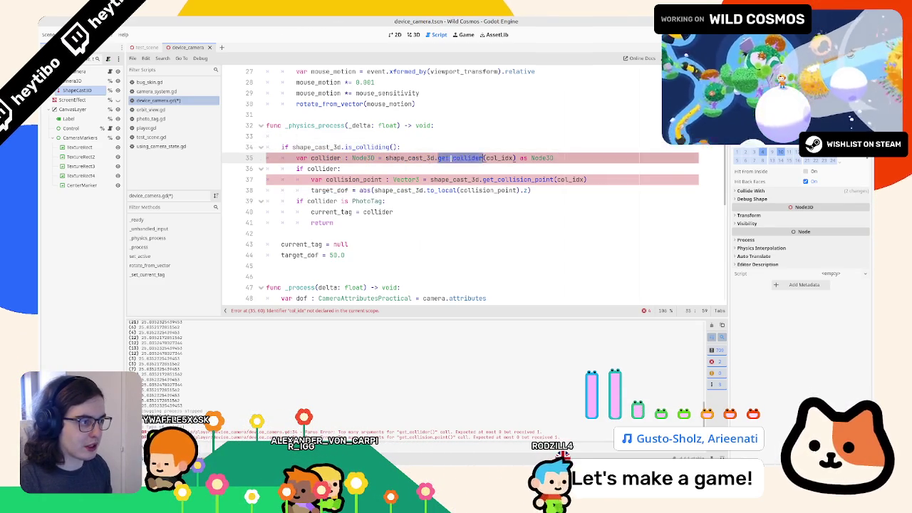
double_click(500, 157)
key("BackSpace")
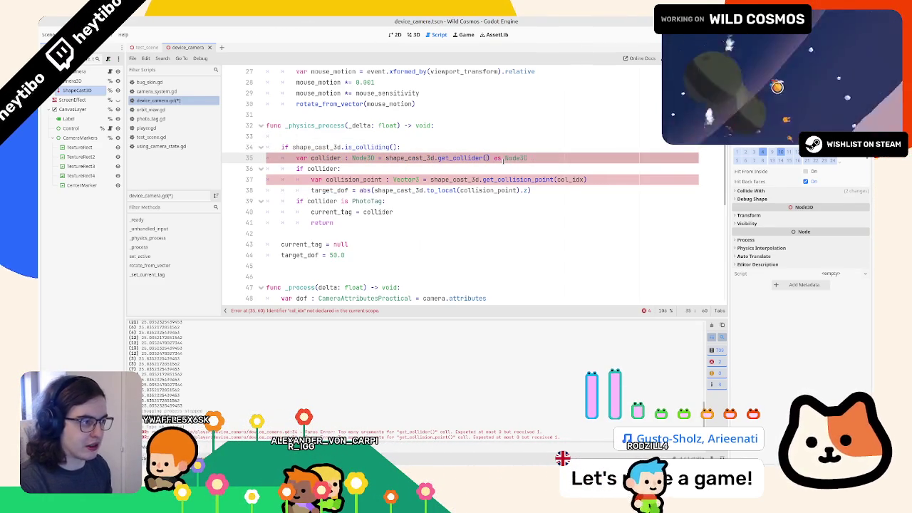
double_click(570, 179)
key("BackSpace")
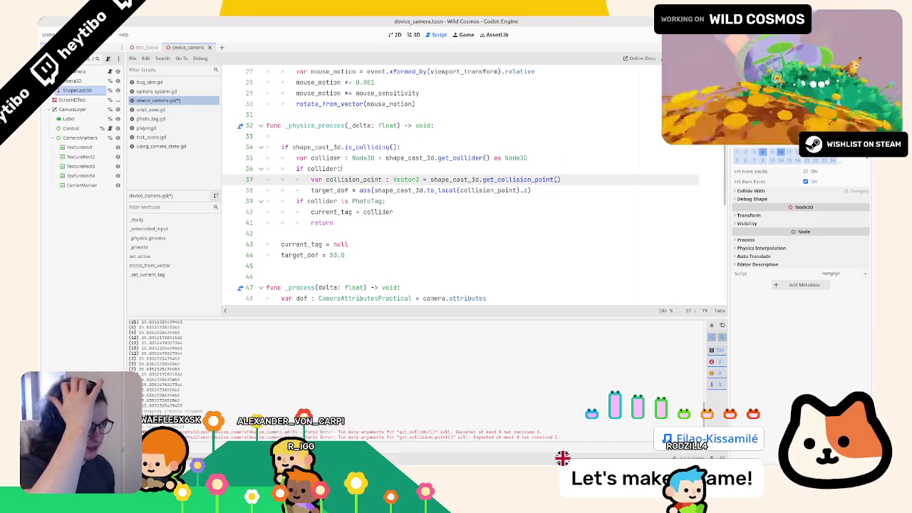
- Dedent return, nest the PhotoTag check under 'if collider:', and join current_tag onto it
double_click(335, 158)
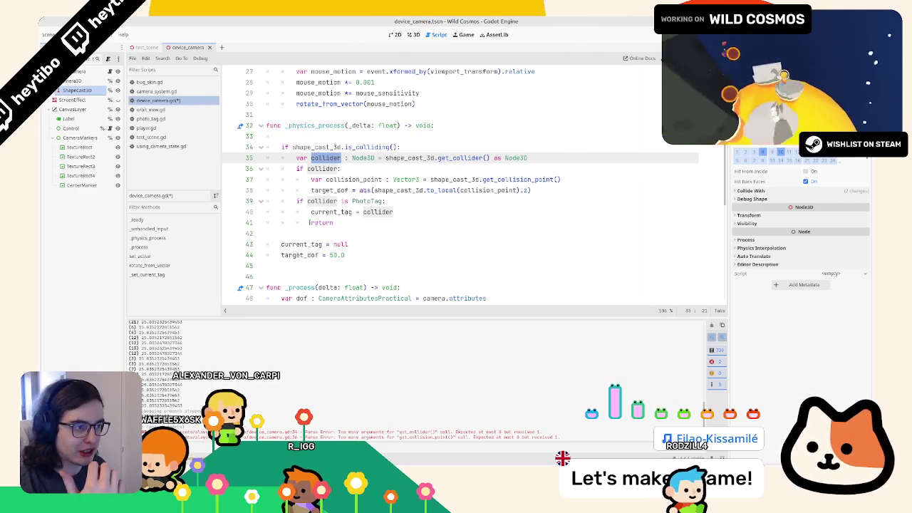
left_click(306, 223)
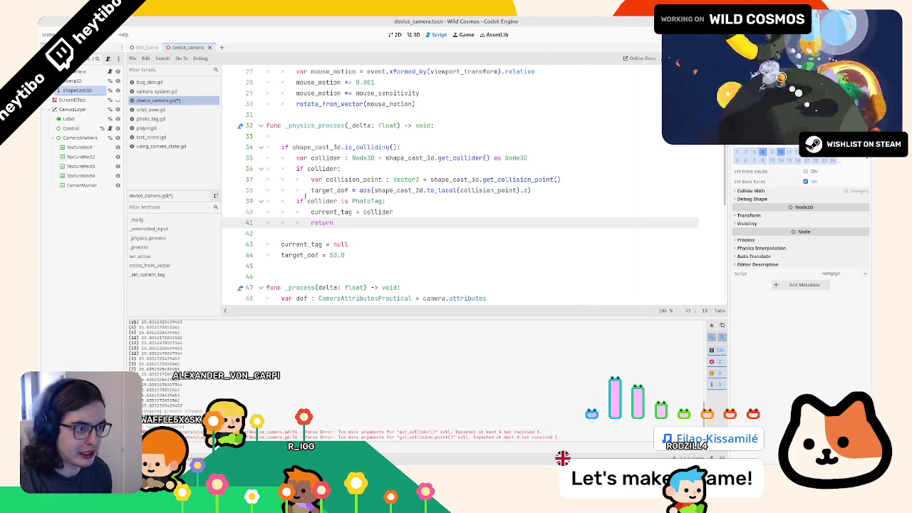
key("shift+Tab")
key("shift+Up")
key("shift+Up")
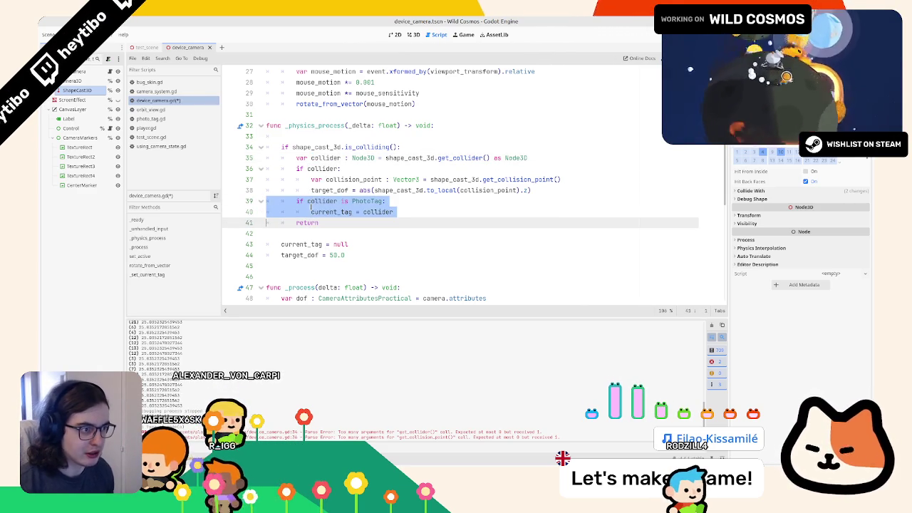
key("Tab")
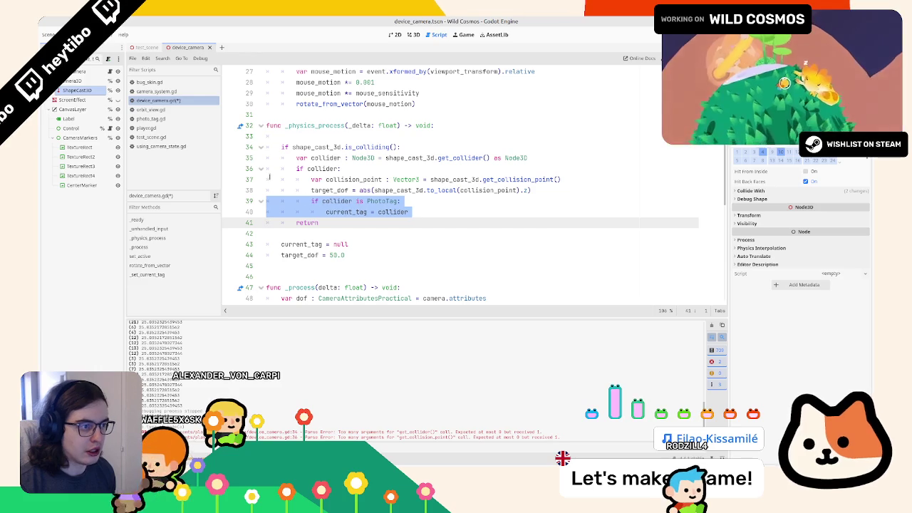
left_click(321, 208)
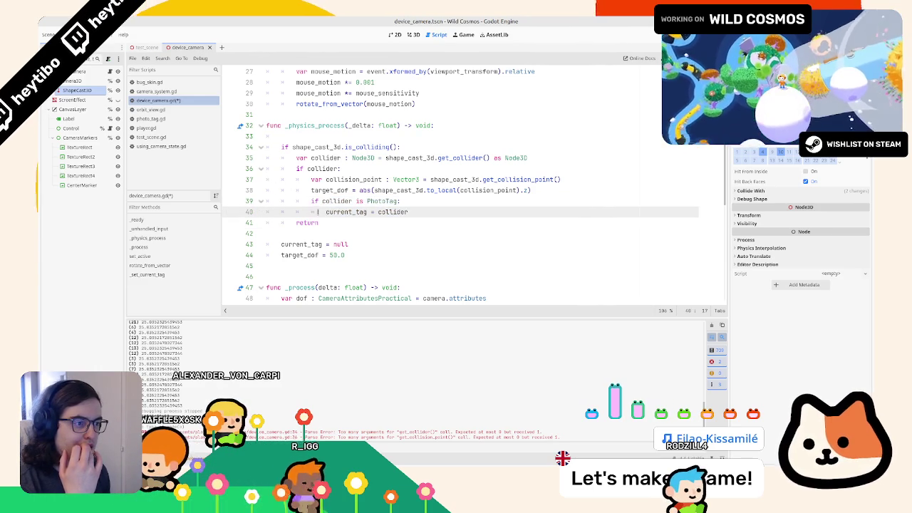
key("BackSpace")
key("BackSpace")
key("BackSpace")
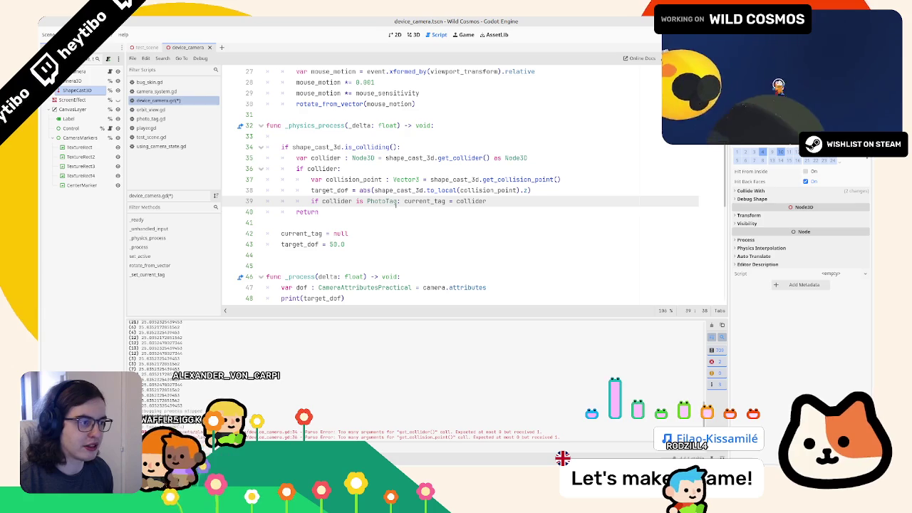
- Clear the output log and run the project with F6 to playtest
double_click(414, 202)
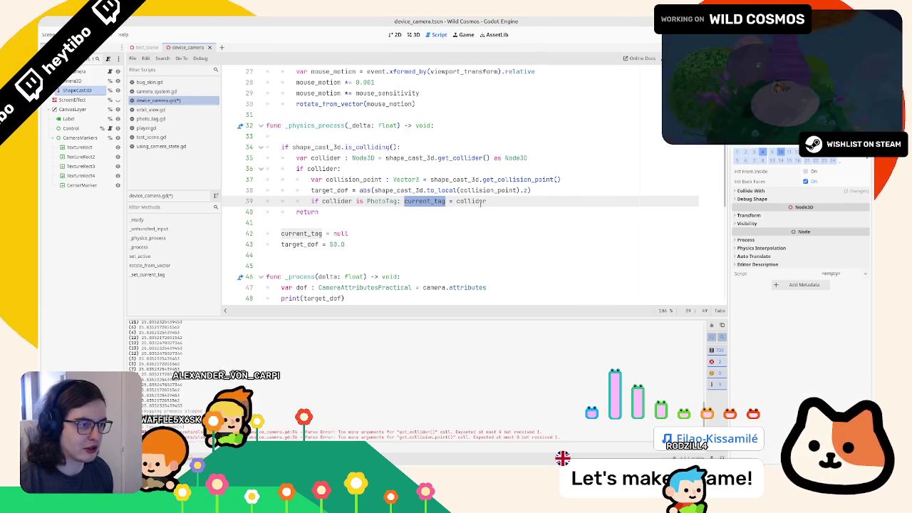
double_click(483, 202)
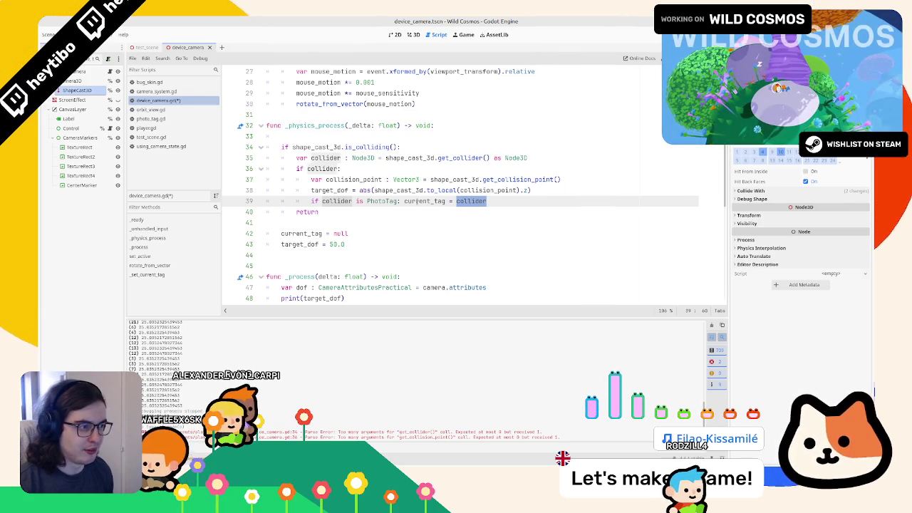
double_click(308, 234)
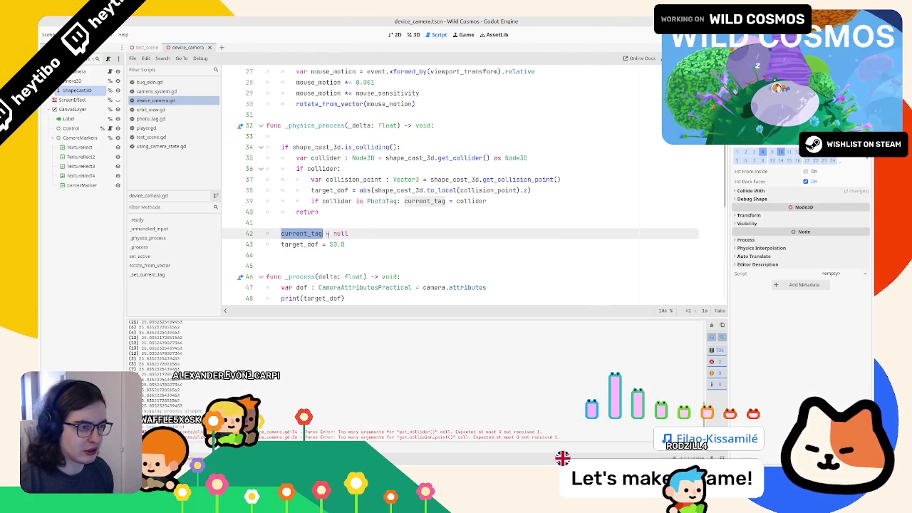
left_click(709, 325)
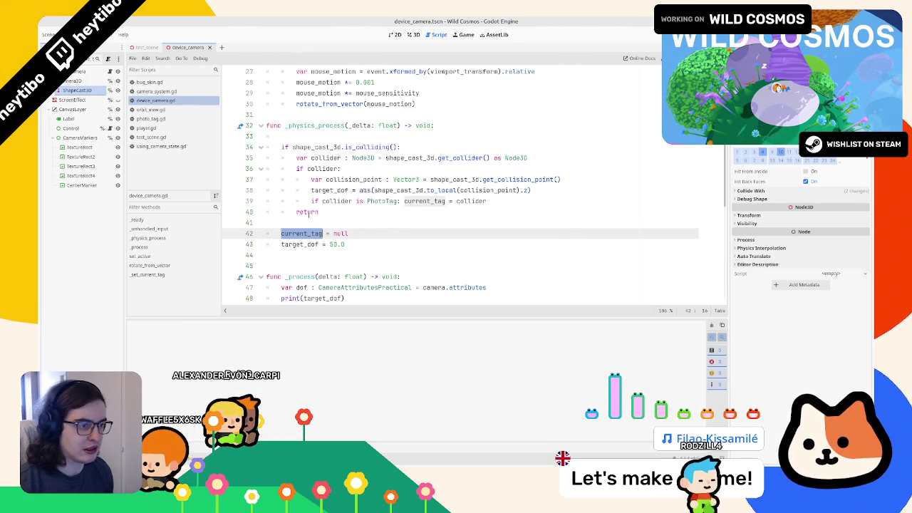
double_click(335, 180)
left_click(337, 190)
key("F6")
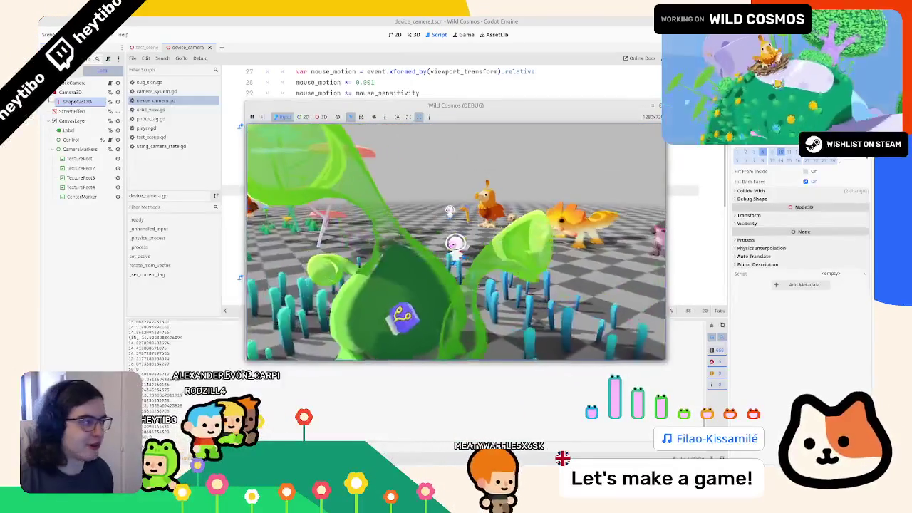
- Stop the game and indent return one level inside the if collider block
key("F8")
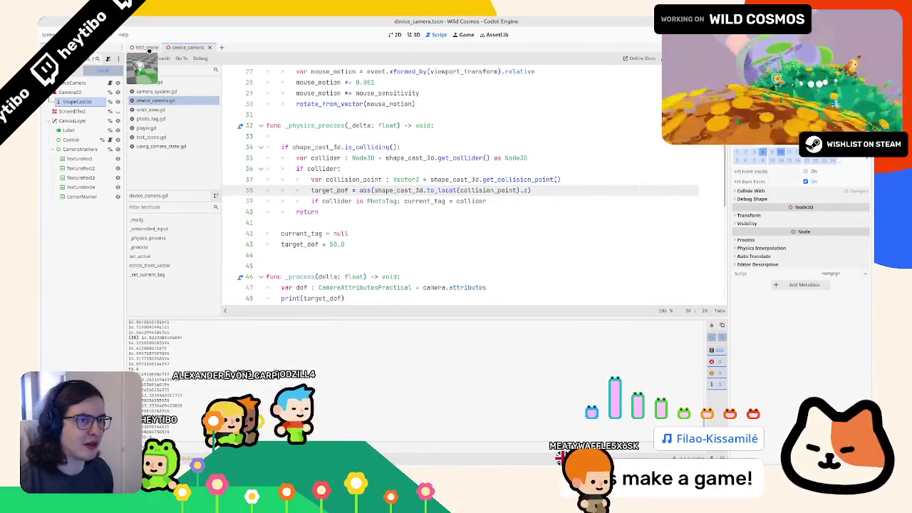
left_click(143, 47)
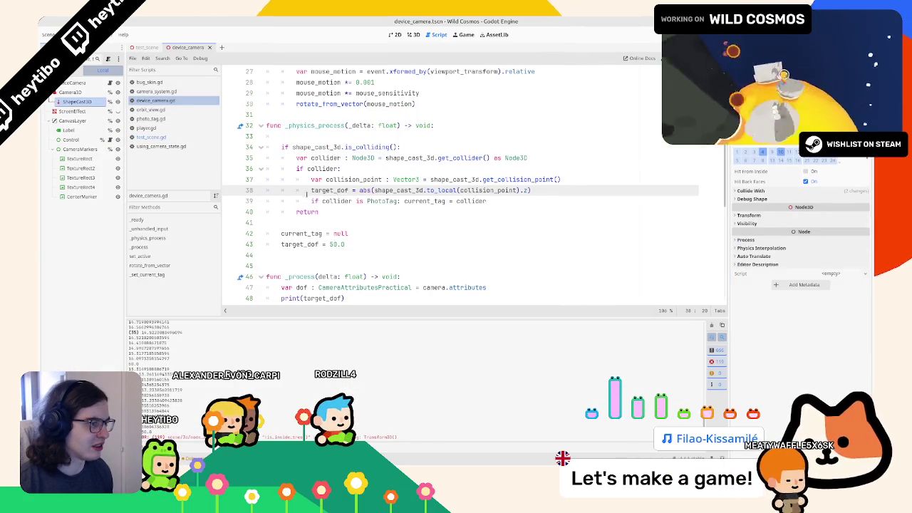
left_click(349, 168)
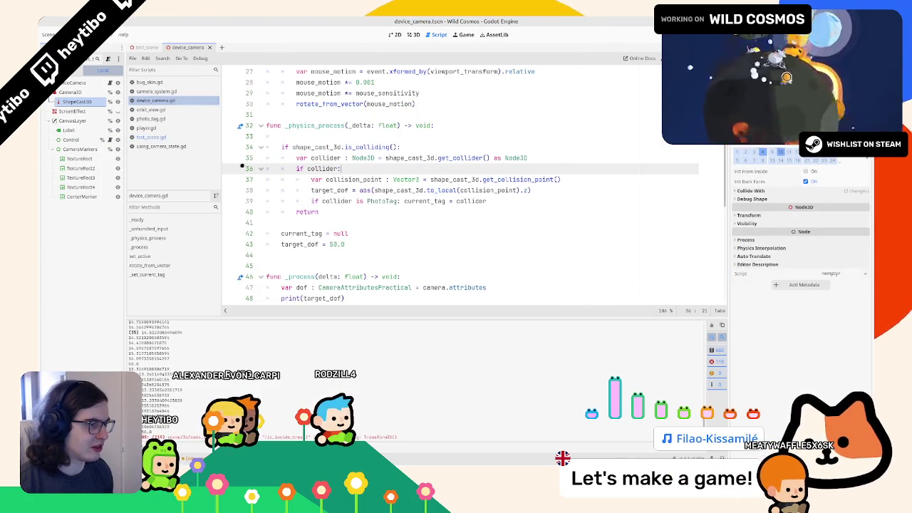
left_click(261, 168)
left_click(262, 168)
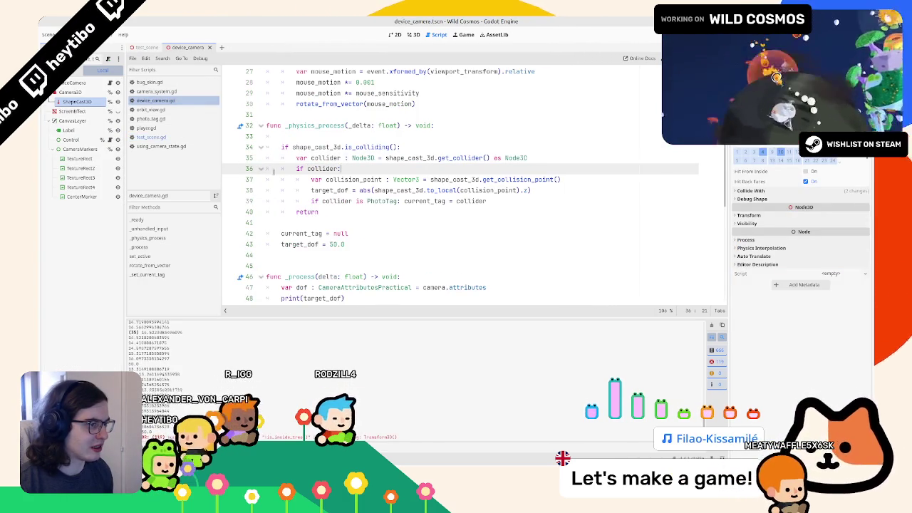
left_click(293, 211)
key("Tab")
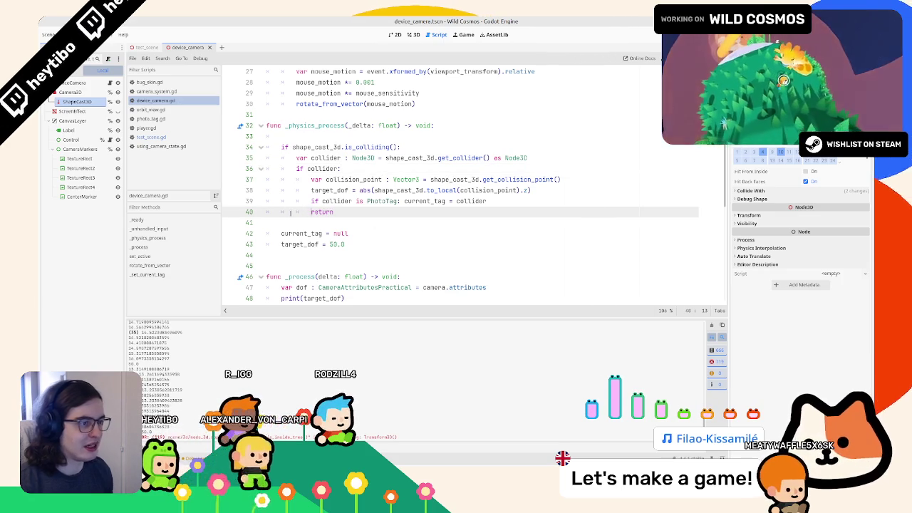
- Run the game, pick the camera from the in-game menu, then stop it
key("F5")
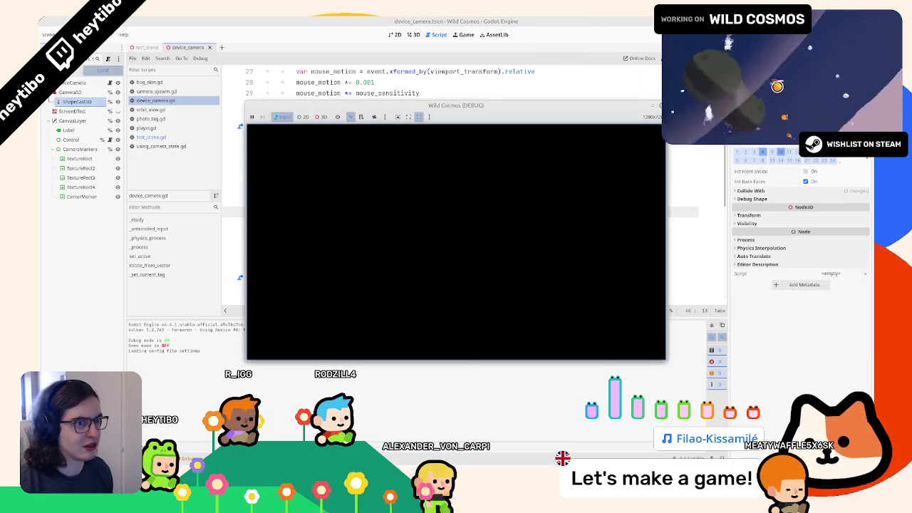
left_click(469, 243)
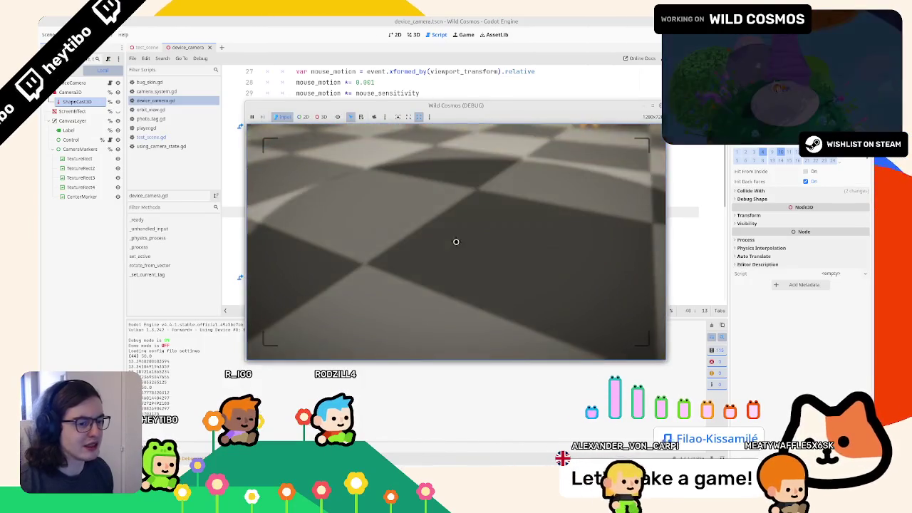
key("F8")
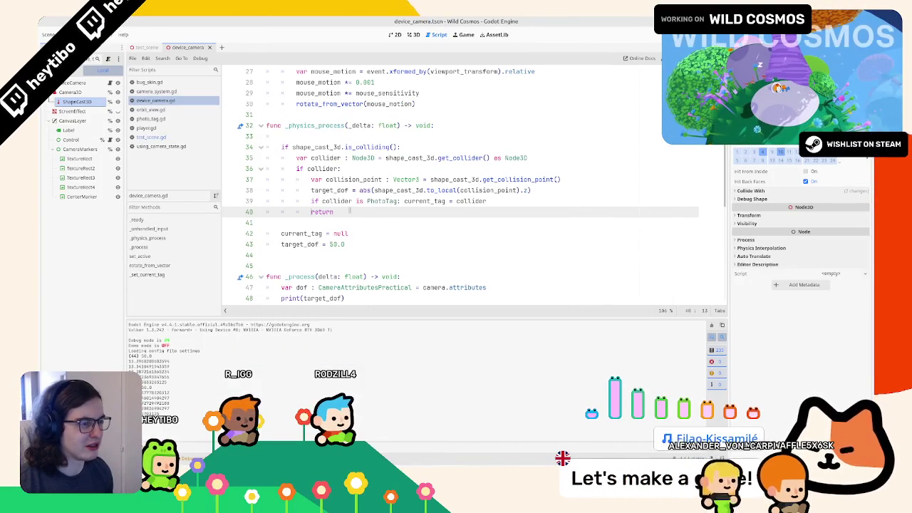
- Add an empty print() call under the if collider check and dedent the return line
double_click(338, 168)
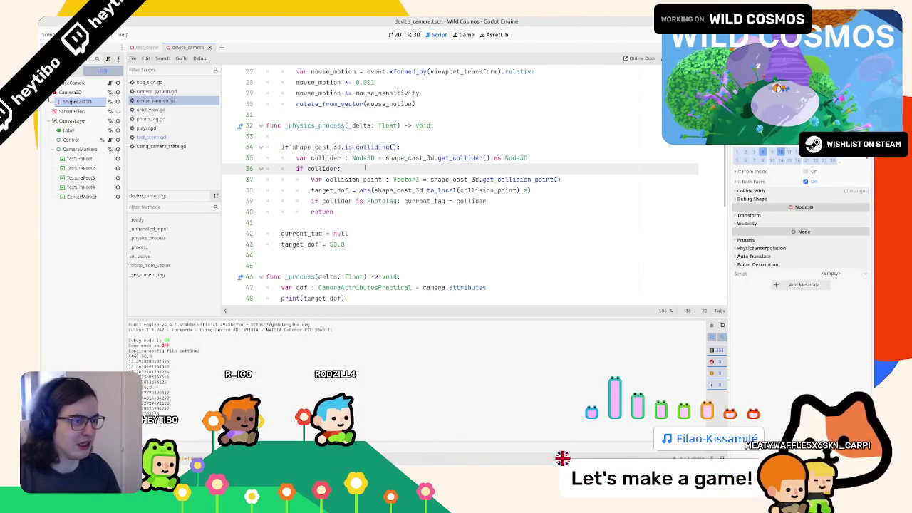
key("Return")
type("print")
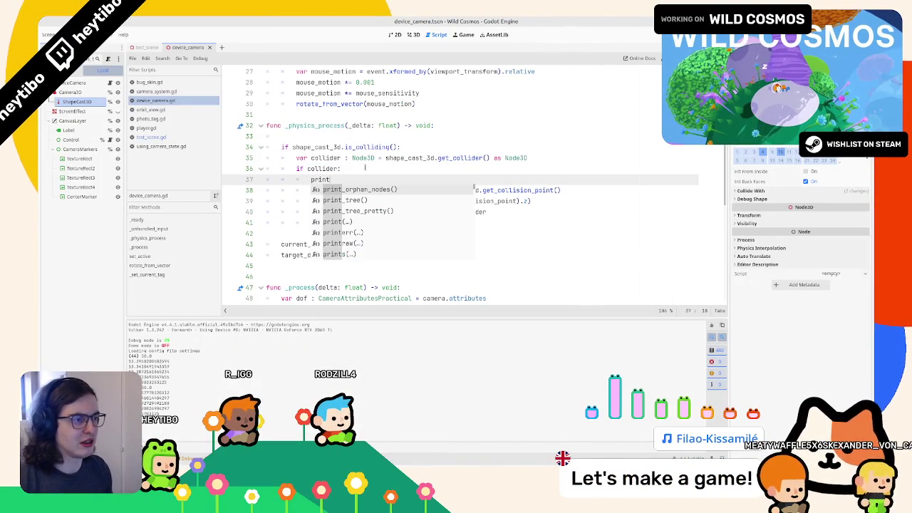
type("(")
left_click(321, 222)
key("BackSpace")
key("BackSpace")
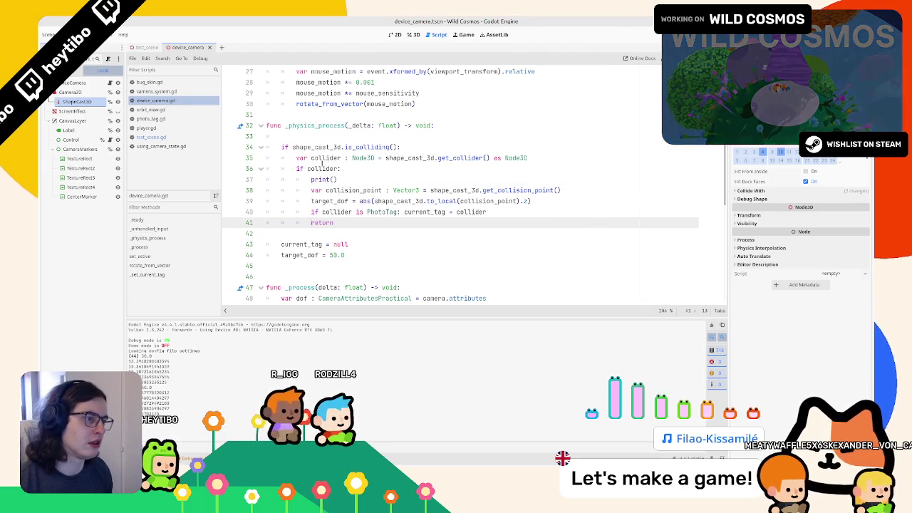
- Check the collider symbol's documentation and put collider inside the print() on line 37
left_click(321, 157)
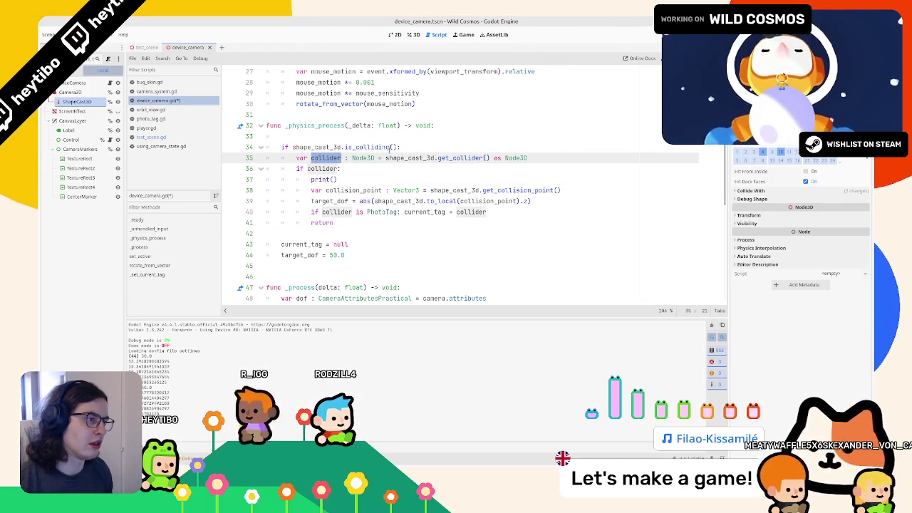
left_click(464, 158, "ctrl")
key("ctrl+w")
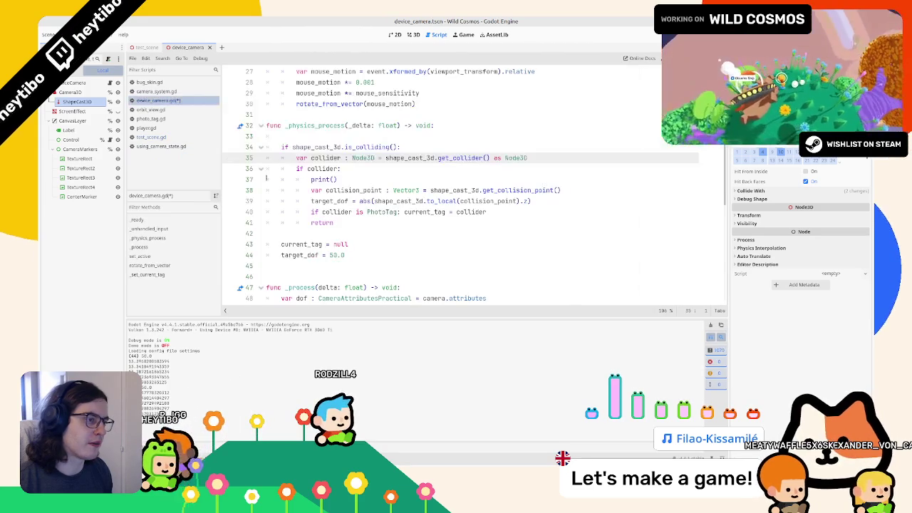
left_click(307, 168)
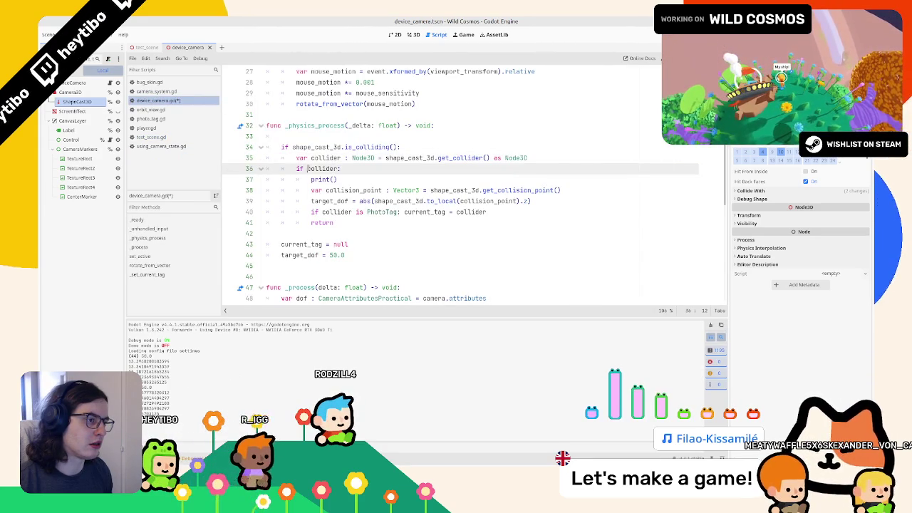
double_click(308, 169)
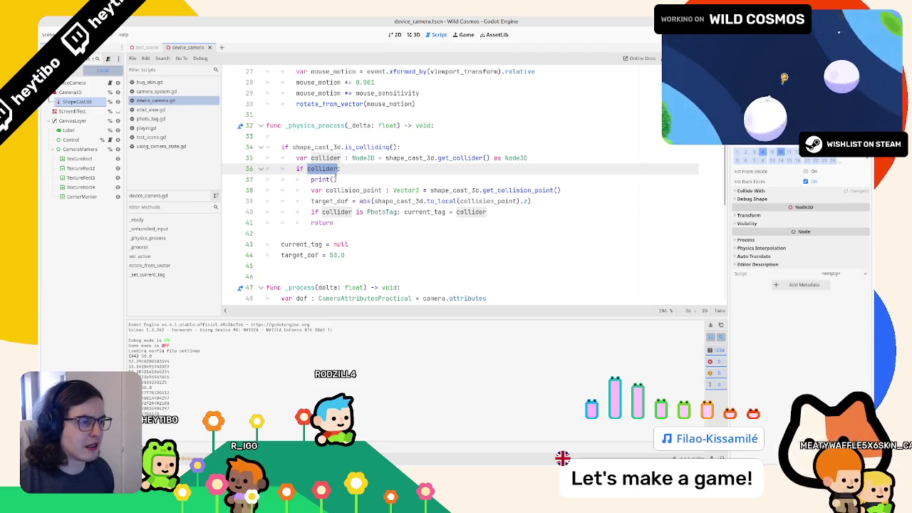
left_click(335, 179)
- Playtest the game to see which colliders the shape cast prints, then stop it
key("F5")
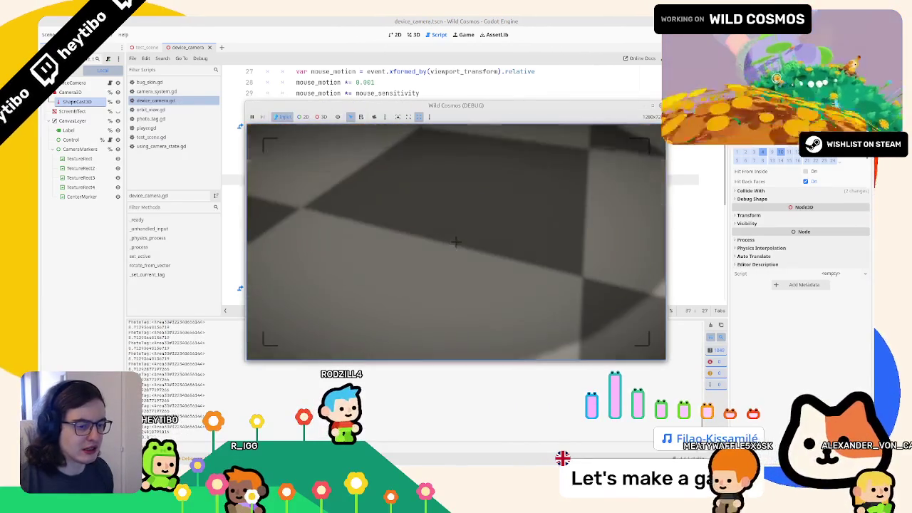
key("Escape")
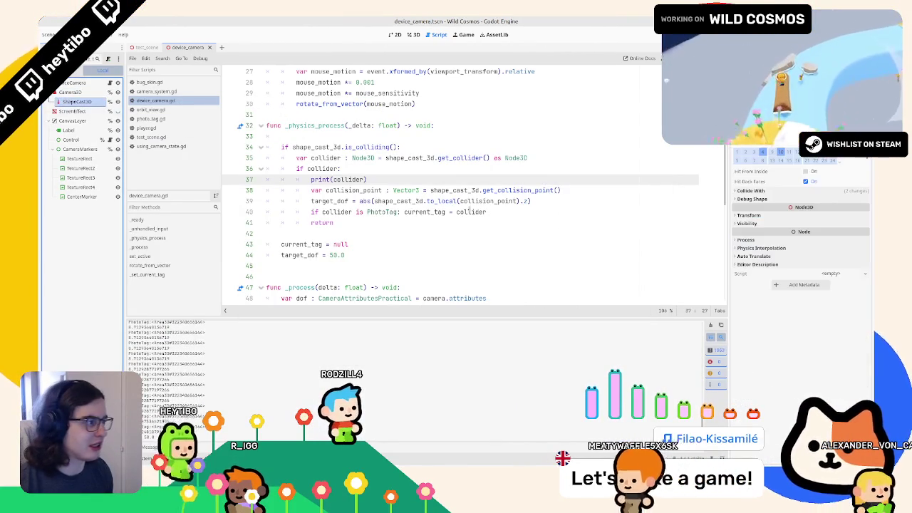
scroll(471, 211, "up", 8)
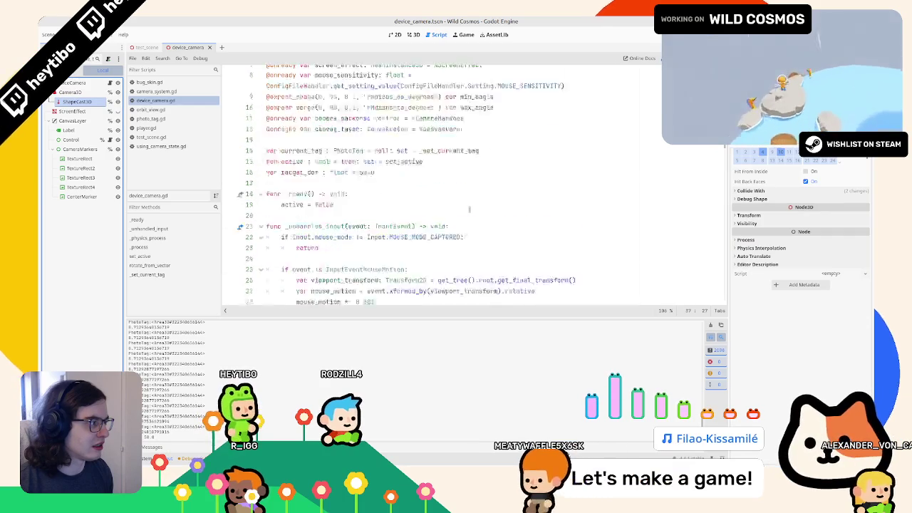
scroll(327, 192, "down", 10)
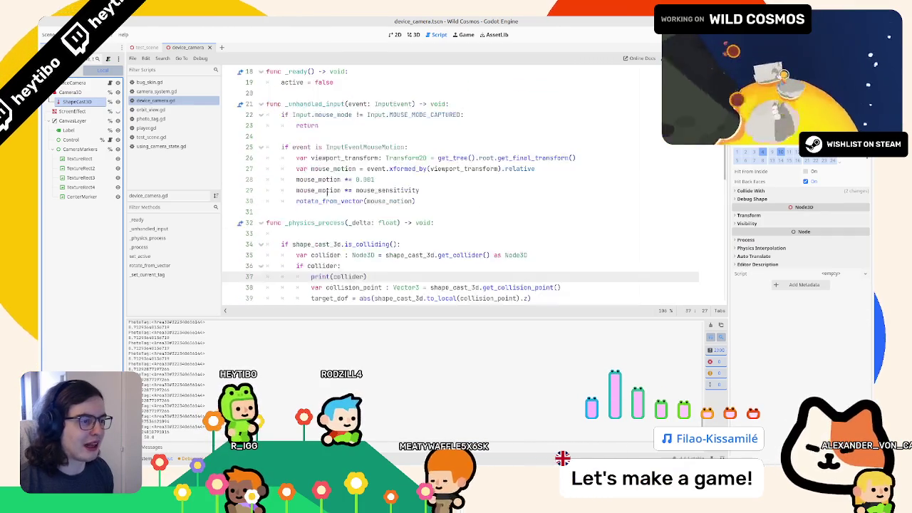
scroll(327, 192, "down", 6)
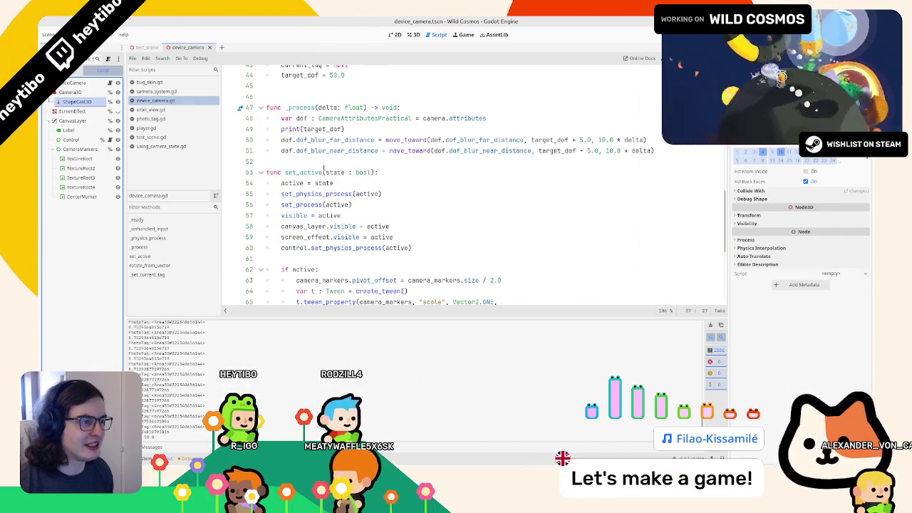
- Search the script for 'collision' and expand the ShapeCast3D's Collide With and Debug Shape options
key("ctrl+f")
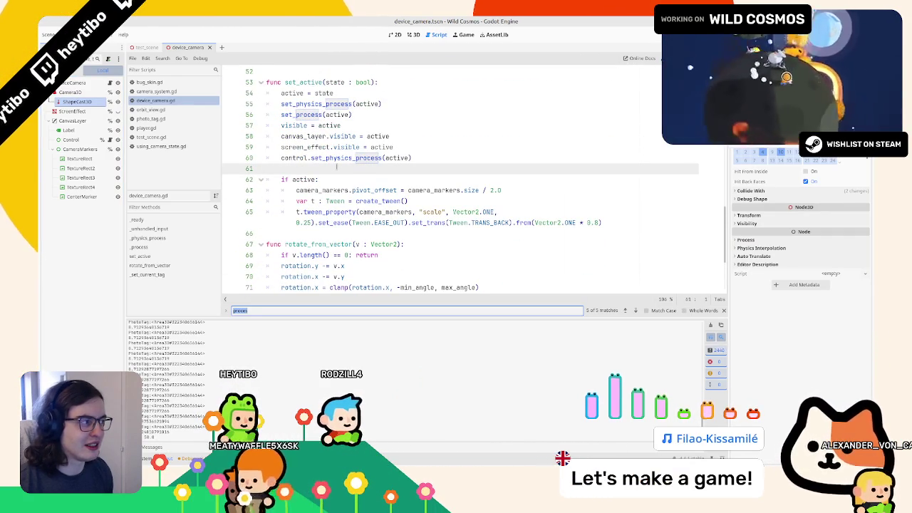
type("collision")
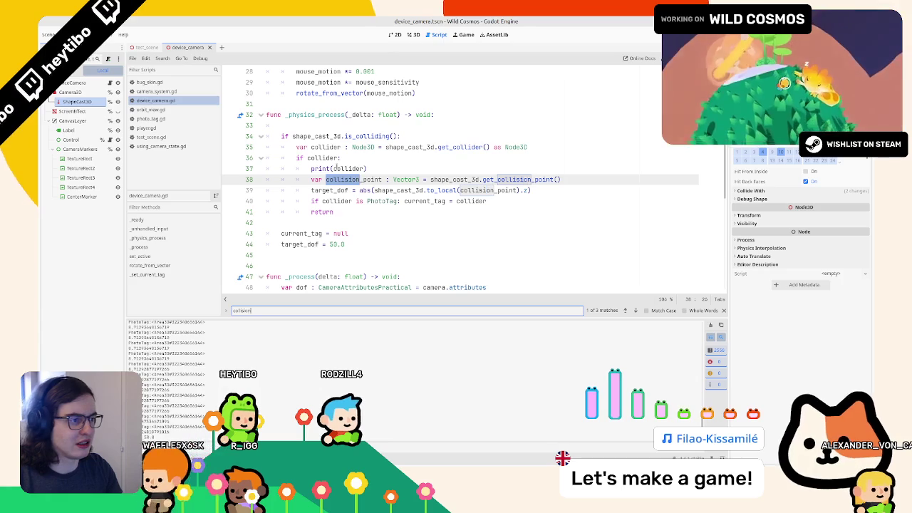
key("Escape")
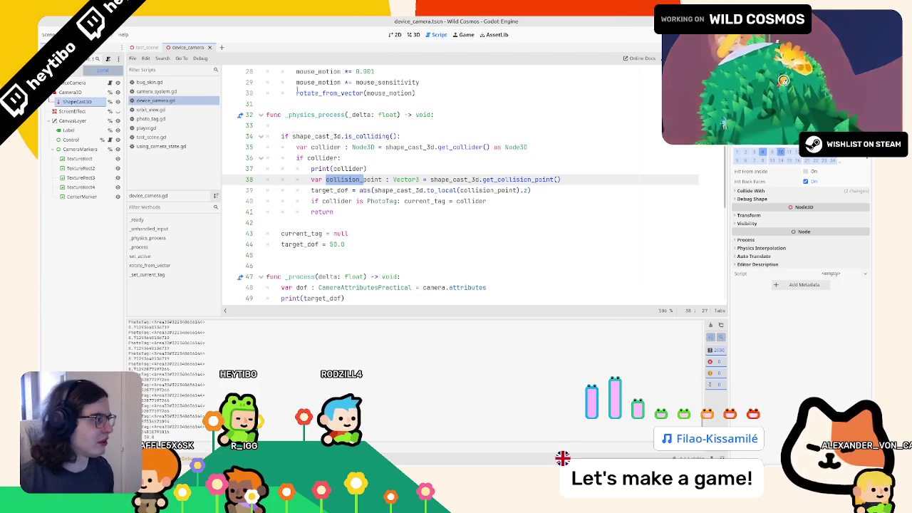
left_click(753, 199)
left_click(777, 191)
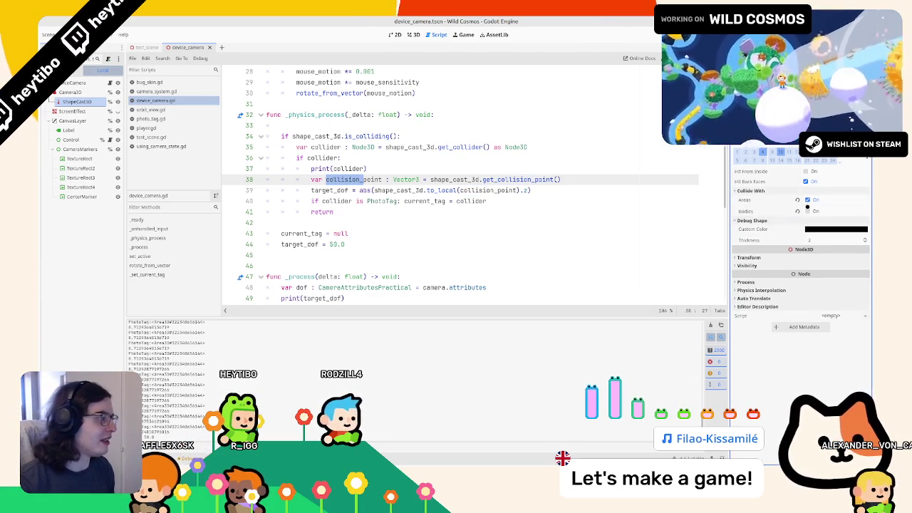
- Enable Bodies under Collide With and playtest the camera viewfinder
left_click(808, 210)
key("F5")
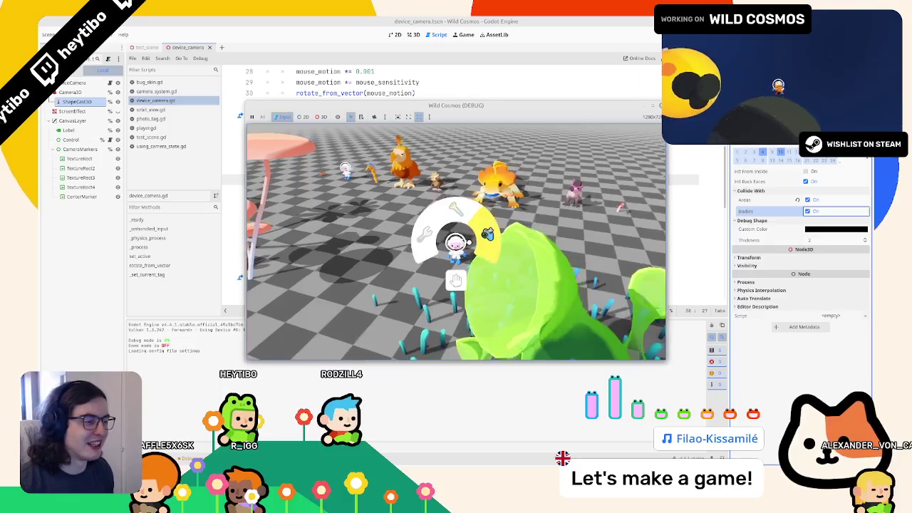
key("c")
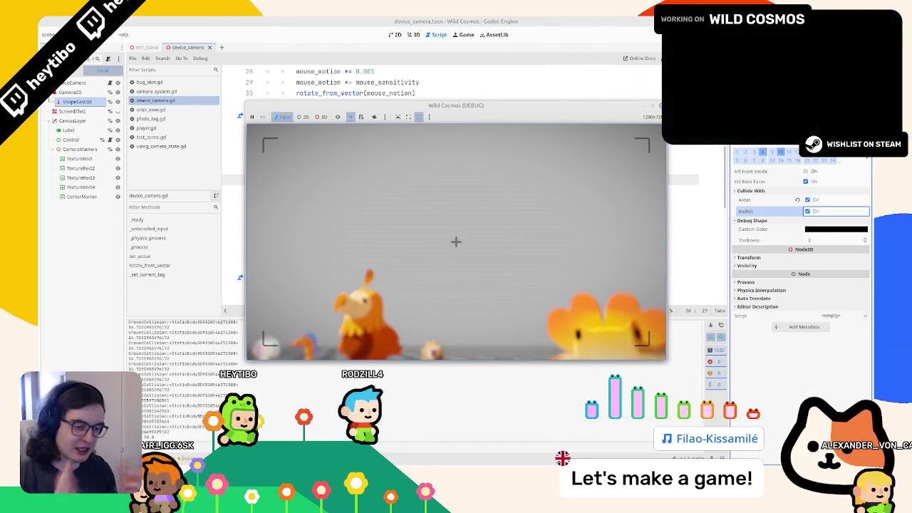
key("alt+Tab")
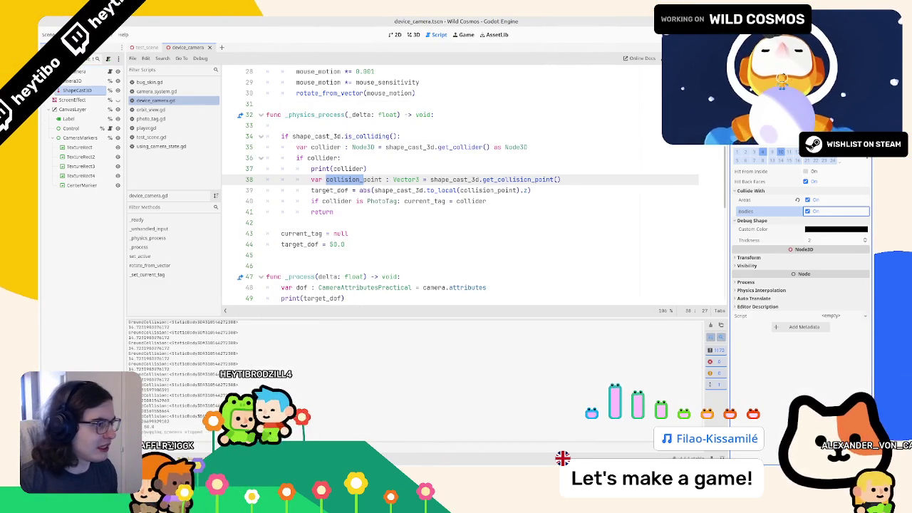
- Delete the print(collider) debug line and select the Camera node
key("Up")
key("ctrl+shift+k")
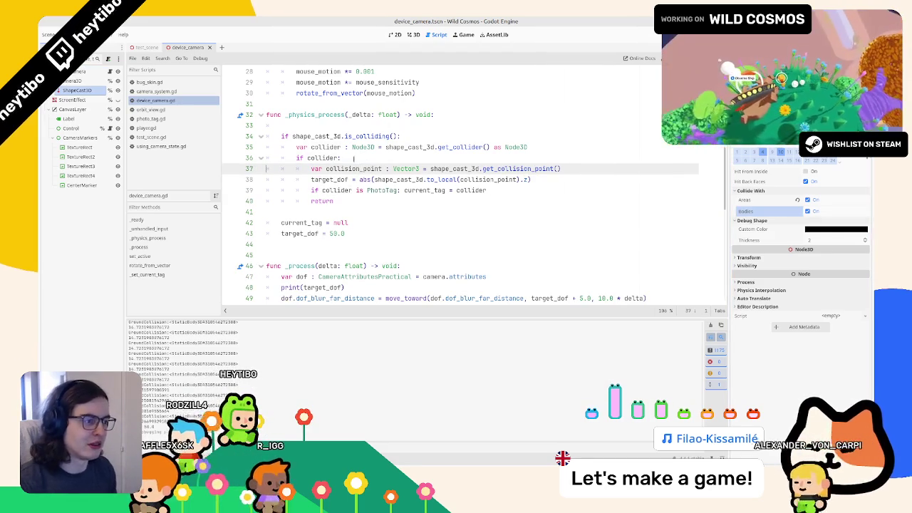
left_click(107, 71)
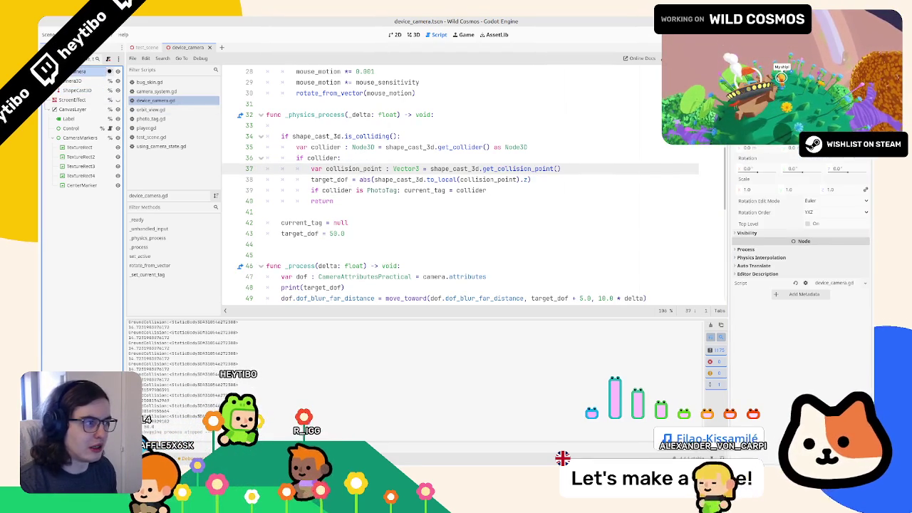
- Inspect the Camera3D's DOF Blur attributes, then playtest the viewfinder tagging Human, Crested Dodo and Water Eel
left_click(77, 89)
left_click(77, 81)
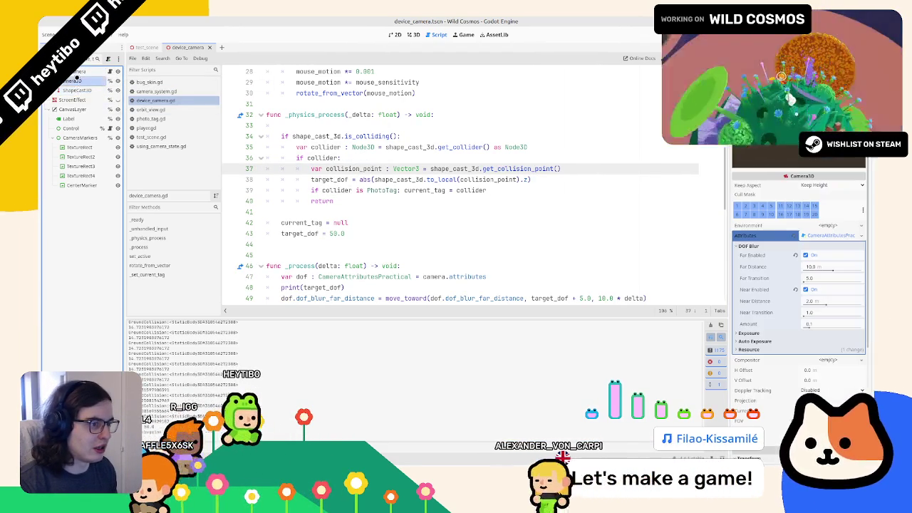
left_click(410, 203)
key("F6")
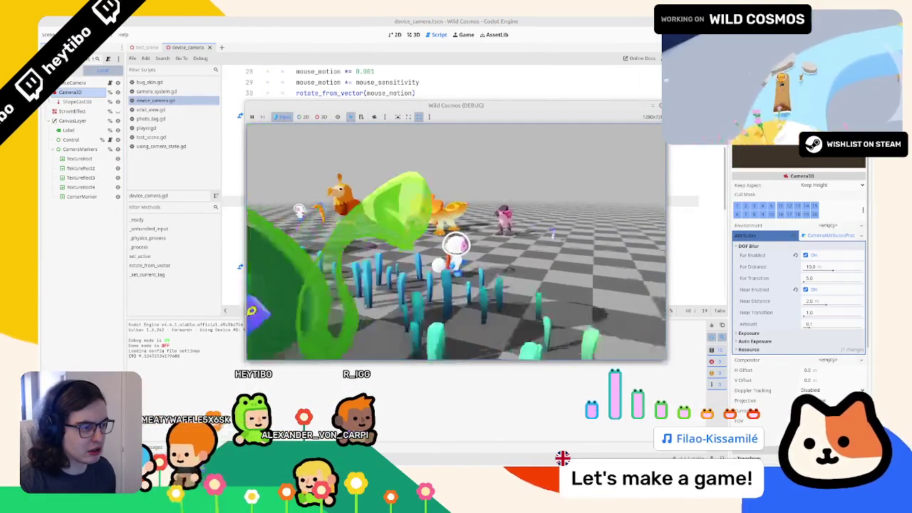
right_click(456, 242)
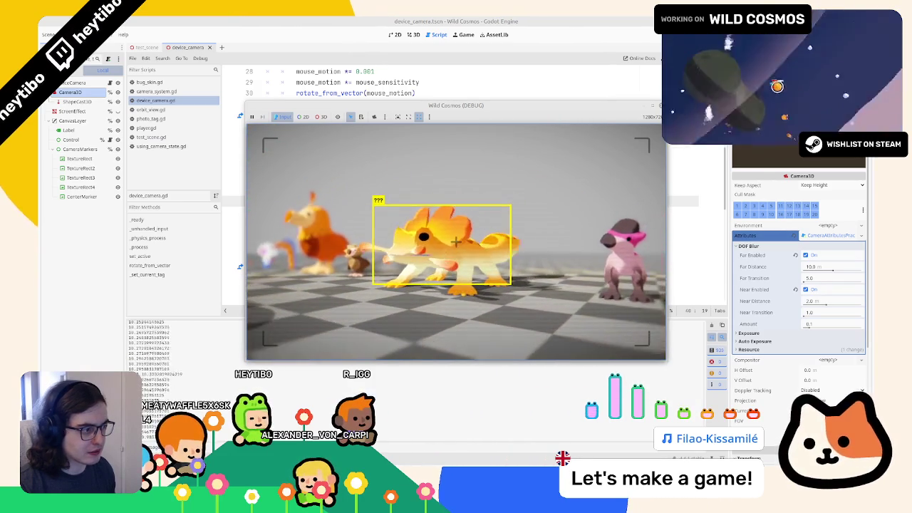
key("F8")
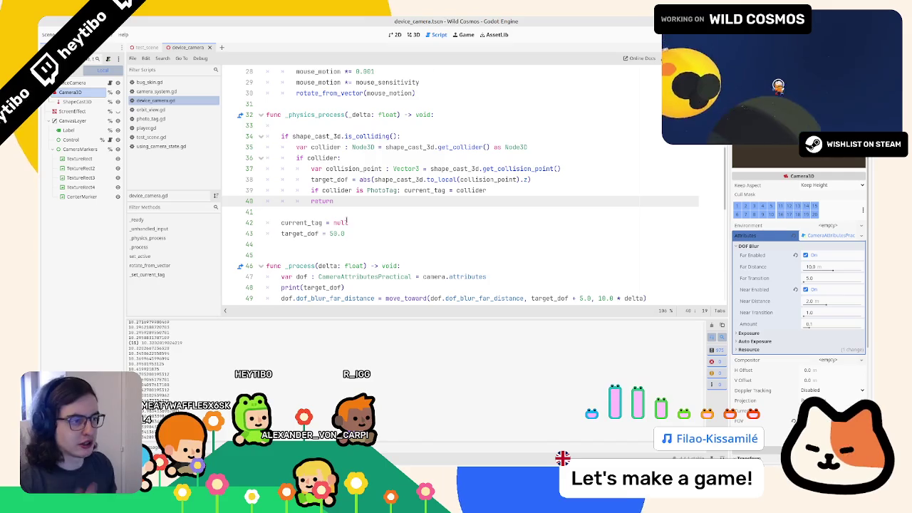
- Playtest the device camera's focus and tagging on the Helmet Head subject
scroll(342, 215, "down", 3)
scroll(342, 215, "down", 1)
left_click(327, 160)
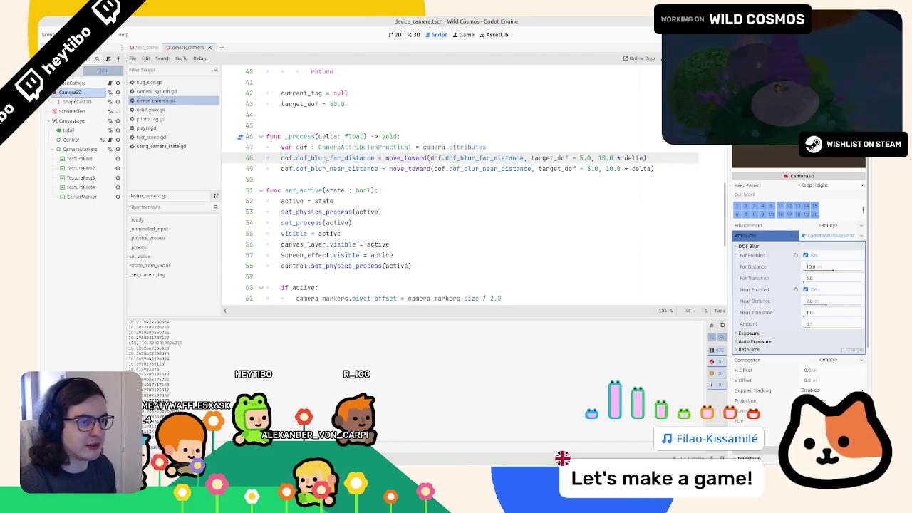
key("F5")
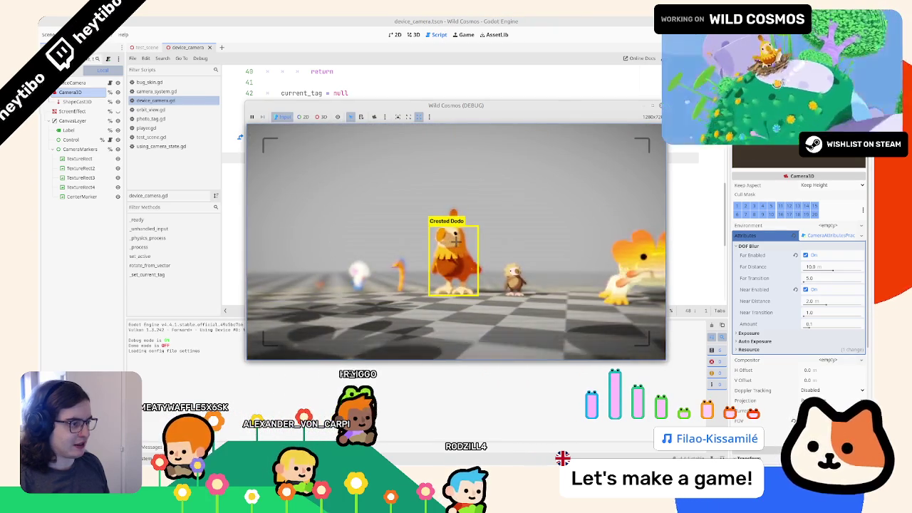
key("F8")
- Replace both move_toward calls on lines 48–49 with lerp
scroll(483, 192, "down", 5)
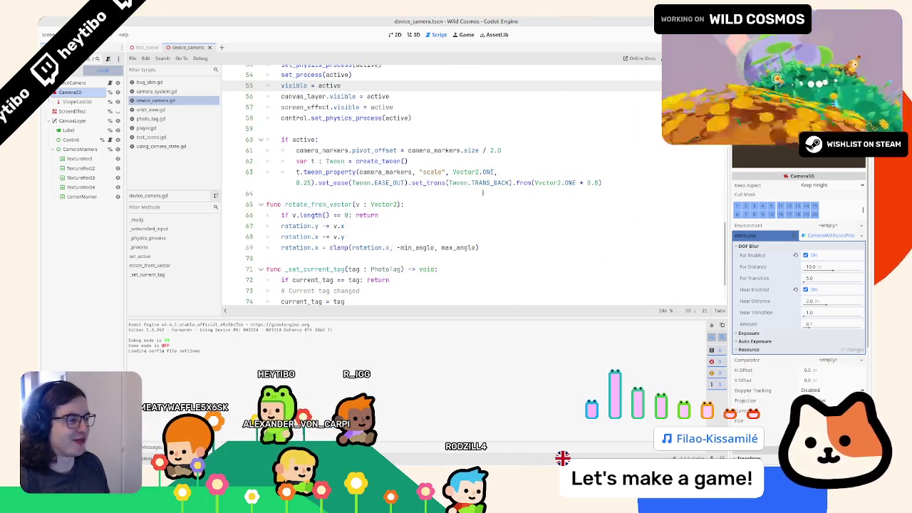
scroll(477, 192, "up", 8)
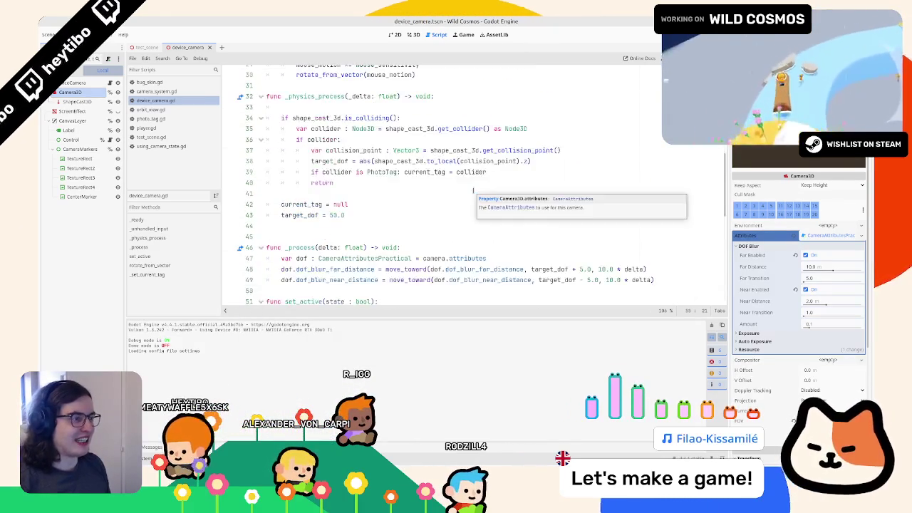
scroll(473, 191, "down", 6)
key("ctrl+z")
key("ctrl+z")
key("ctrl+z")
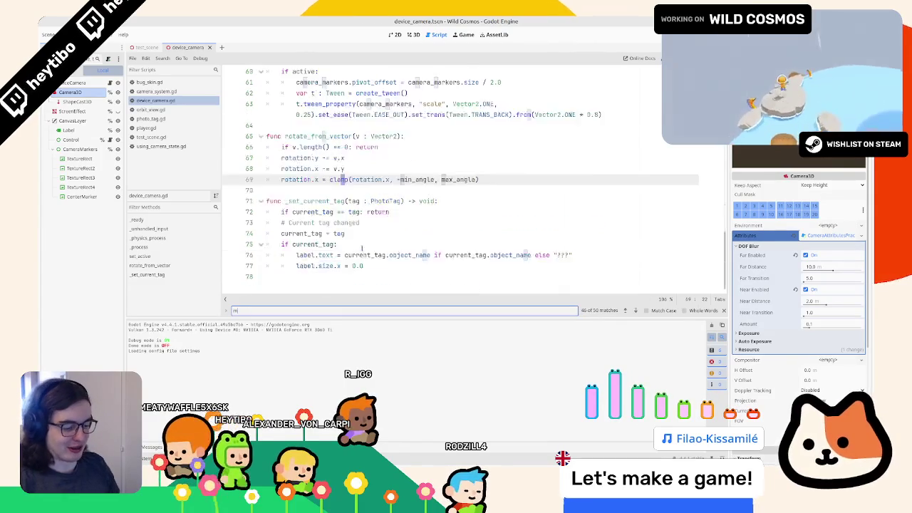
double_click(404, 169)
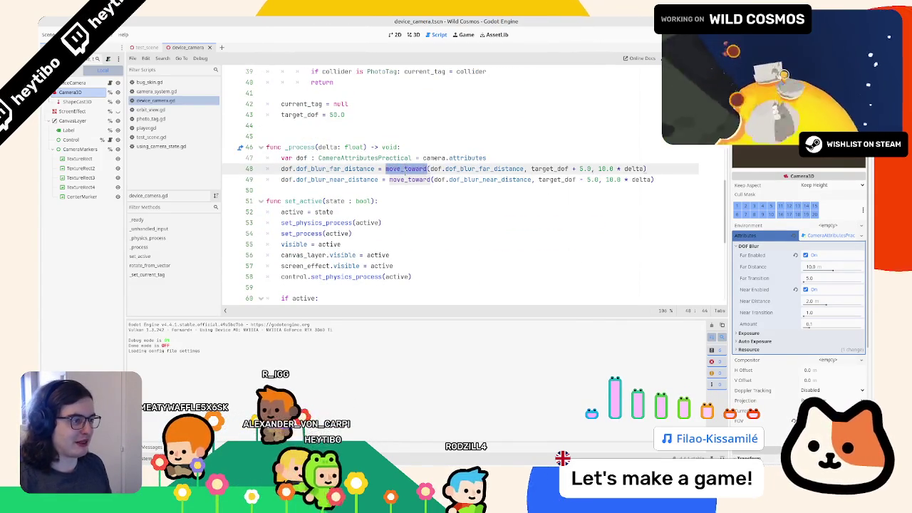
key("ctrl+d")
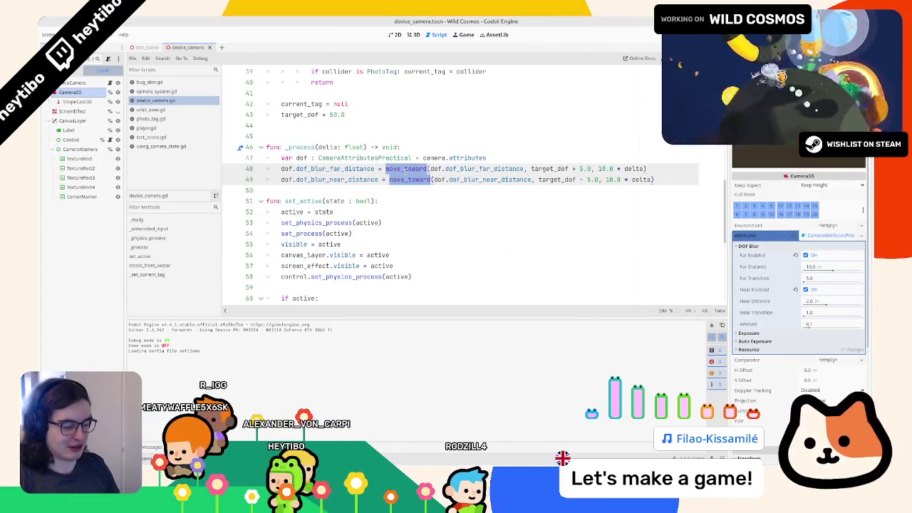
type("lerp")
key("Return")
- Playtest the lerp-based focus change and stop the game
key("F5")
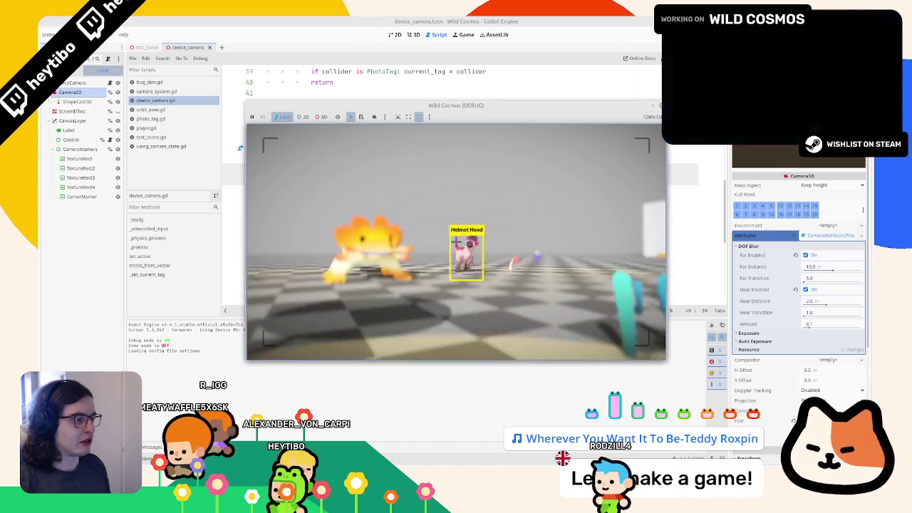
key("F8")
scroll(350, 244, "up", 6)
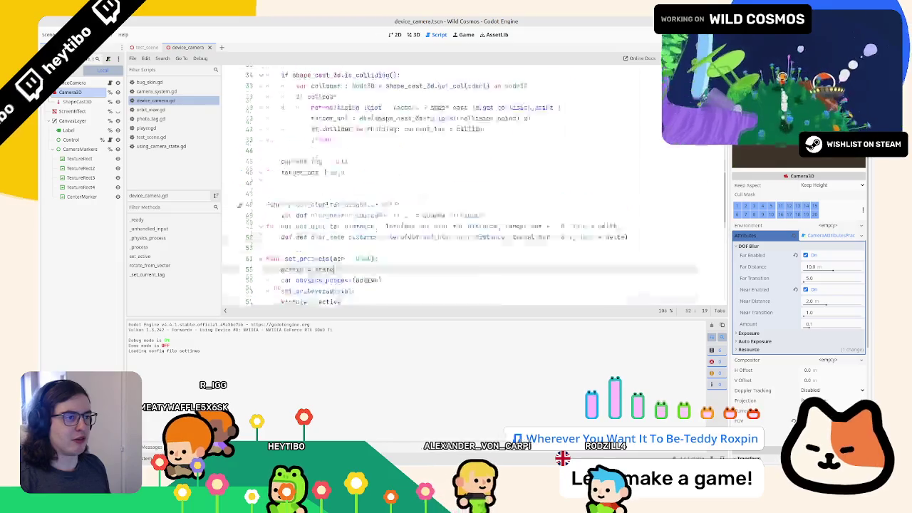
- Move the tag assignment onto its own indented line under the PhotoTag check
scroll(350, 244, "down", 1)
left_click(350, 244)
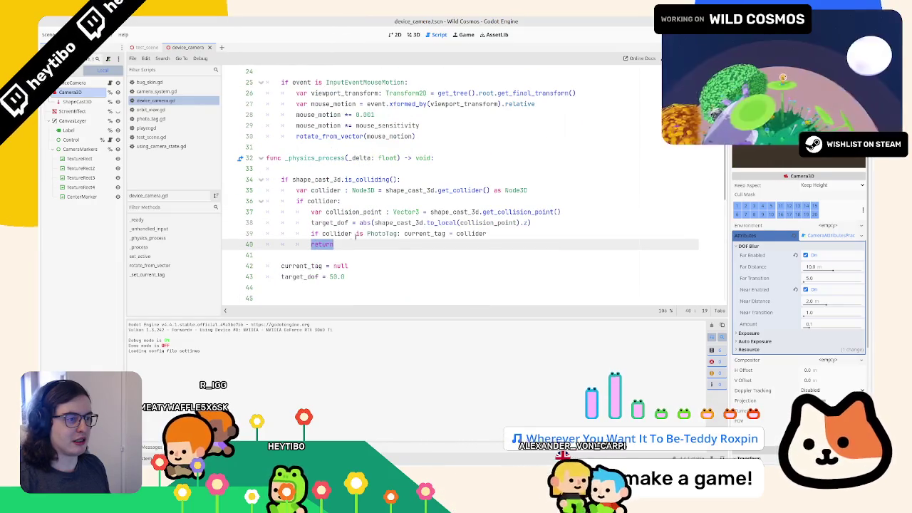
double_click(326, 202)
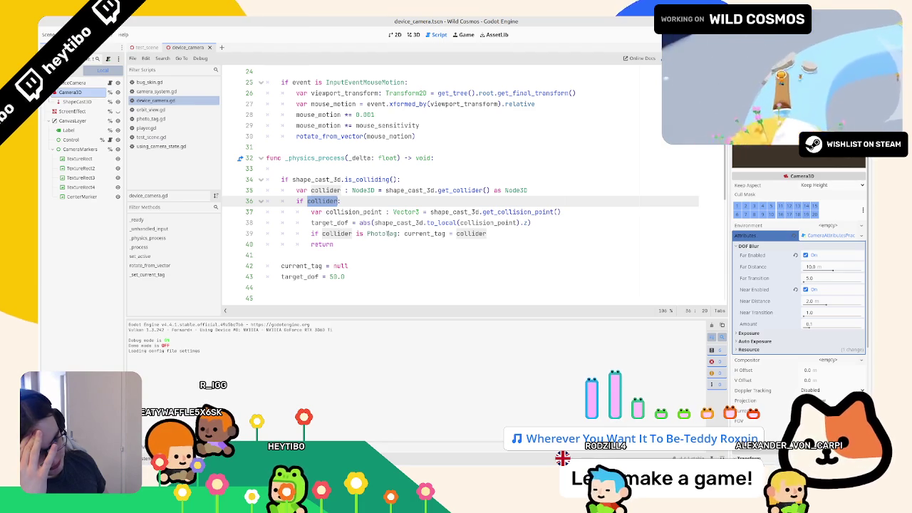
left_click(401, 234)
key("Return")
key("Down")
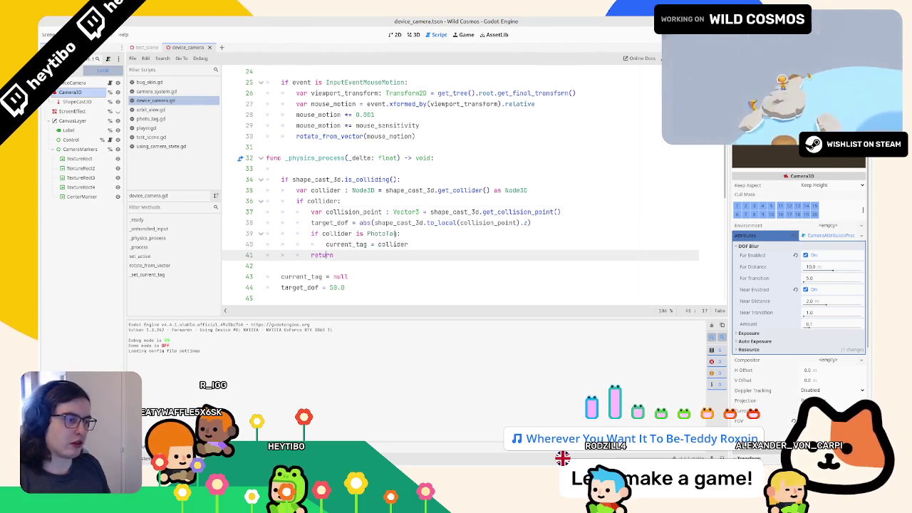
key("alt+Tab")
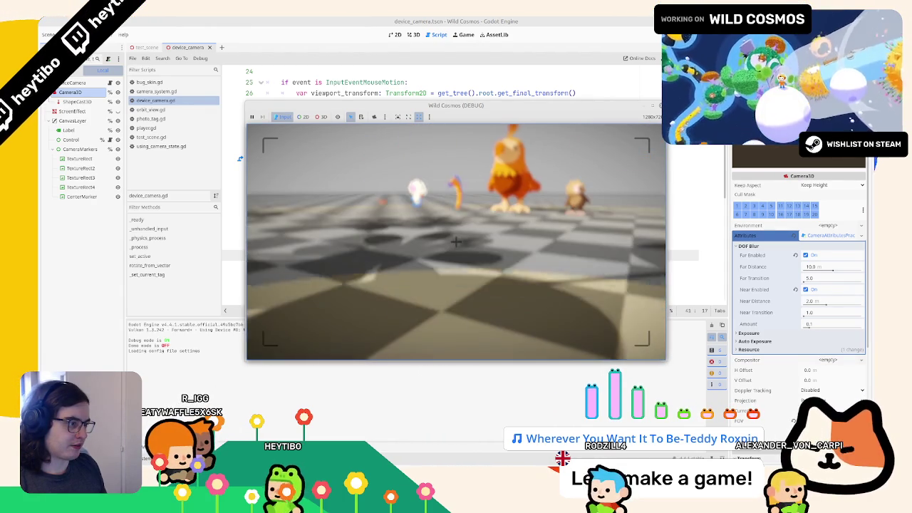
key("F8")
- Replace the return on line 41 with an else clearing current_tag, removing the old current_tag = null line
left_click(448, 244)
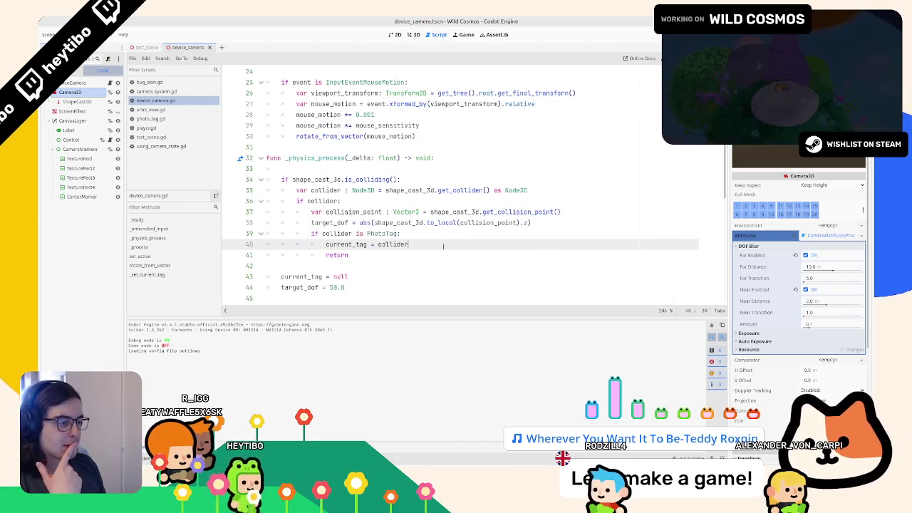
left_click(419, 252)
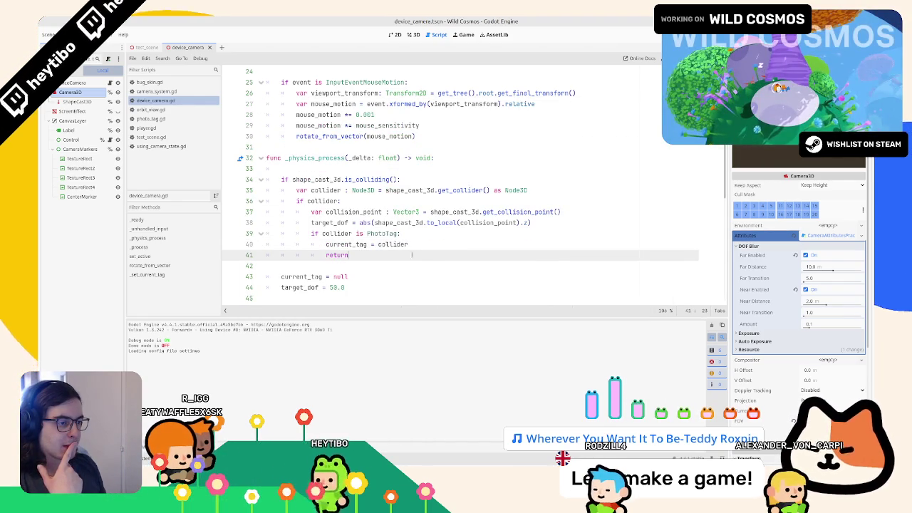
triple_click(404, 274)
key("ctrl+c")
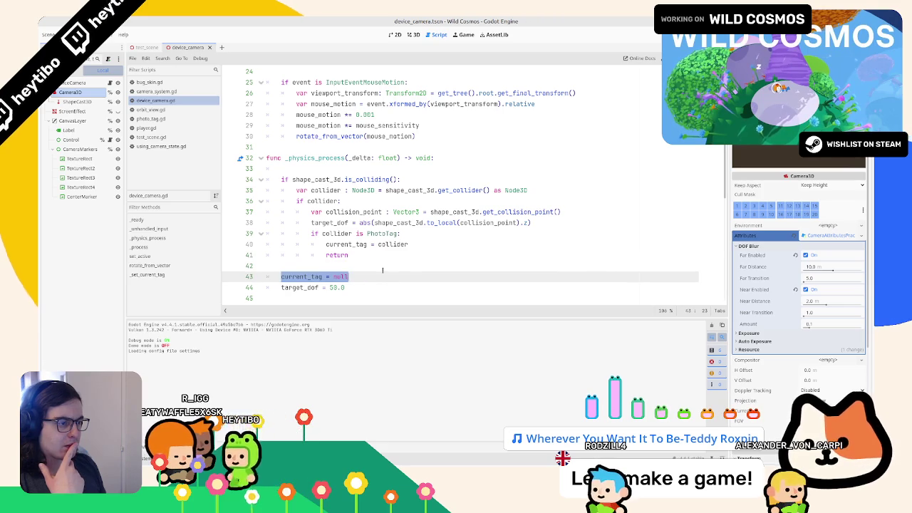
double_click(347, 255)
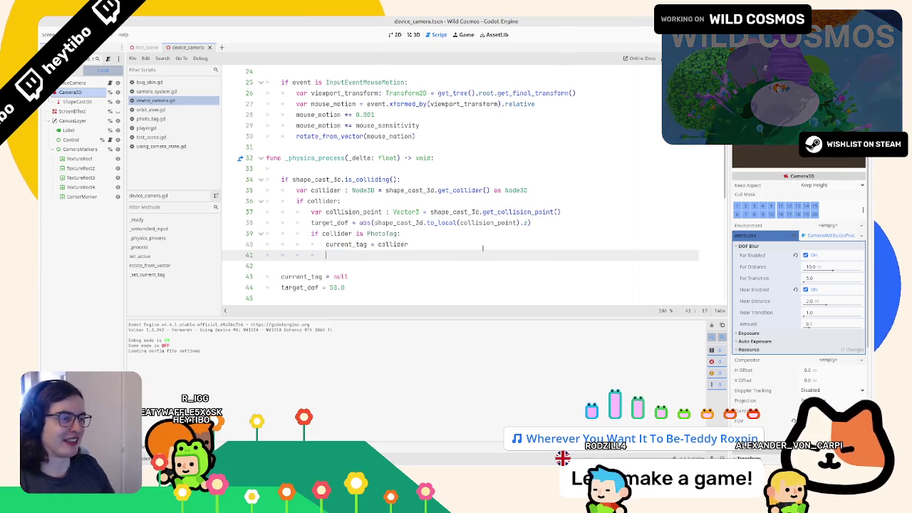
type("els")
key("ctrl+v")
scroll(437, 201, "down", 3)
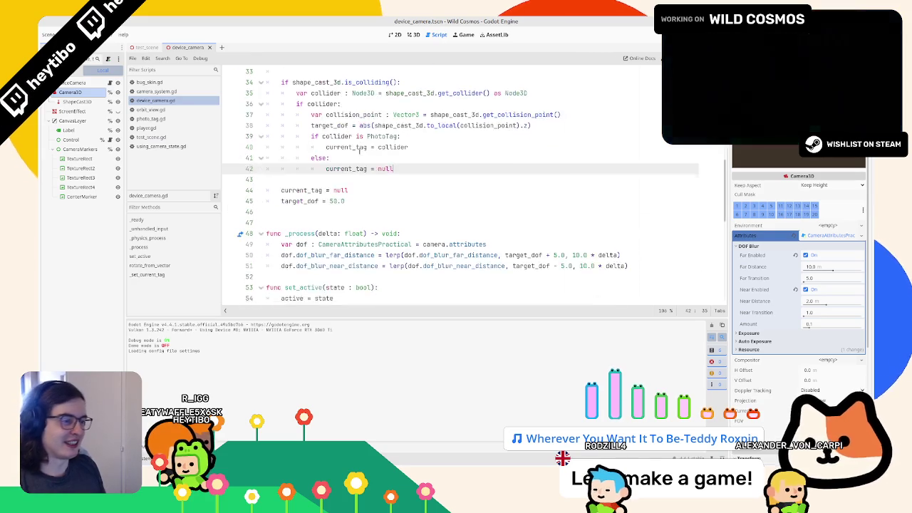
mouse_move(268, 190)
left_mouse_down()
mouse_move(299, 191)
mouse_move(267, 201)
left_mouse_up()
key("BackSpace")
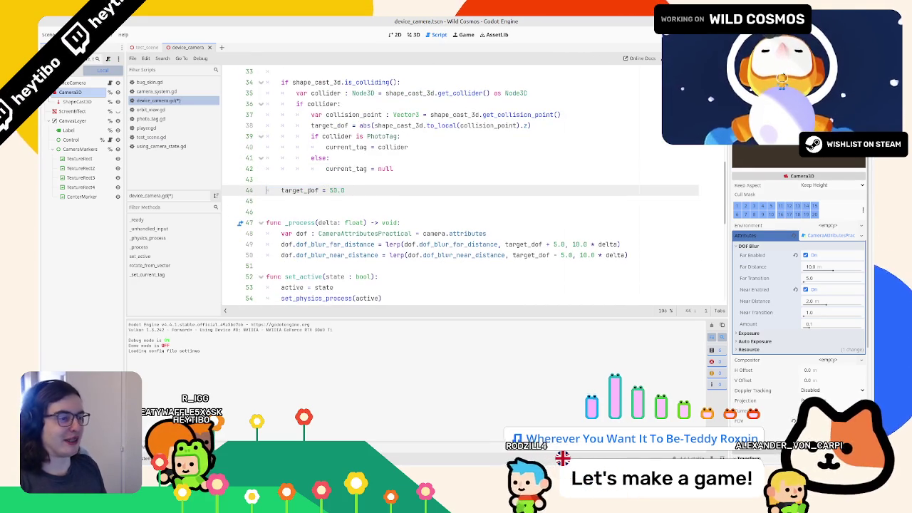
key("shift+End")
key("BackSpace")
key("BackSpace")
key("BackSpace")
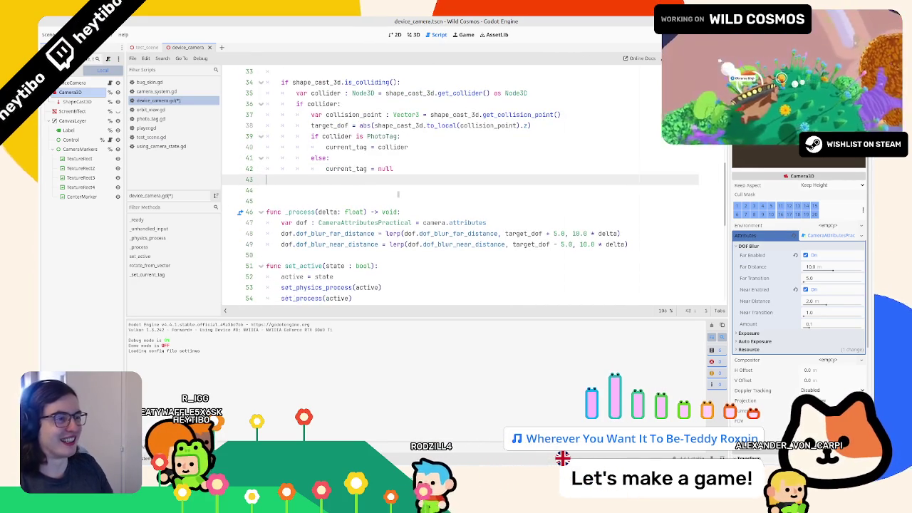
- Add an else branch setting target_dof = 10.0 and playtest it
left_click(296, 104)
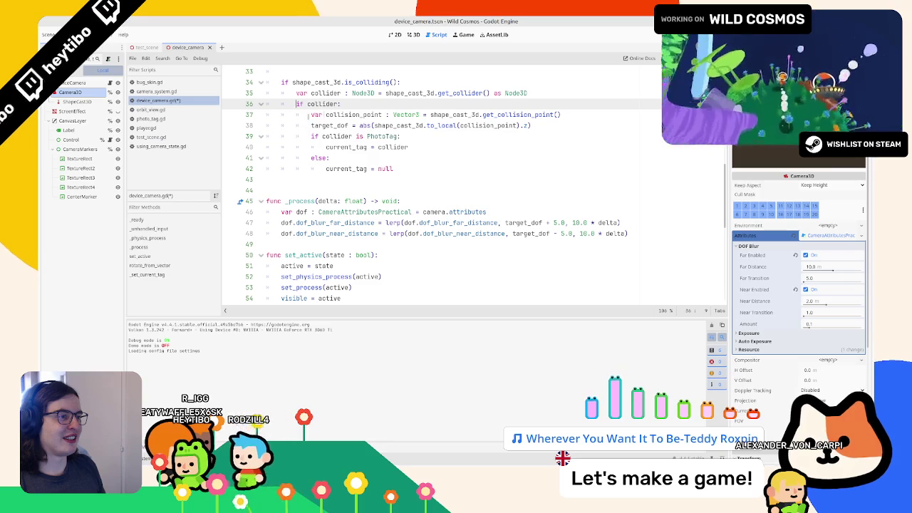
double_click(324, 125)
left_click(345, 104)
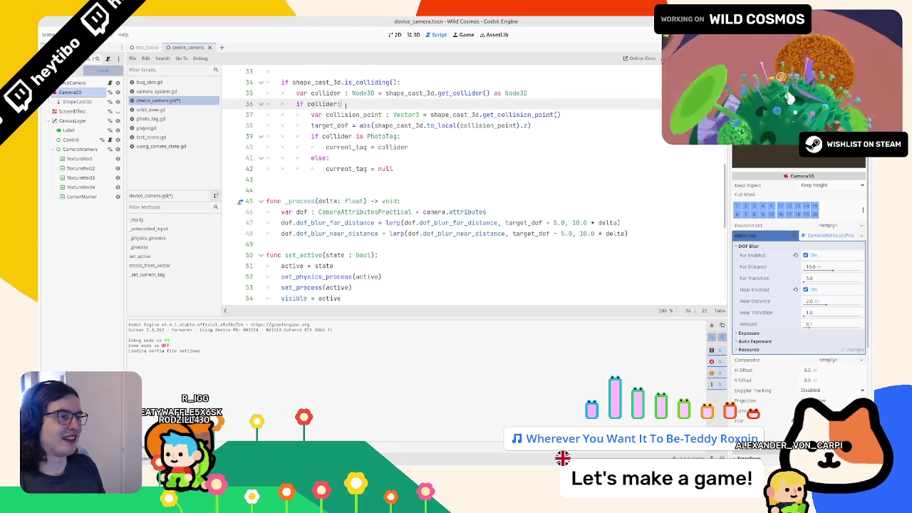
left_click(311, 177)
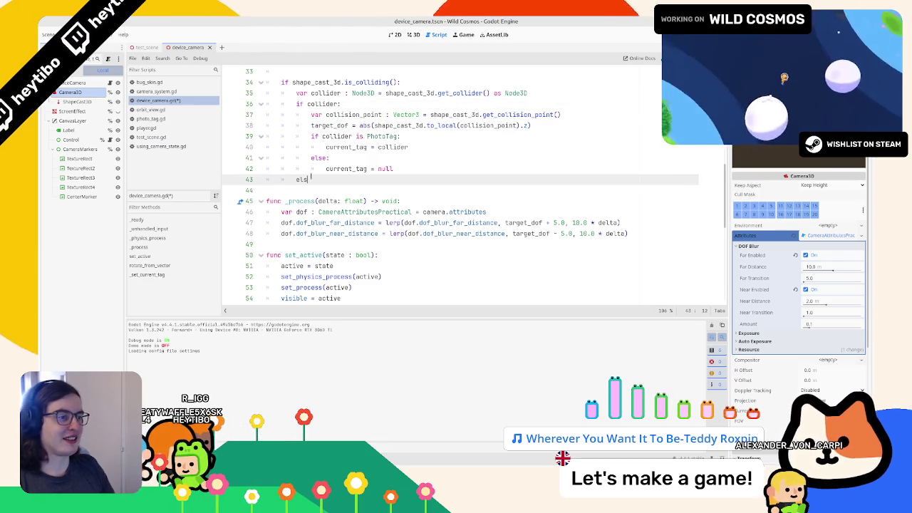
type("e:")
key("Return")
type("target_dof = 10.0")
key("F5")
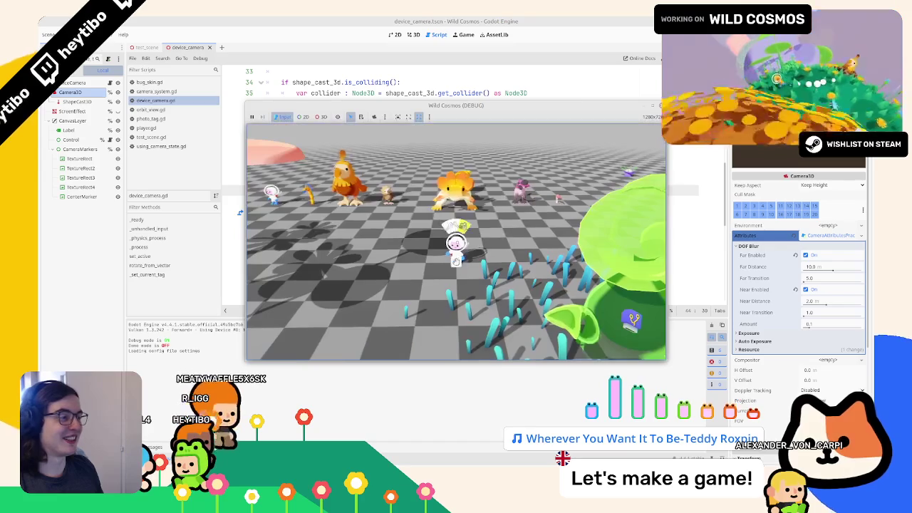
key("w")
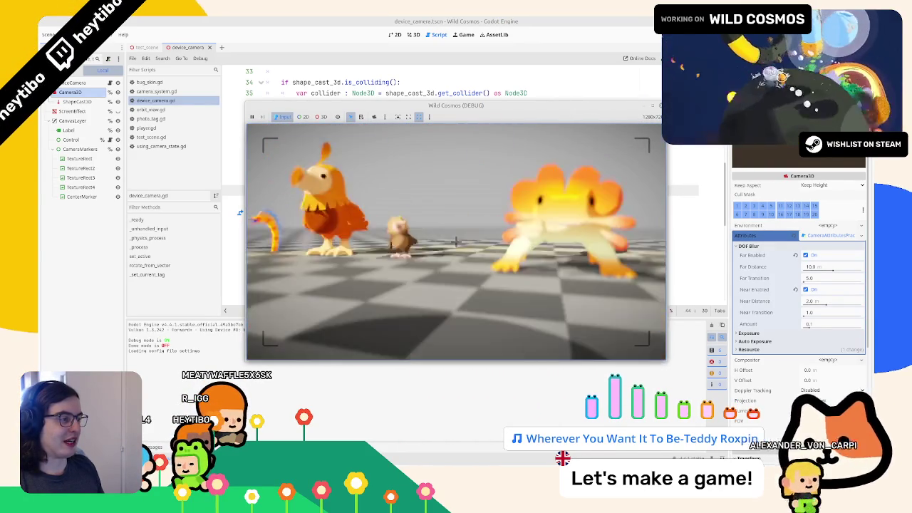
key("F8")
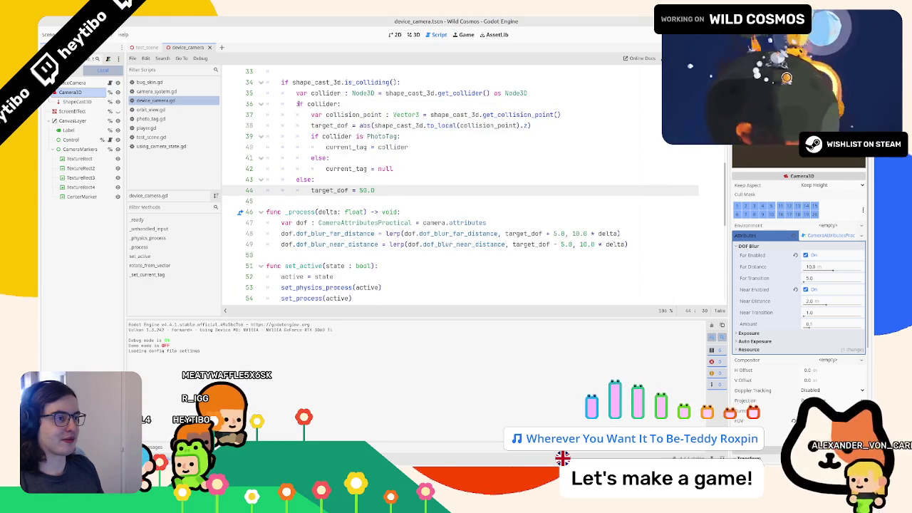
- Dedent the else branch to the is_colliding level and add current_tag = null to it
left_click_drag(268, 179, 301, 187)
key("shift+Tab")
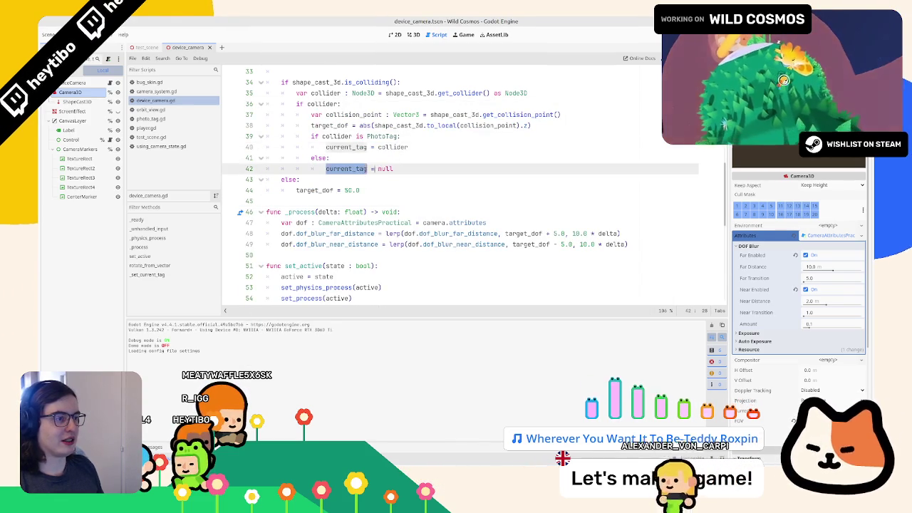
left_click(380, 179)
key("Return")
type("current_tag = null")
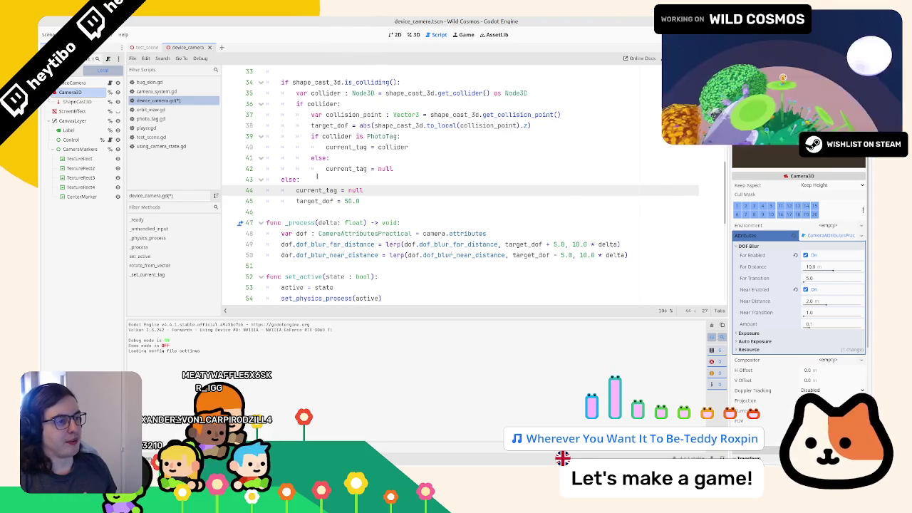
- Delete the redundant inner else that cleared current_tag, then run the game again
double_click(315, 191)
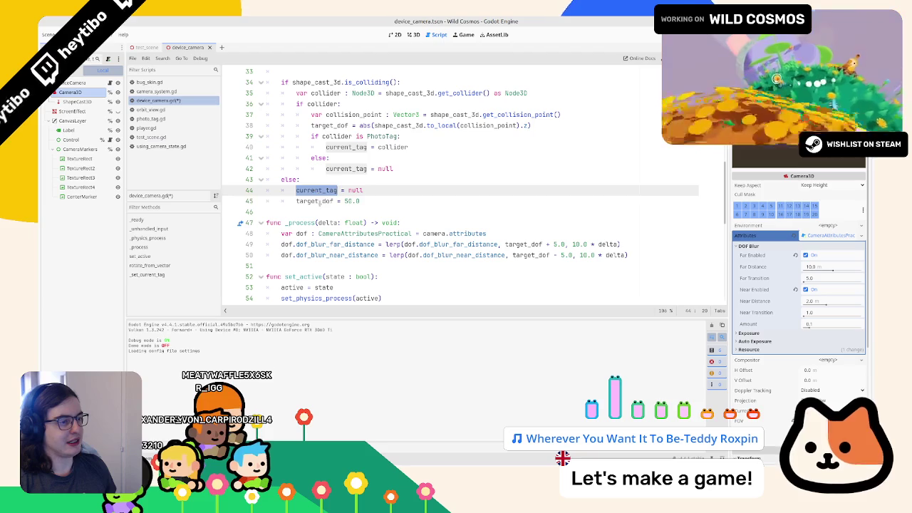
double_click(320, 201)
left_click(319, 190)
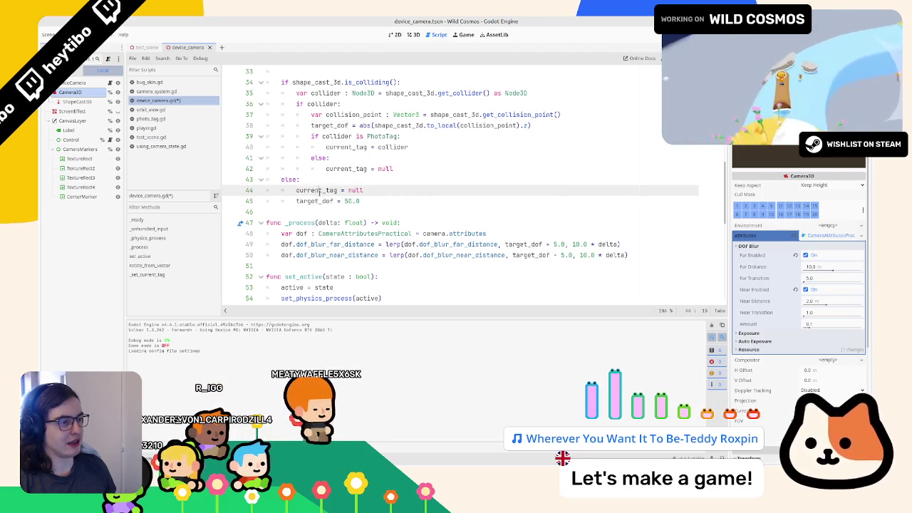
double_click(320, 190)
left_click_drag(398, 169, 268, 158)
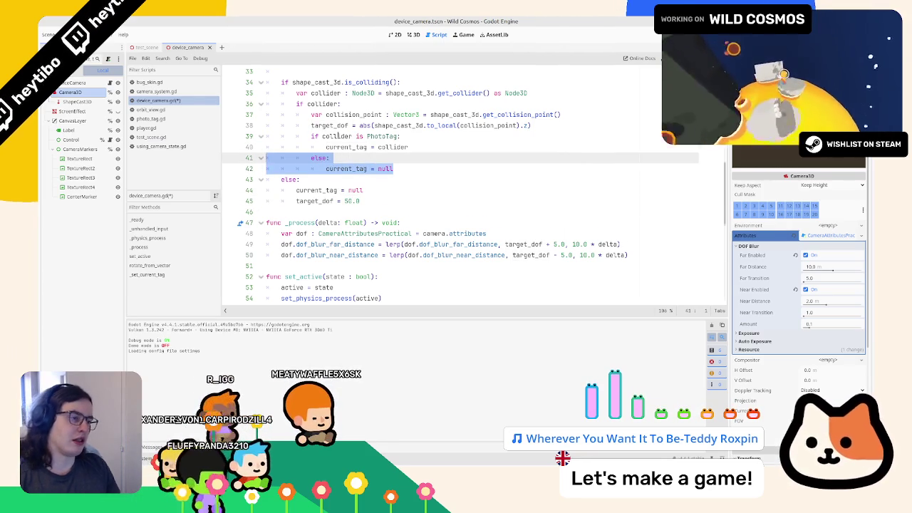
key("Delete")
key("F5")
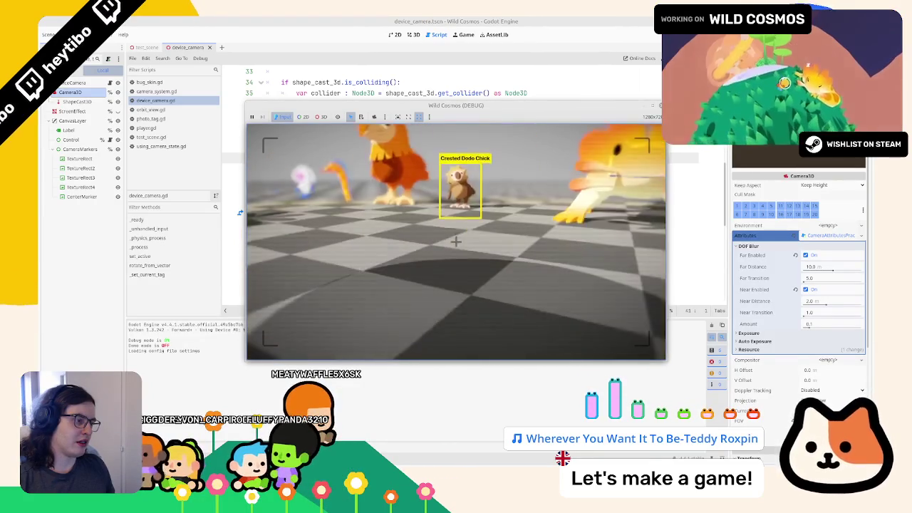
- Stop the game, remove and restore the blank line after current_tag = collider, and rerun
key("F8")
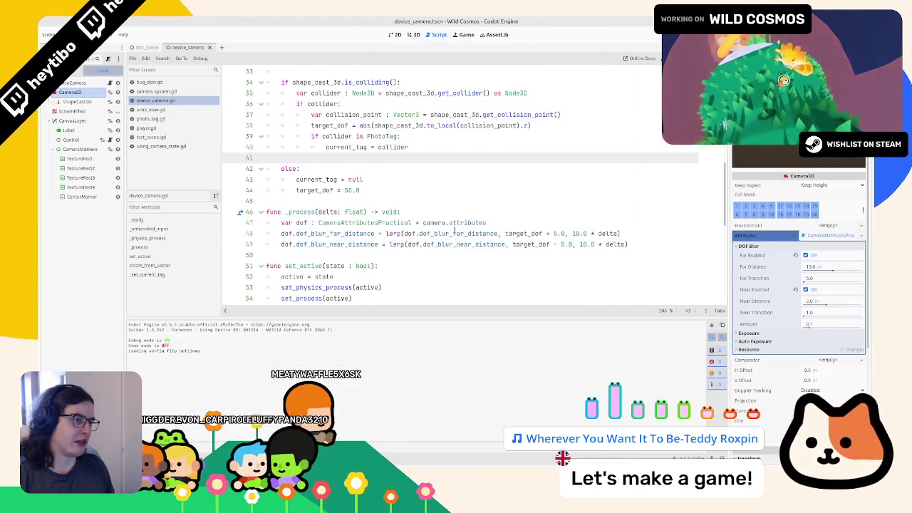
scroll(456, 242, "up", 2)
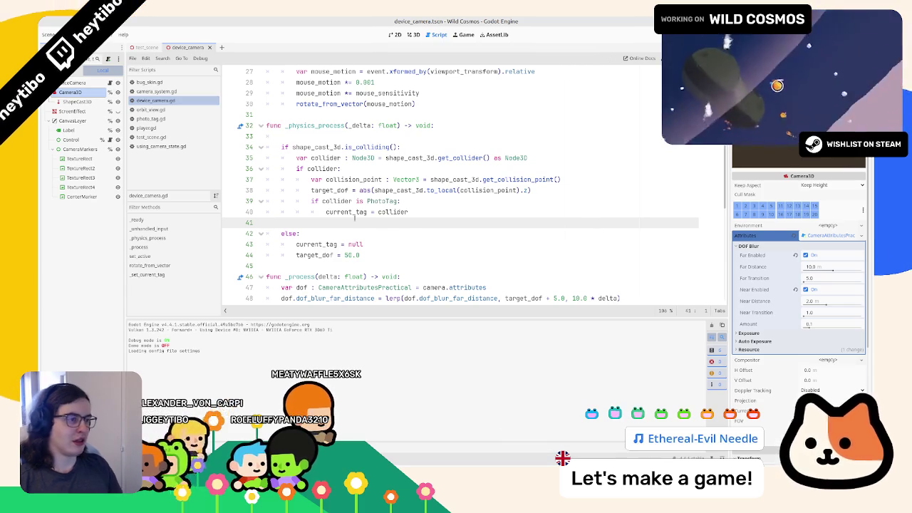
key("BackSpace")
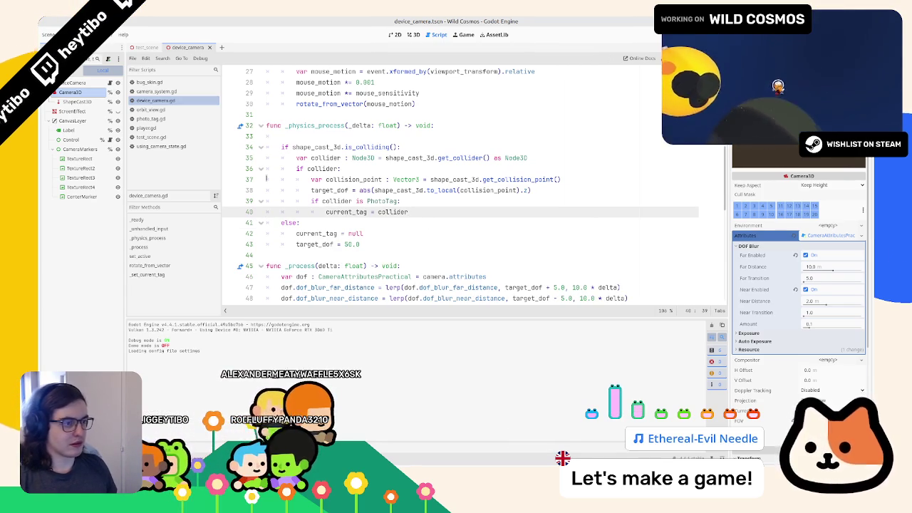
key("Return")
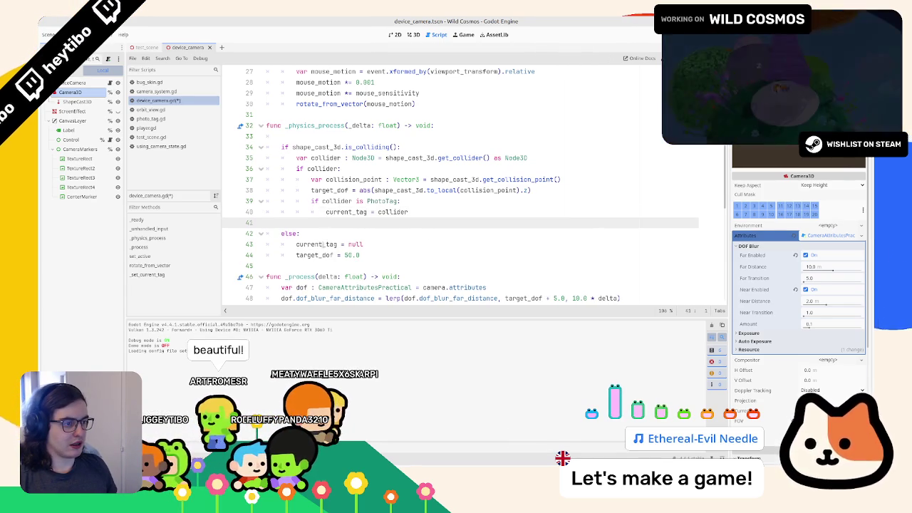
key("F5")
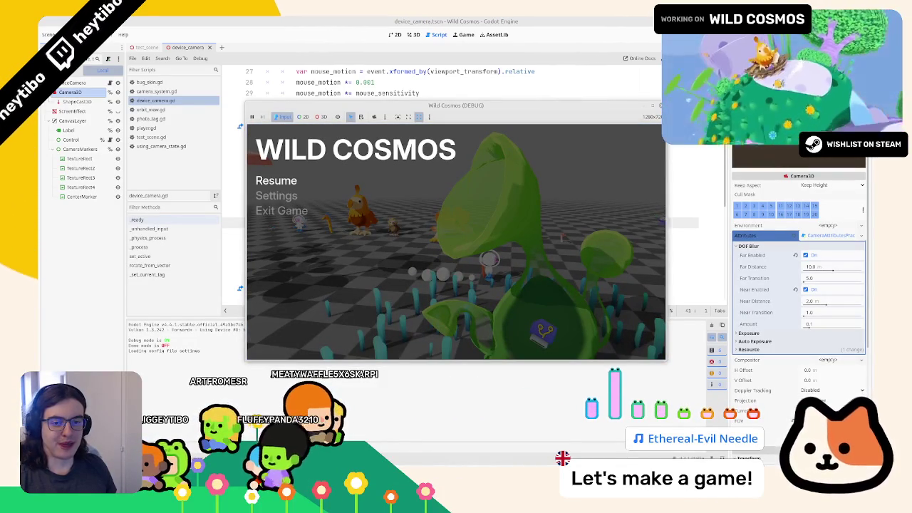
- Unpause the game, equip the photo camera, then switch to tool 1
key("Escape")
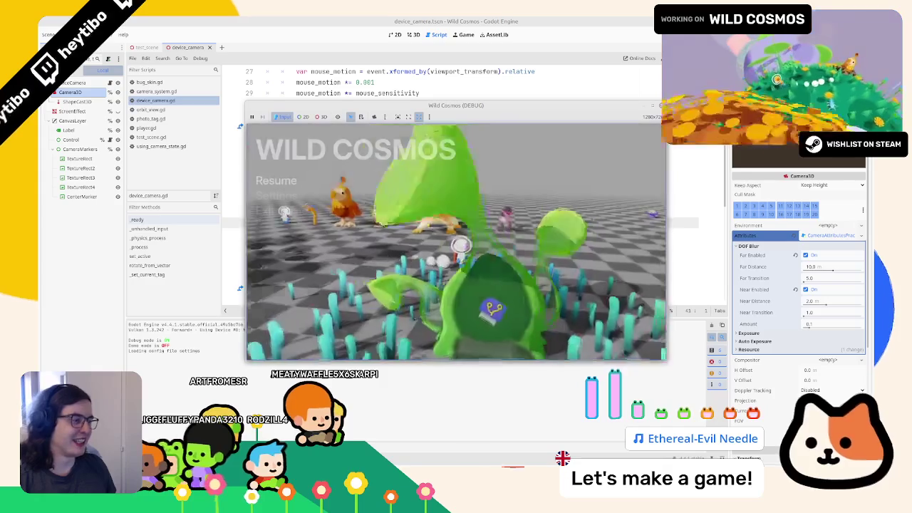
left_click(489, 235)
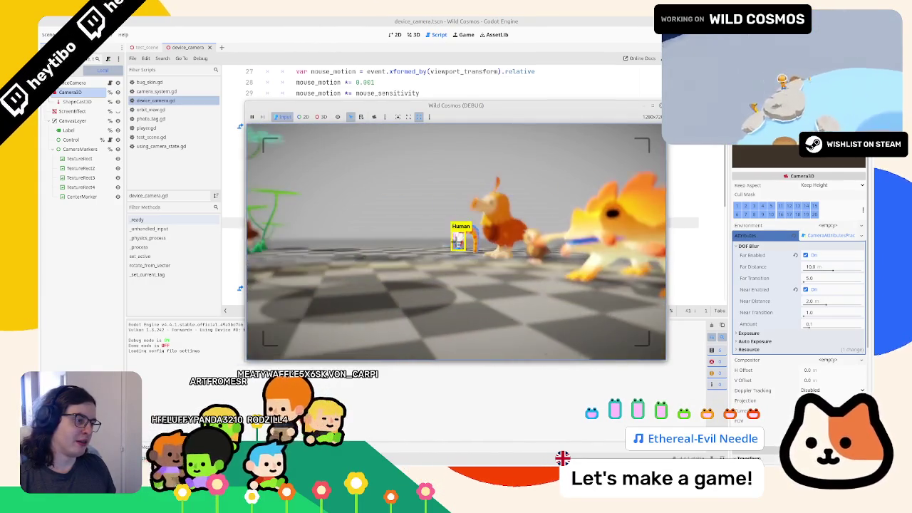
key("1")
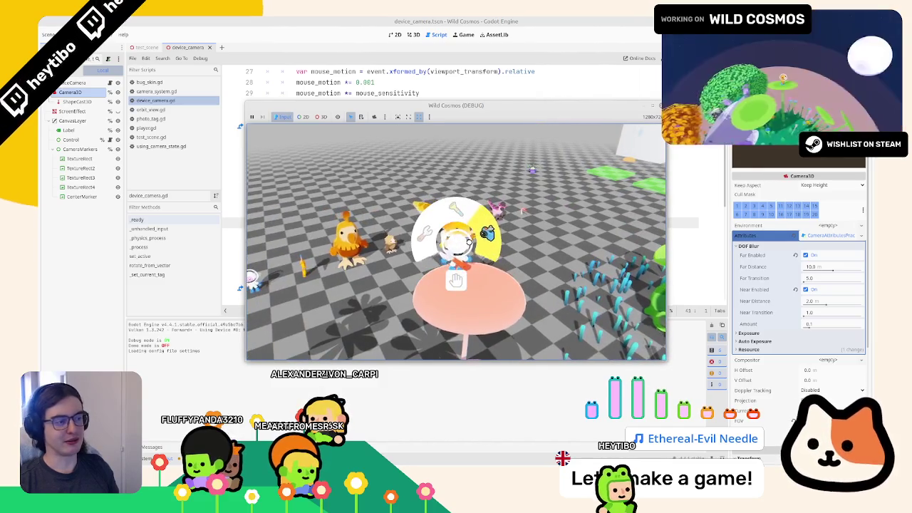
- Toggle the camera viewfinder on the orange creature to check depth-of-field blur
key("c")
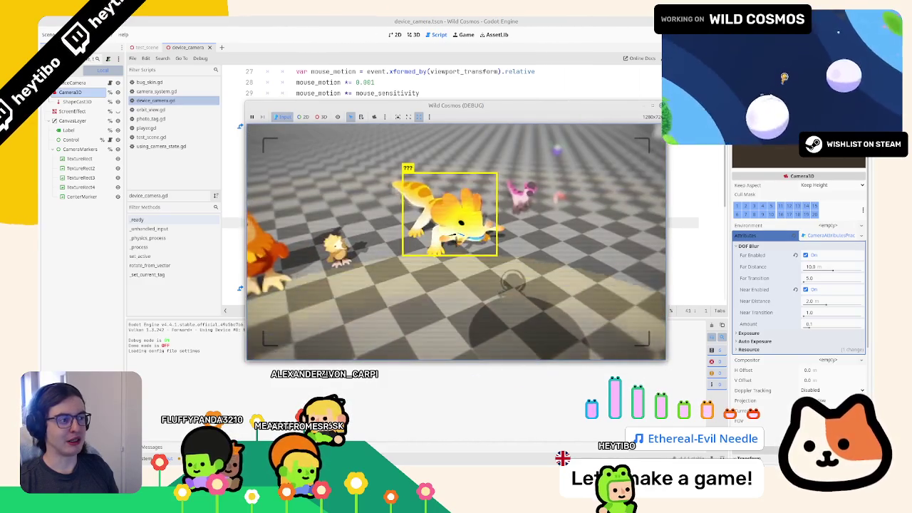
key("c")
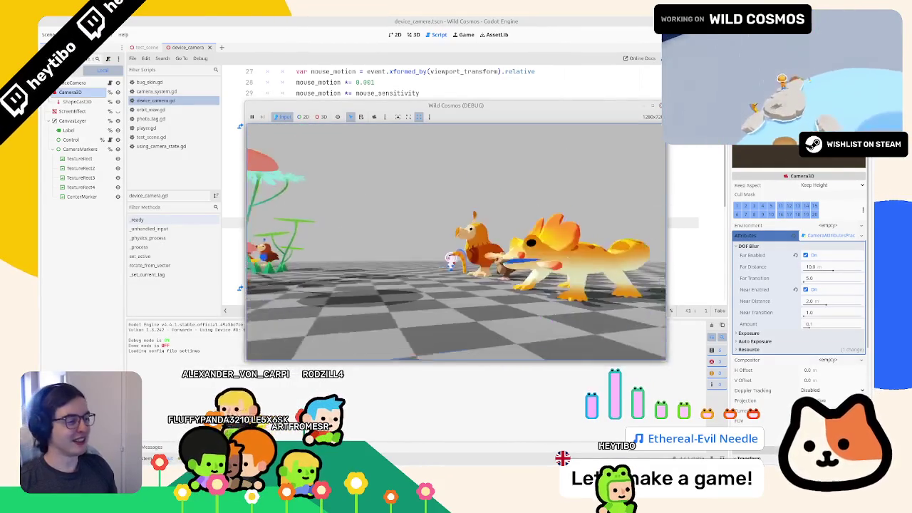
key("c")
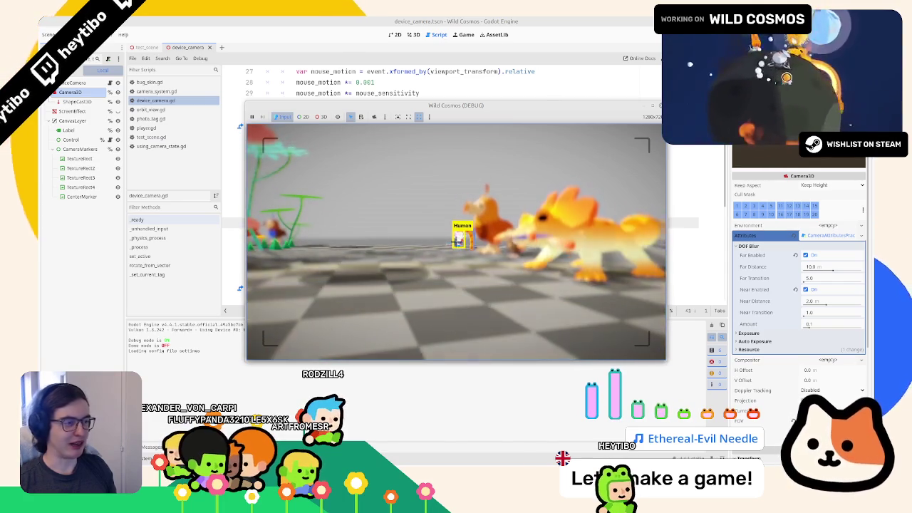
key("c")
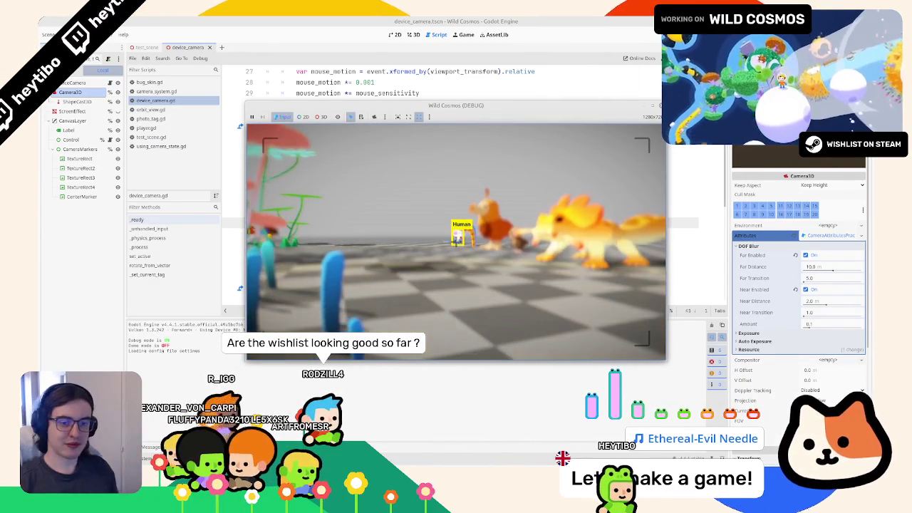
key("Escape")
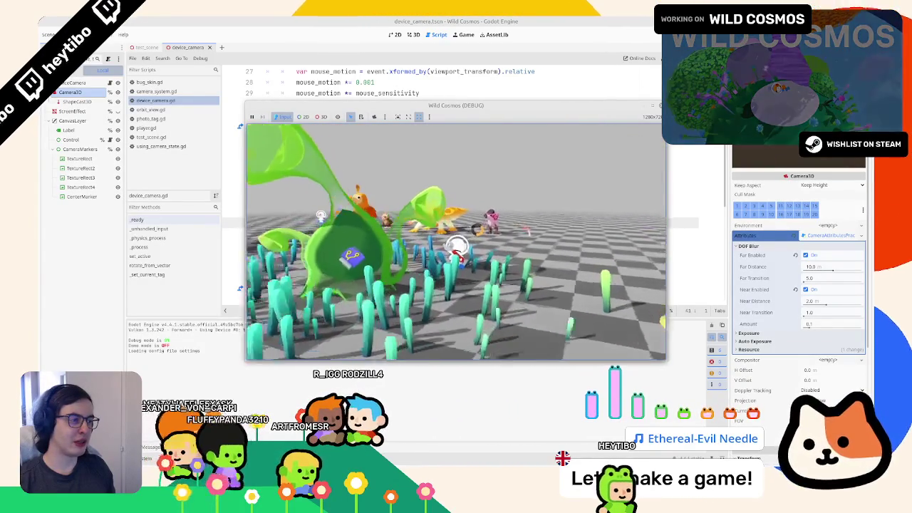
- Pick the camera from the tool wheel for photo view, then close it
key("Tab")
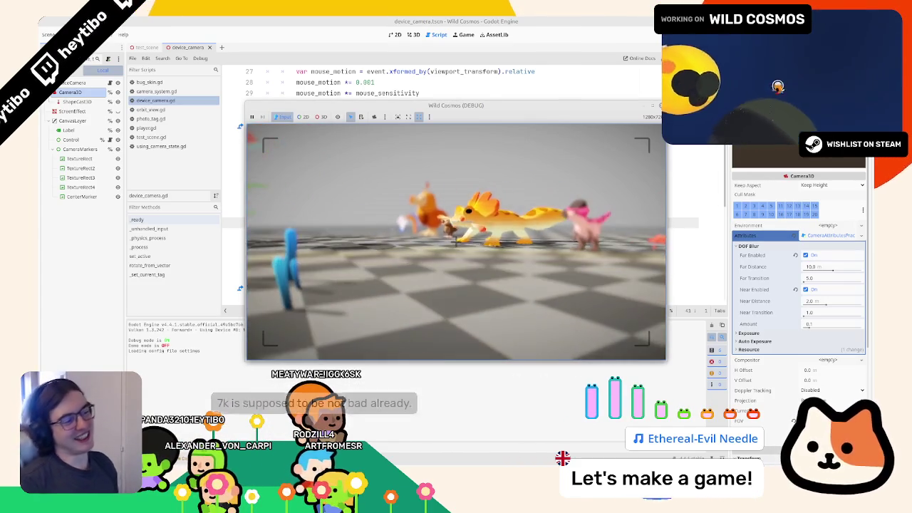
left_click(455, 242)
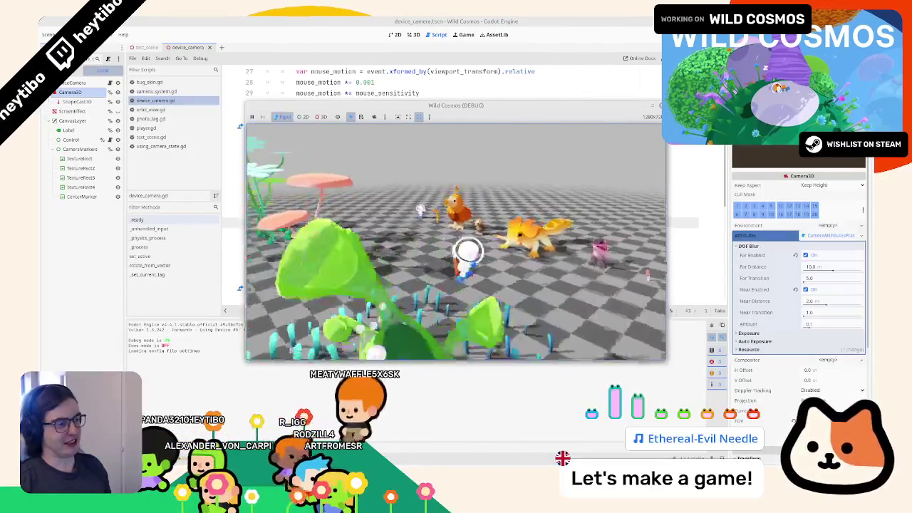
key("Tab")
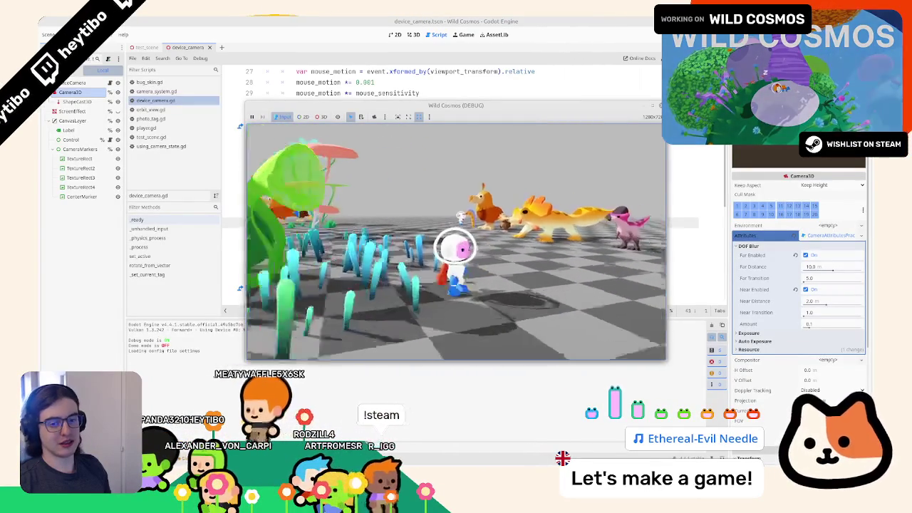
left_click(455, 242)
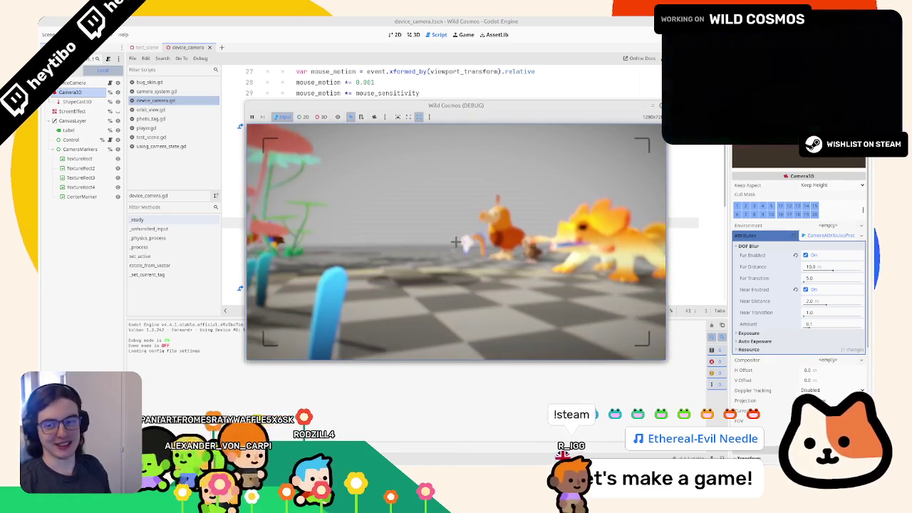
key("Escape")
key("Escape")
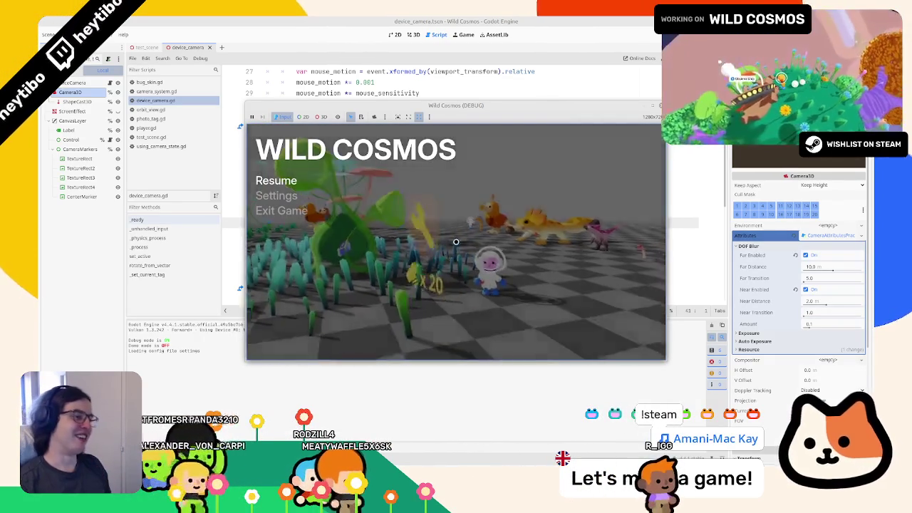
- Resume the game, walk toward the creatures, and frame them with focus blur
key("Escape")
key("c")
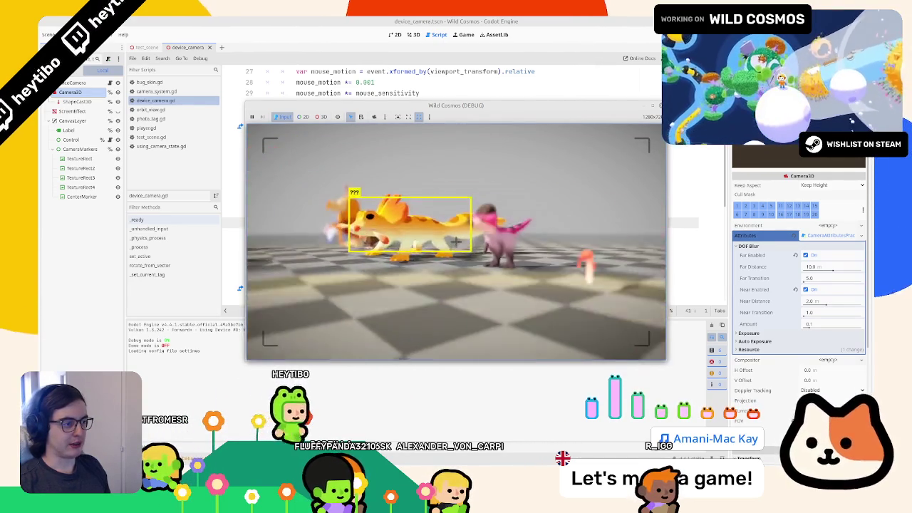
key("Escape")
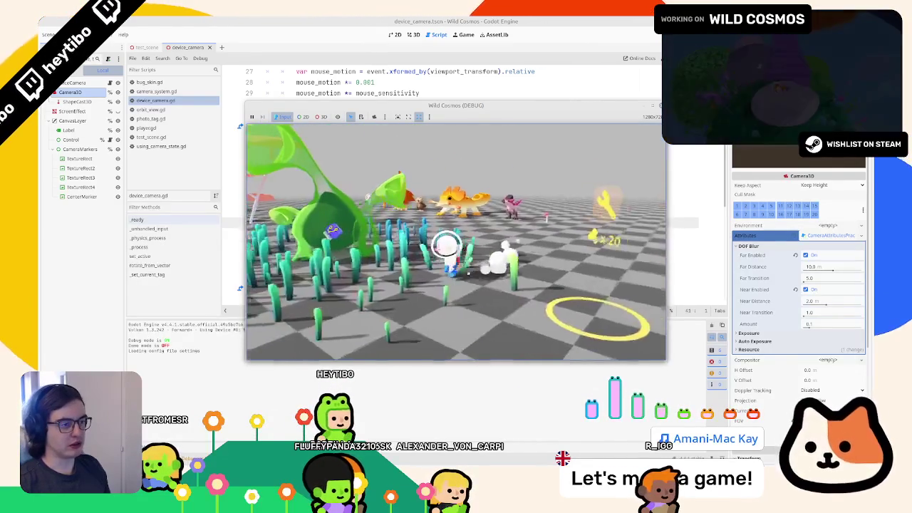
key("Tab")
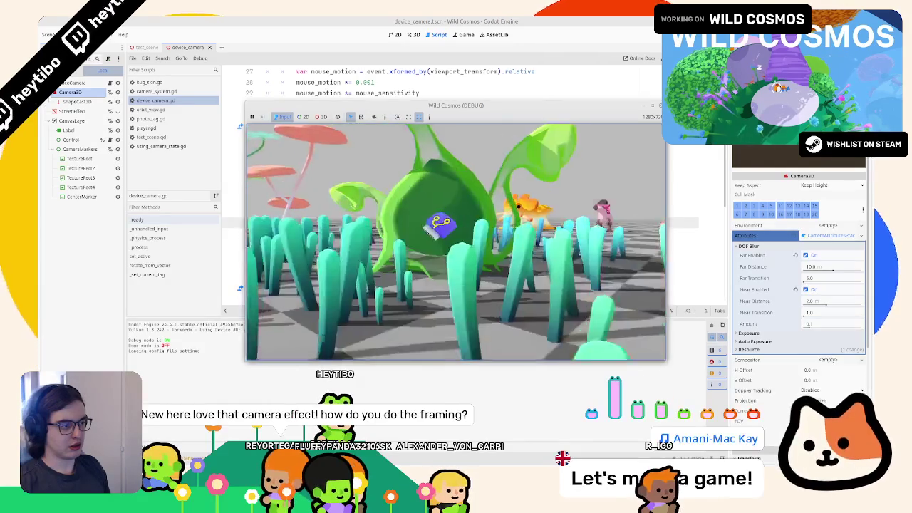
key("Escape")
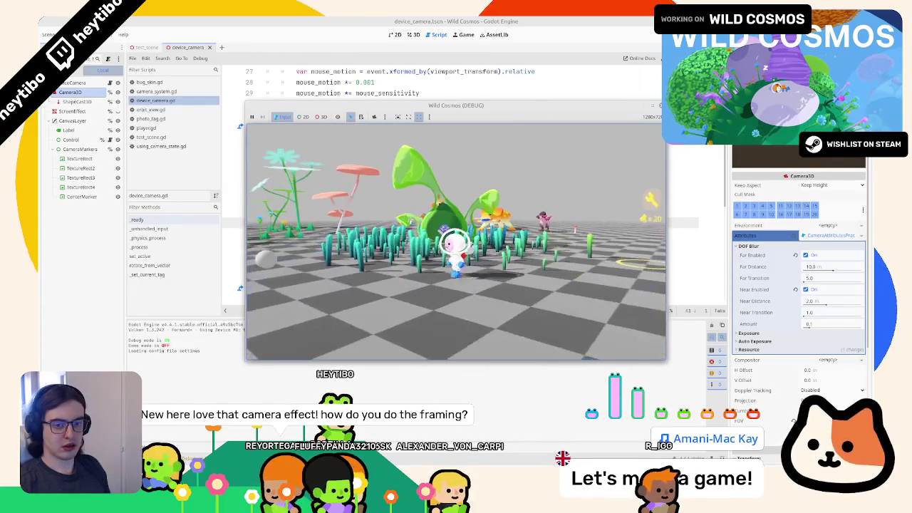
key("w")
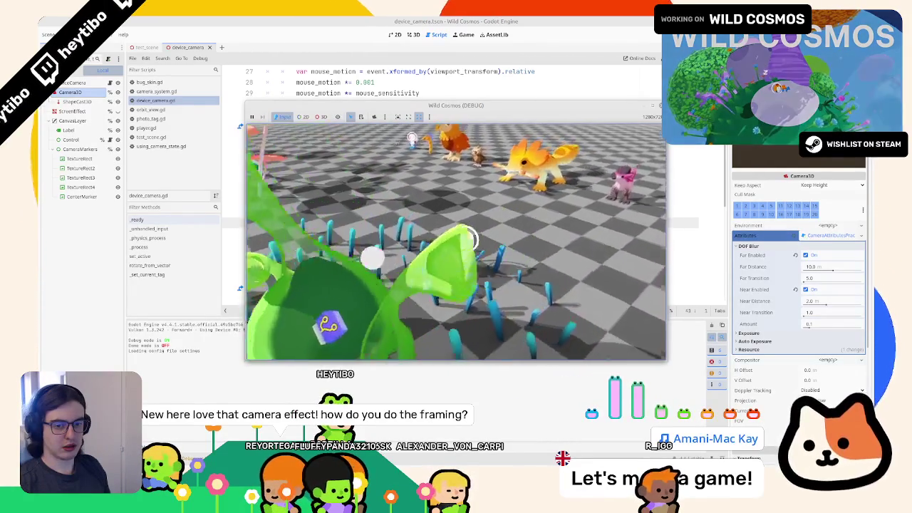
right_click(456, 242)
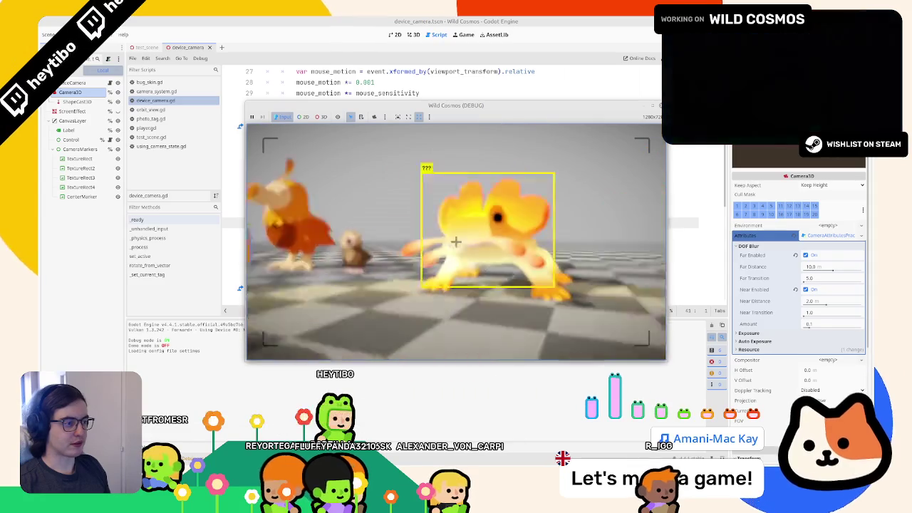
key("Escape")
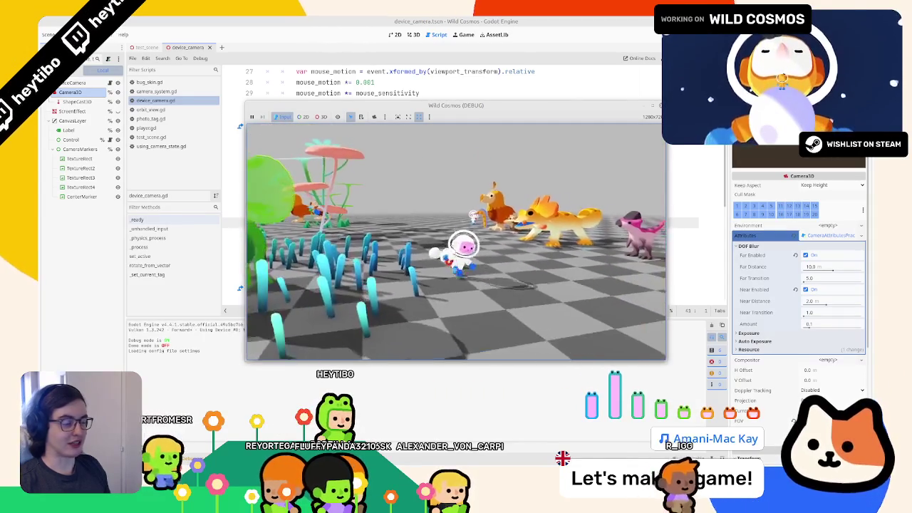
- Frame the Human and Crested Dodo Chick subjects, then pause and stop the game
right_click(456, 242)
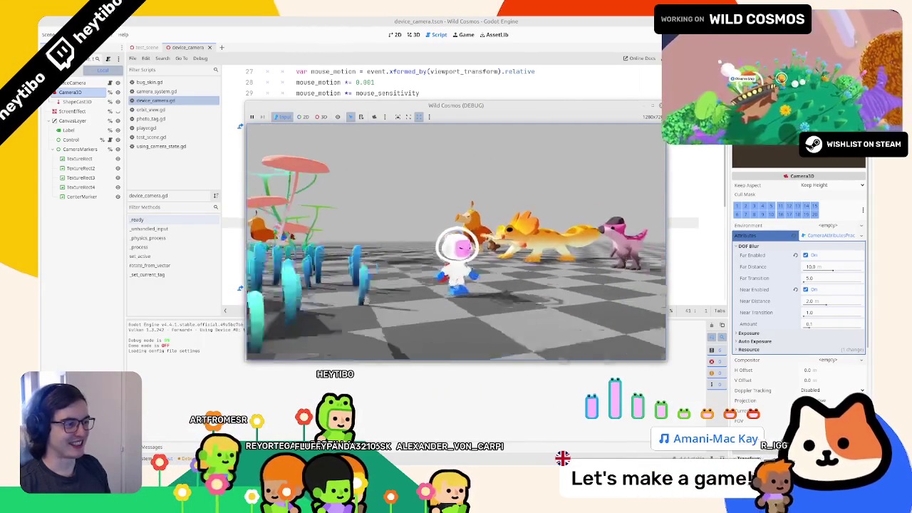
right_click(456, 243)
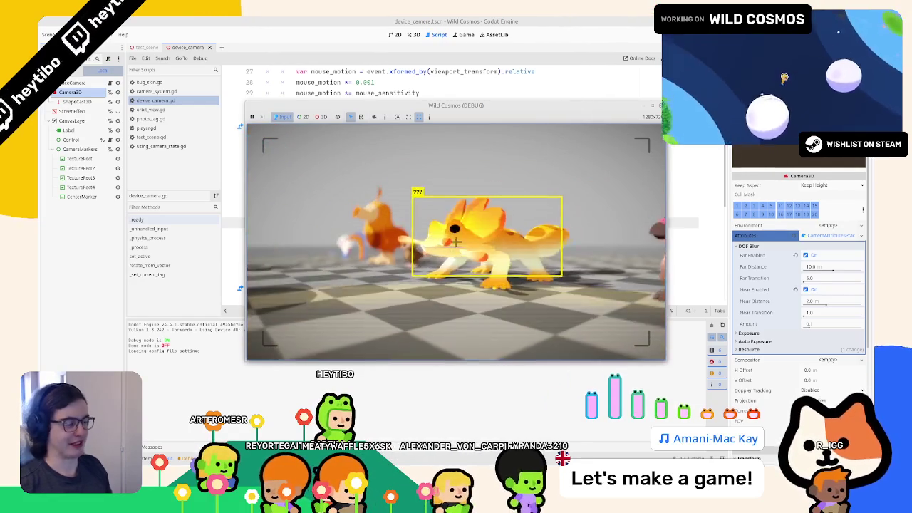
right_click(456, 242)
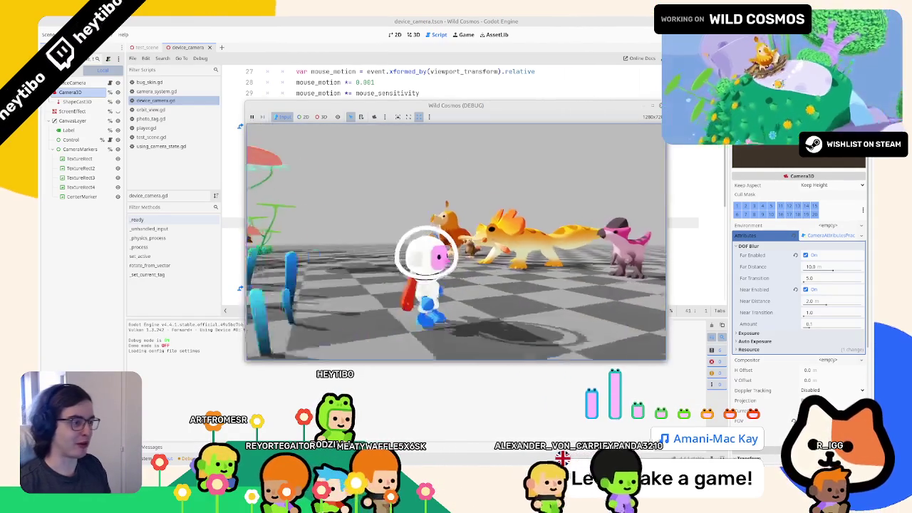
right_click(456, 242)
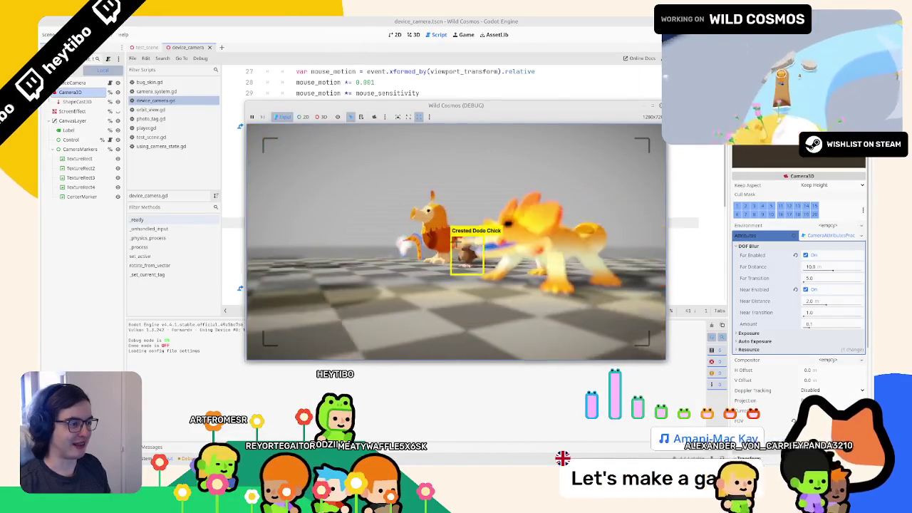
right_click(456, 242)
key("Tab")
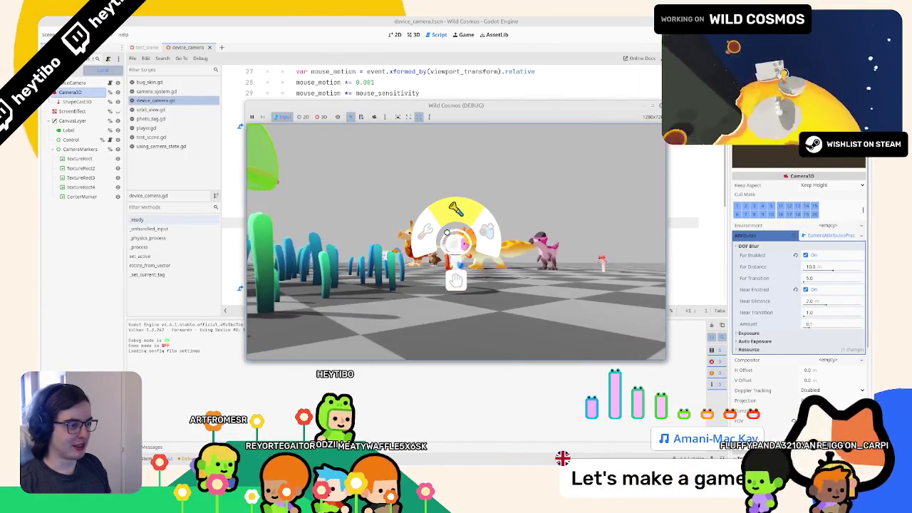
left_click(456, 279)
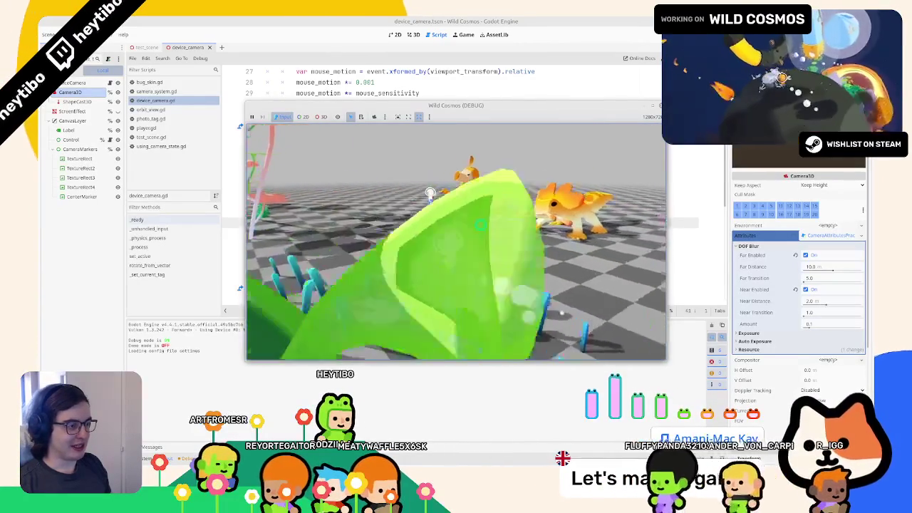
key("Escape")
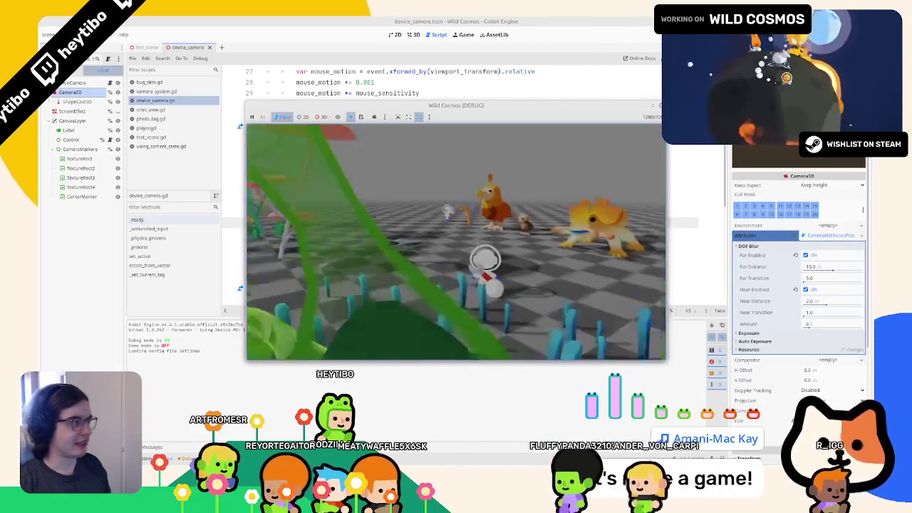
key("F8")
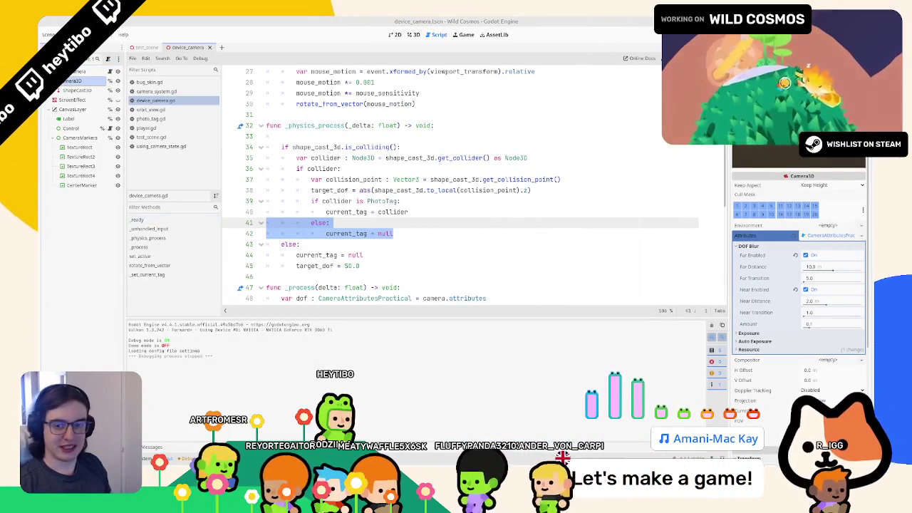
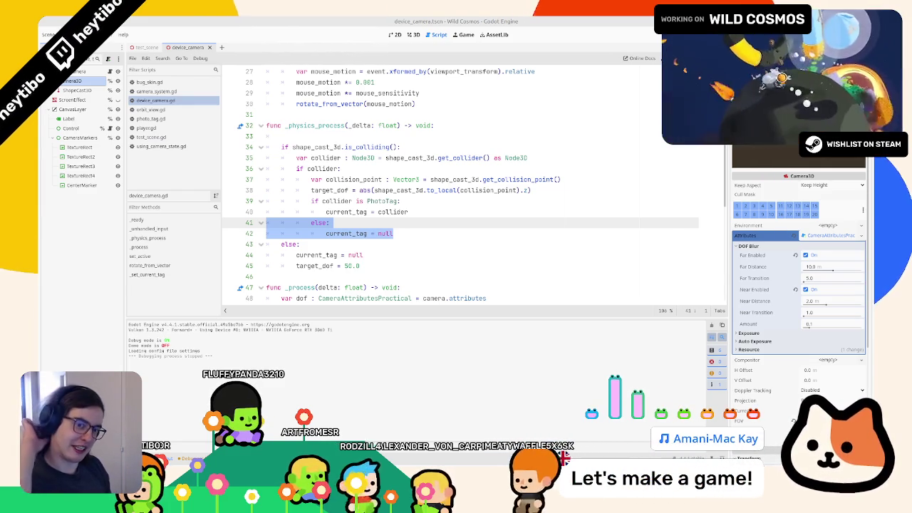
- Select the current_tag and collider references in the device_camera _physics_process code to review them
left_click(385, 222)
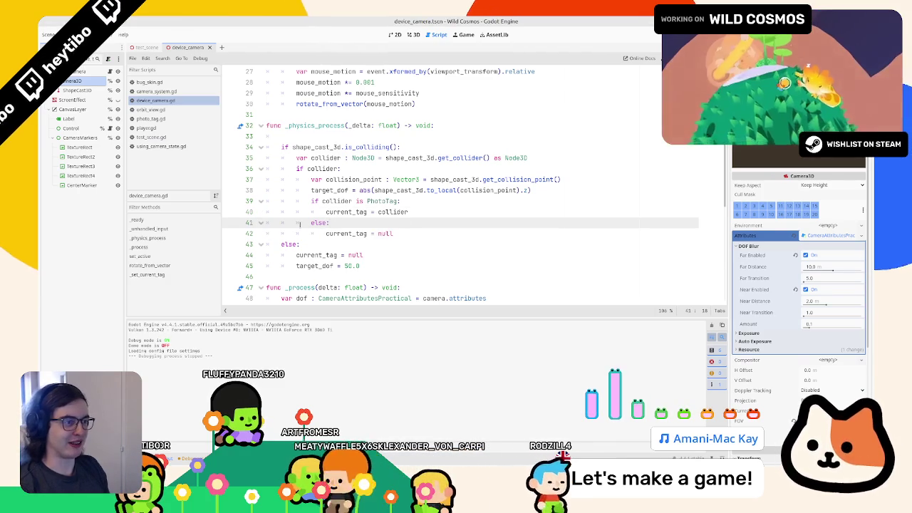
double_click(347, 212)
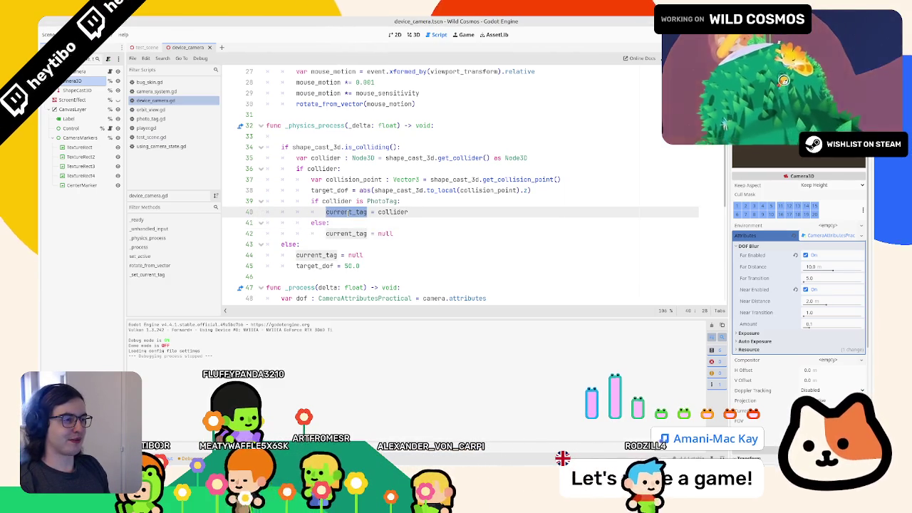
left_click_drag(376, 213, 328, 212)
right_click(332, 213)
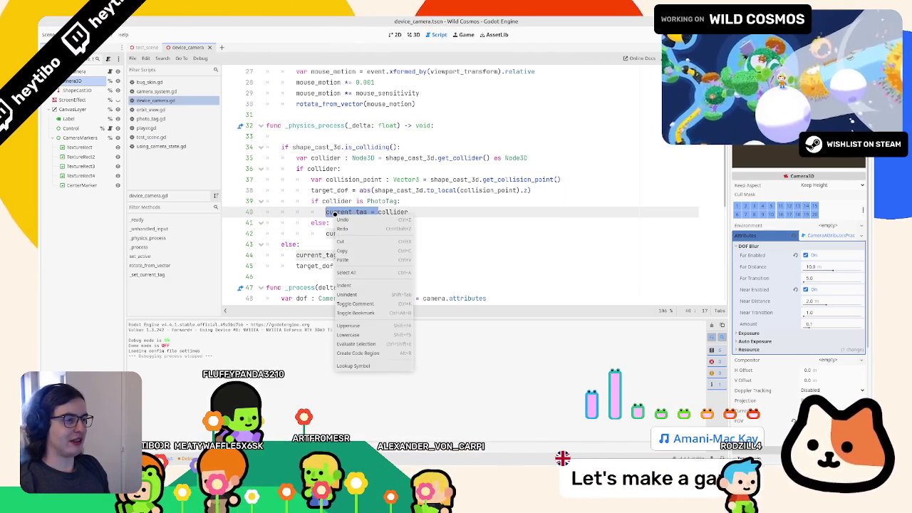
left_click(332, 213)
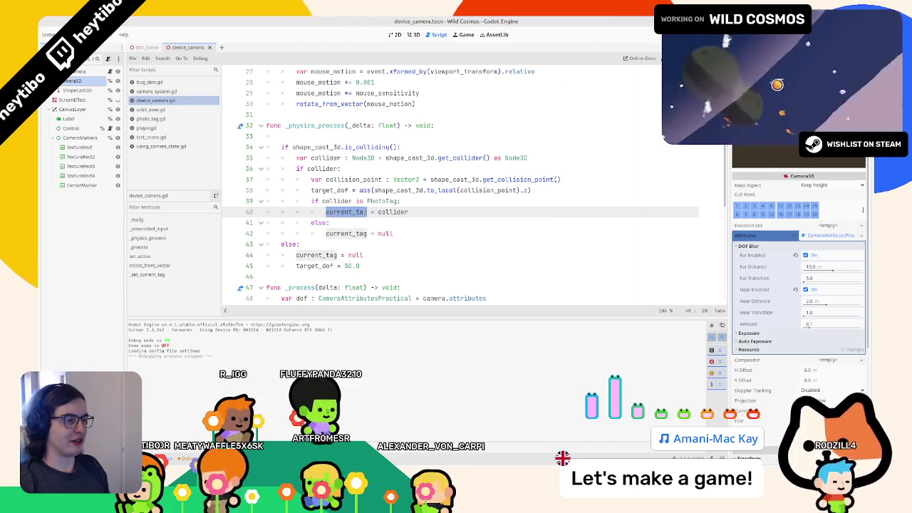
double_click(337, 201)
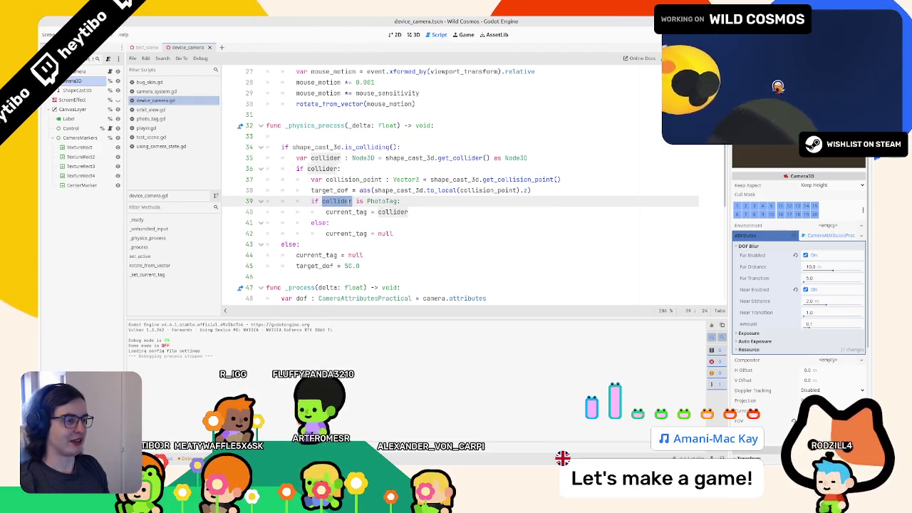
double_click(357, 233)
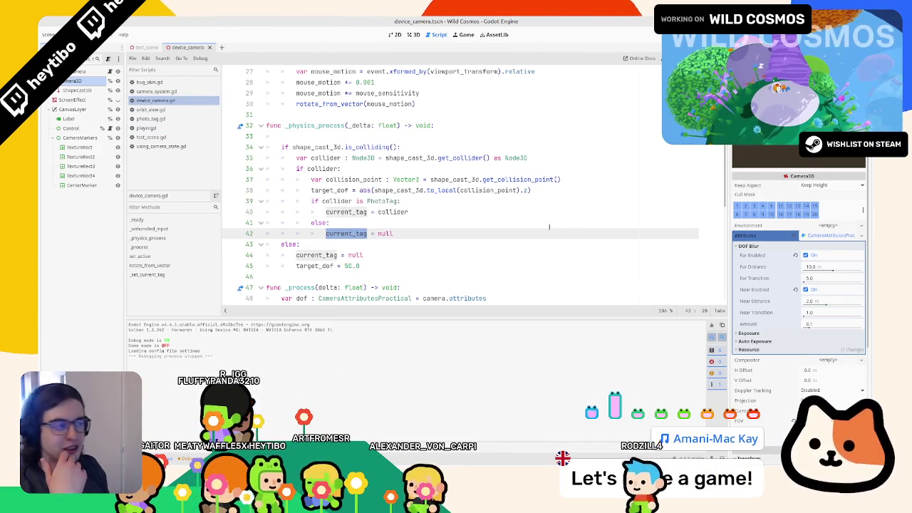
- Scroll through the script, then show the camera scene in the 3D viewport
scroll(427, 223, "up", 3)
scroll(425, 222, "down", 4)
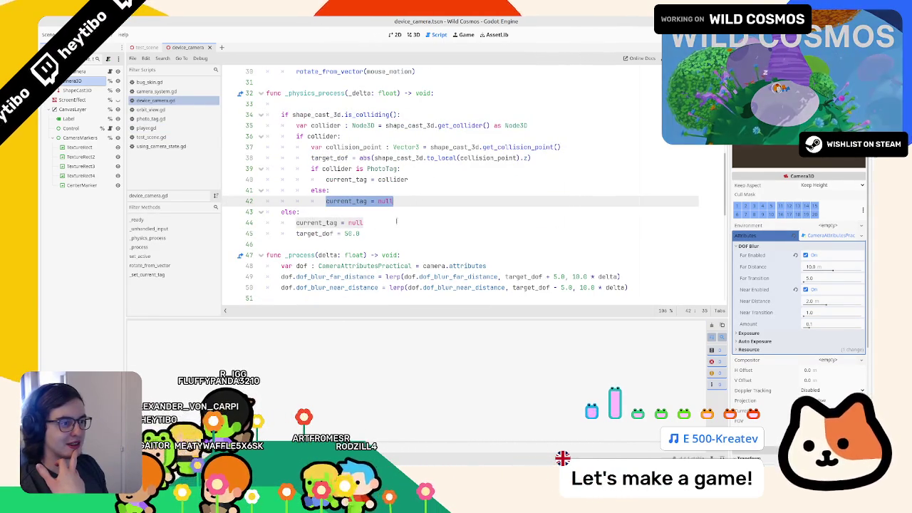
scroll(359, 183, "up", 6)
left_click(414, 34)
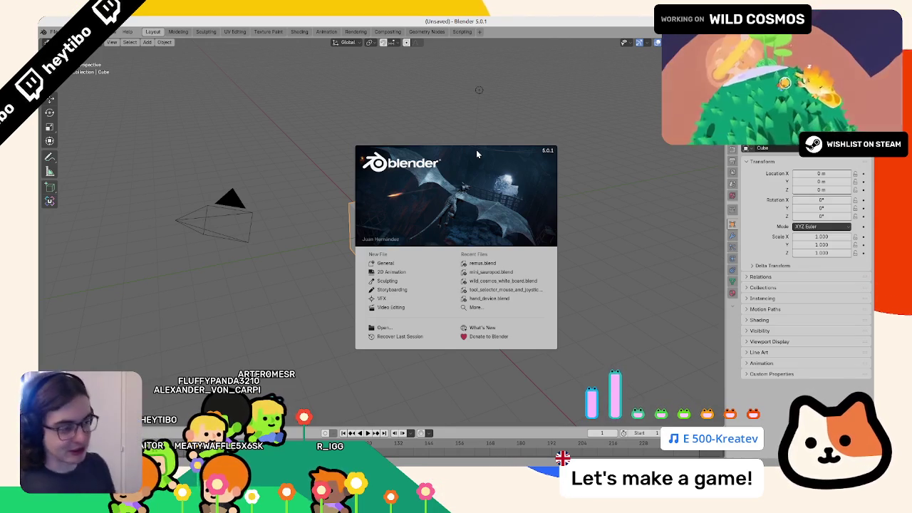
- Open wild_cosmos_white_board.blend from Blender's Recent Files
left_click(494, 281)
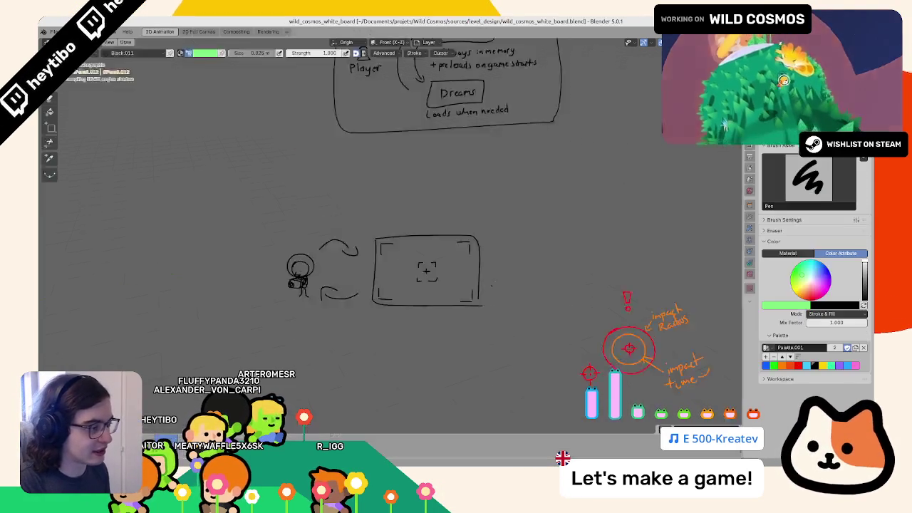
- Switch the whiteboard into Draw mode through the Ctrl+Tab menu, undoing a stray test stroke
scroll(491, 250, "down", 5)
key("ctrl+Tab")
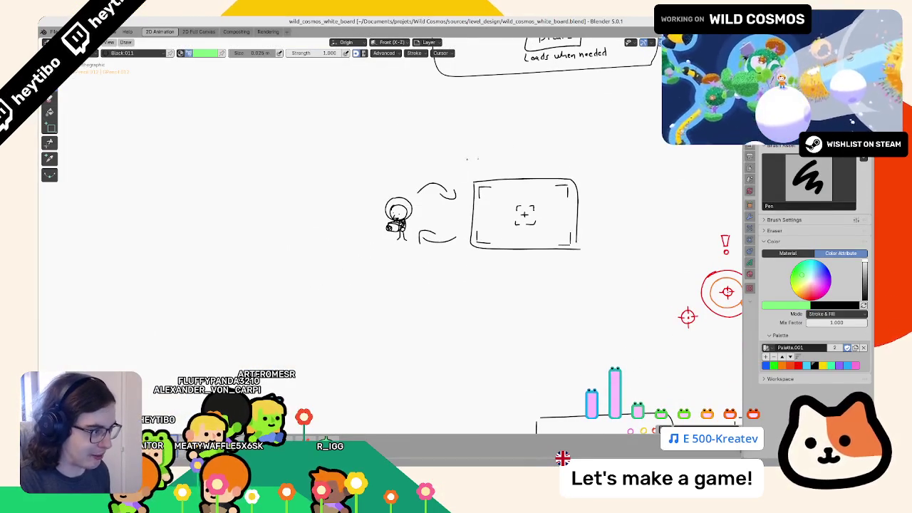
left_click(364, 245)
left_click(445, 244)
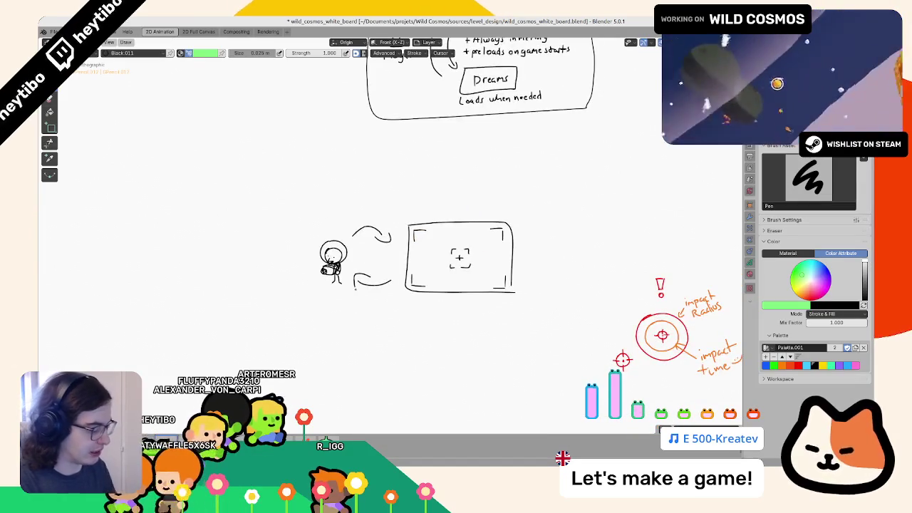
scroll(356, 287, "up", 2)
scroll(356, 287, "up", 3)
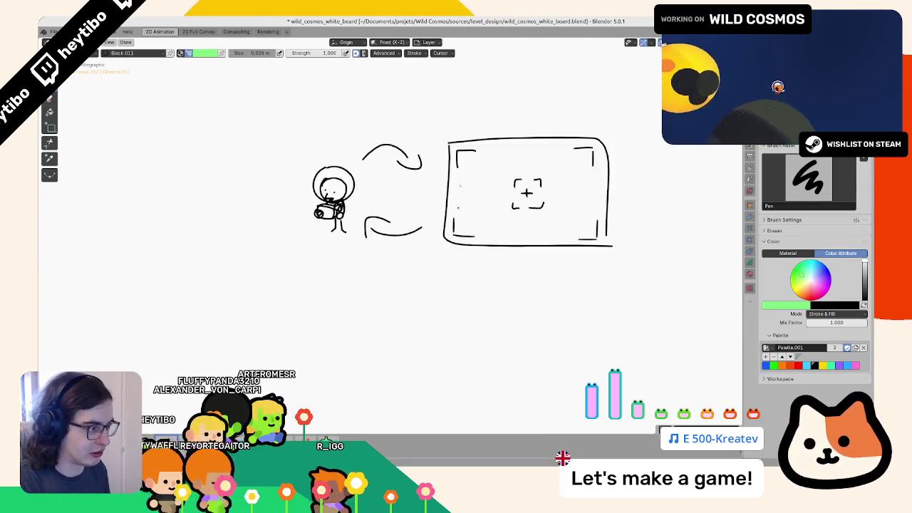
left_click_drag(484, 262, 502, 250)
key("ctrl+z")
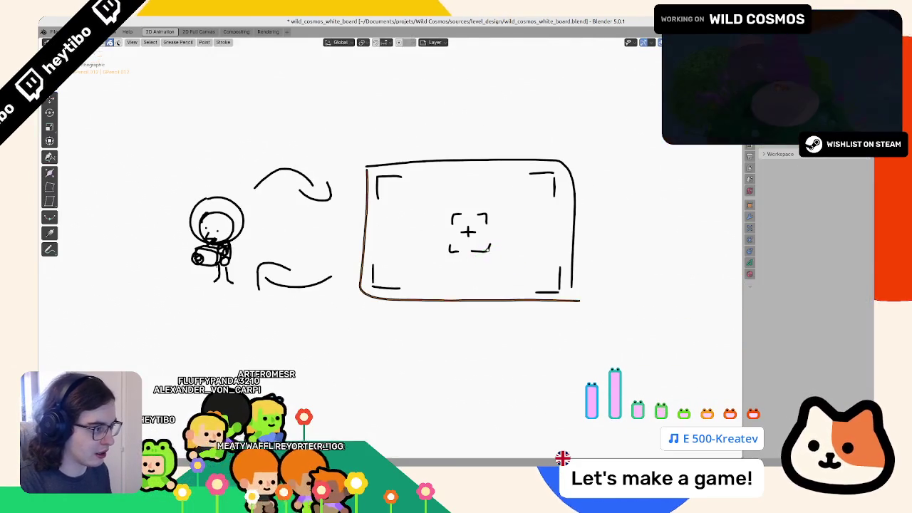
- Delete the old crosshair stroke in Edit mode and set the pen colour to black
key("Tab")
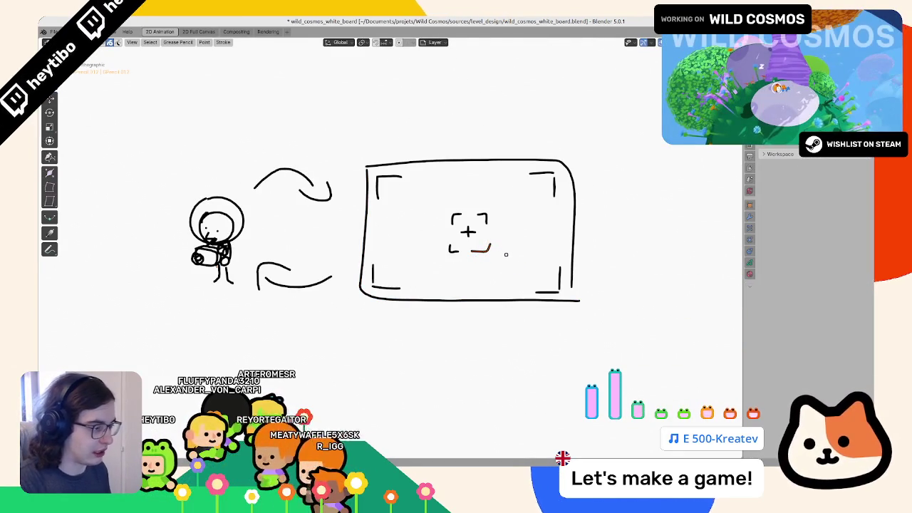
key("x")
left_click(506, 254)
key("Tab")
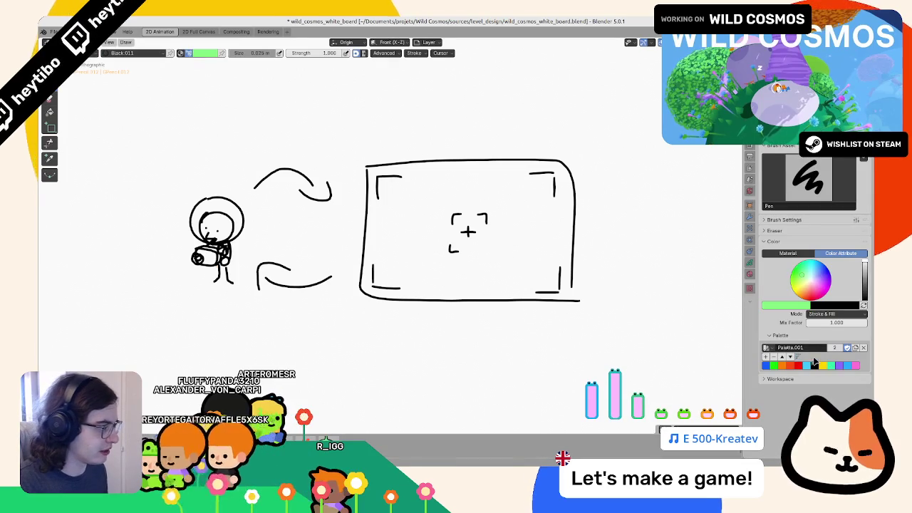
left_click(815, 365)
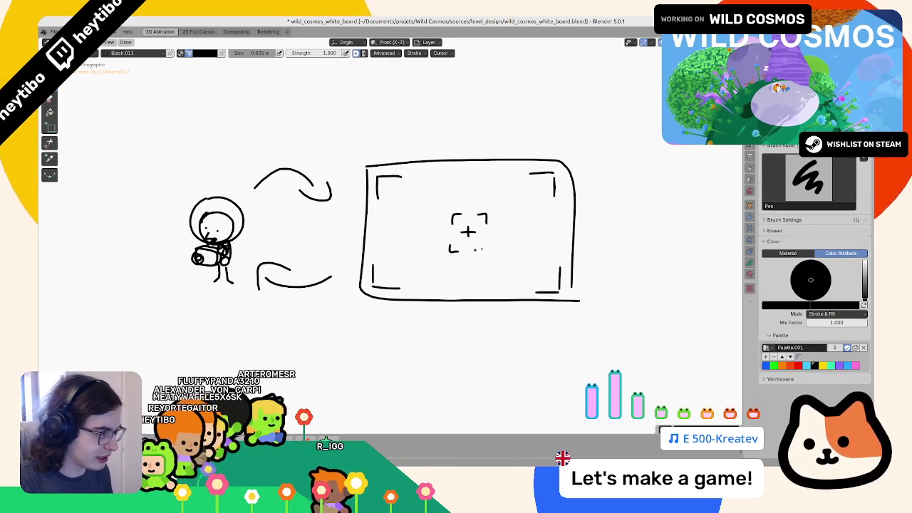
left_click_drag(486, 242, 478, 250)
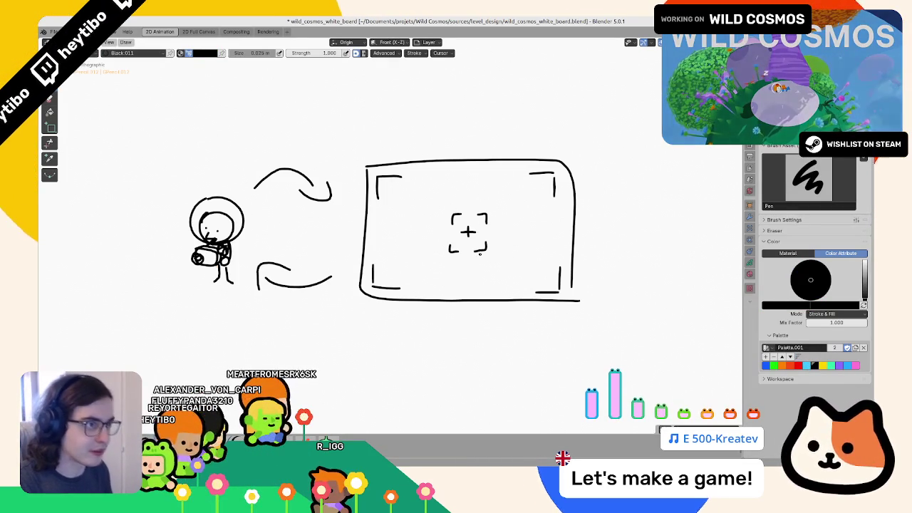
key("ctrl+z")
key("ctrl+z")
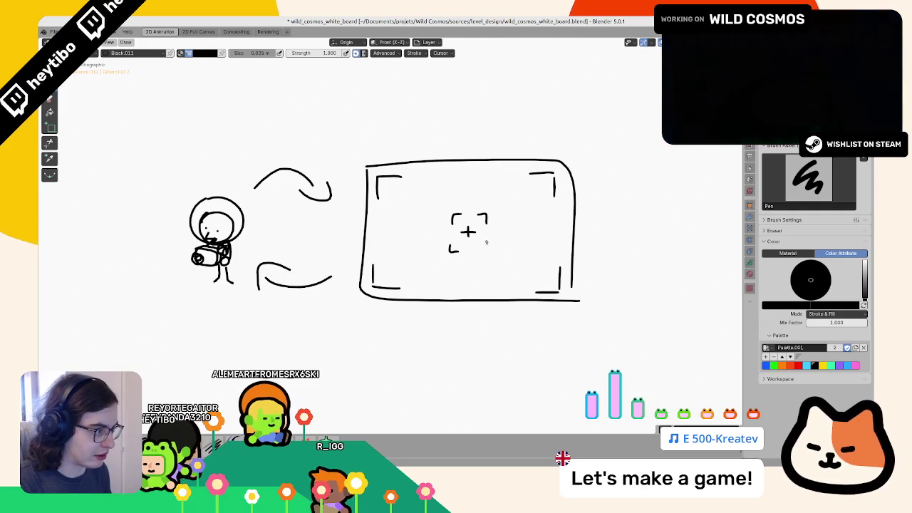
- Return to the flat front view (Numpad 1) and save the whiteboard file
left_click_drag(483, 258, 585, 164)
left_click_drag(498, 231, 492, 235)
key("ctrl+z")
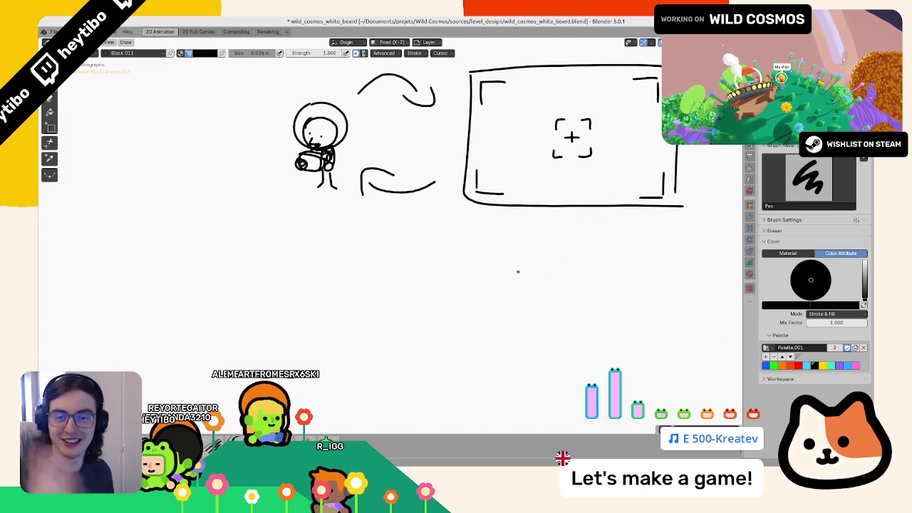
left_click_drag(463, 233, 422, 261)
key("KP_1")
key("ctrl+s")
scroll(426, 279, "down", 2)
scroll(427, 280, "up", 2)
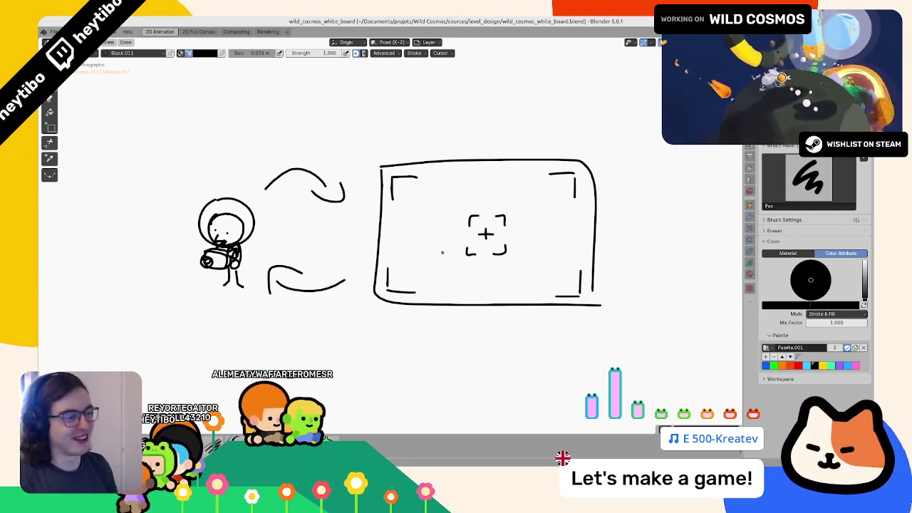
- Draw a rectangle's outline below the viewfinder sketch, redoing the crooked attempts
left_click_drag(365, 264, 510, 316)
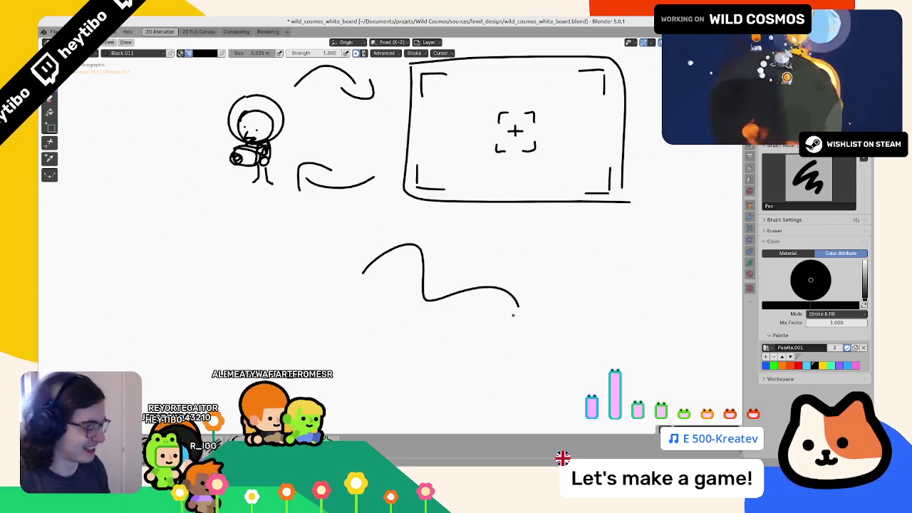
key("Right")
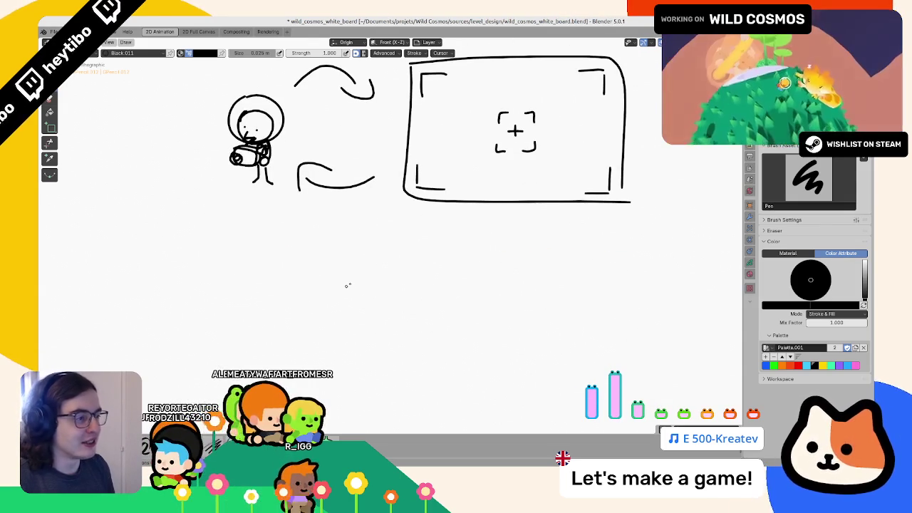
left_click_drag(360, 258, 546, 332)
key("ctrl+z")
left_click_drag(369, 260, 468, 353)
left_click_drag(547, 346, 544, 348)
key("ctrl+z")
mouse_move(374, 254)
left_mouse_down()
mouse_move(372, 349)
mouse_move(560, 336)
left_mouse_up()
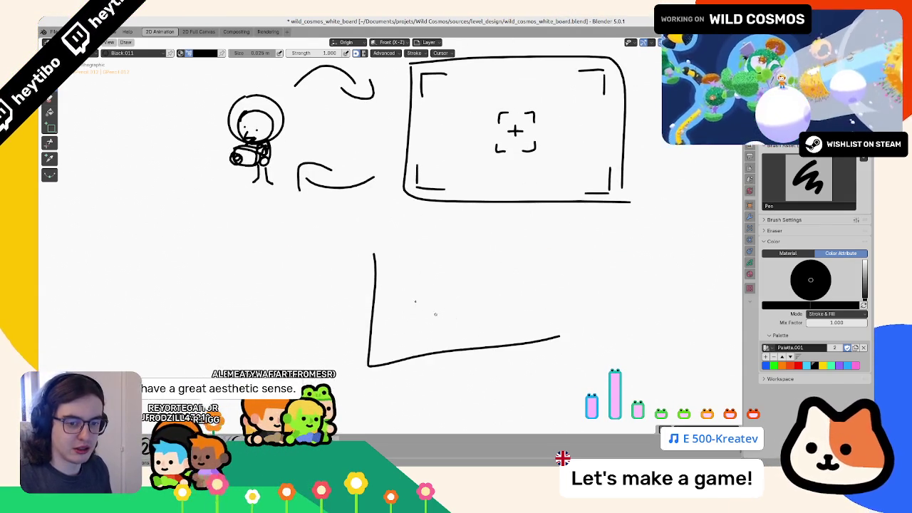
mouse_move(376, 249)
left_mouse_down()
mouse_move(431, 242)
mouse_move(566, 341)
left_mouse_up()
- Straighten the rectangle's bottom, right and top strokes by rotating them in Edit mode
key("Tab")
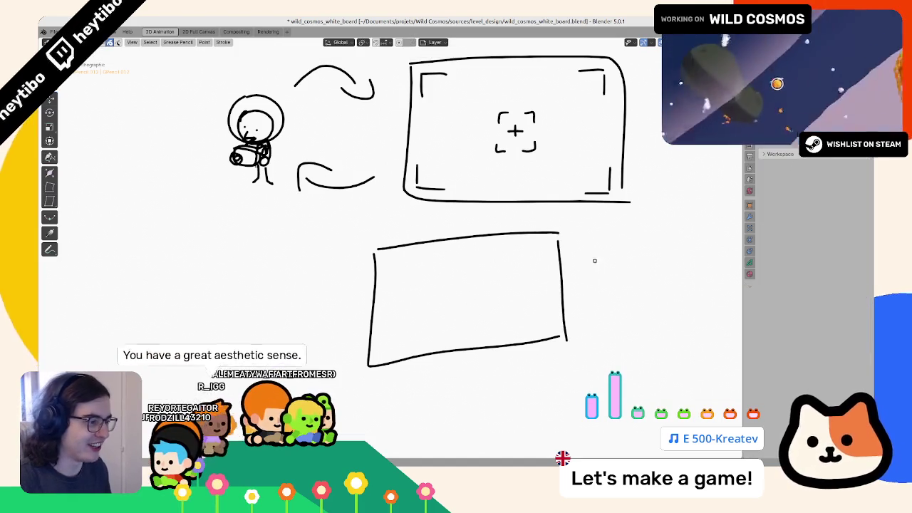
mouse_move(504, 376)
left_mouse_down()
mouse_move(597, 315)
mouse_move(601, 325)
left_mouse_up()
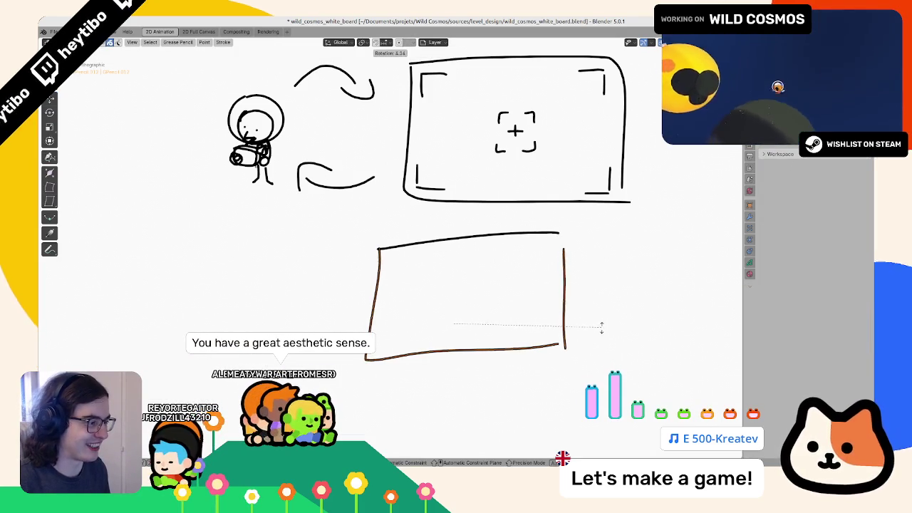
key("r")
left_click(596, 330)
left_click(562, 237)
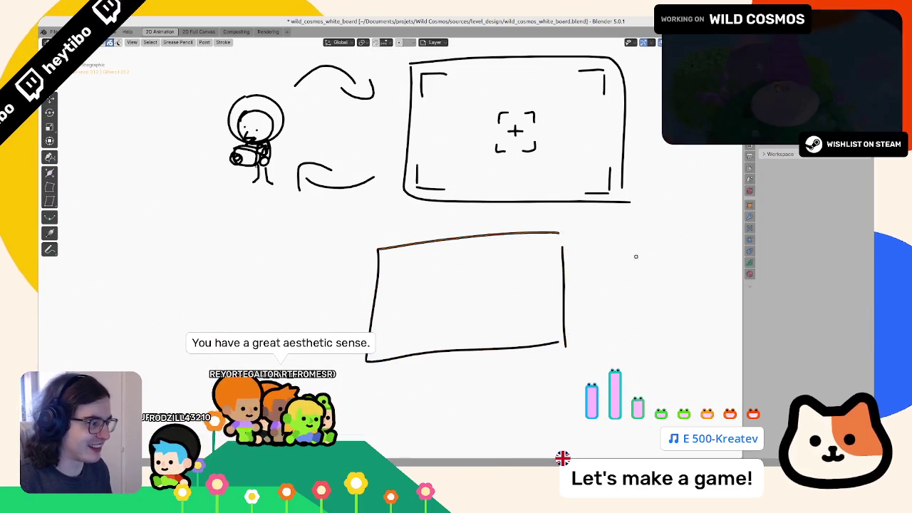
key("r")
left_click(634, 270)
- Delete the crooked left-and-bottom L stroke and redraw the rectangle's left and bottom sides
left_click(417, 356)
key("x")
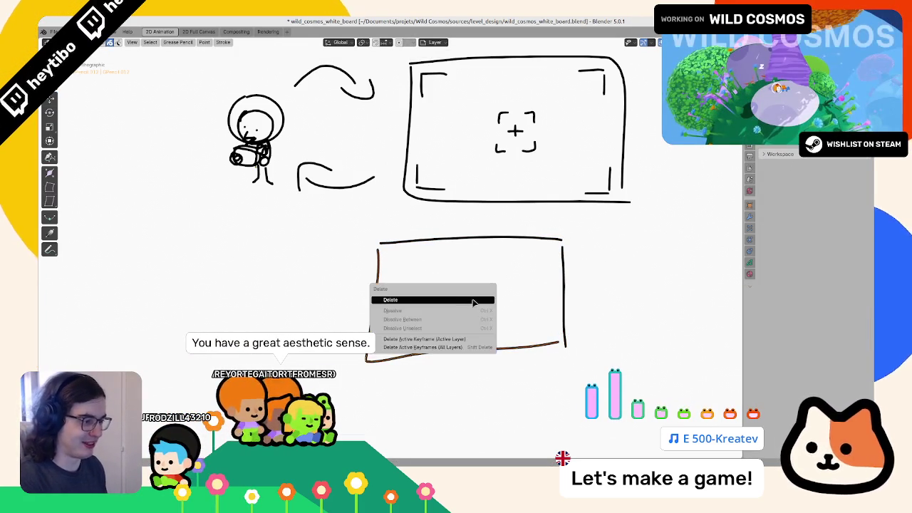
left_click(428, 306)
key("Tab")
mouse_move(378, 242)
left_mouse_down()
mouse_move(380, 347)
mouse_move(630, 335)
left_mouse_up()
key("ctrl+z")
left_click_drag(376, 354, 570, 349)
key("ctrl+z")
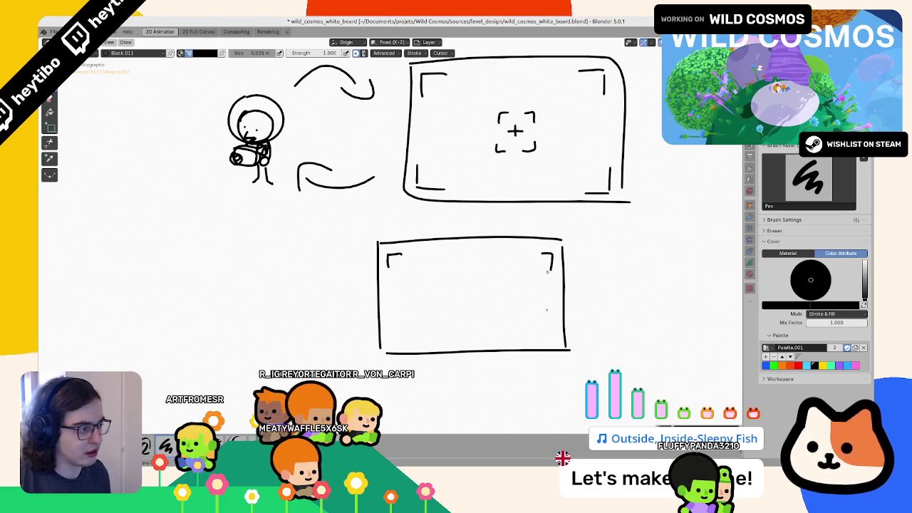
- Draw the corner brackets inside the lower rectangle in black
left_click_drag(551, 326, 538, 337)
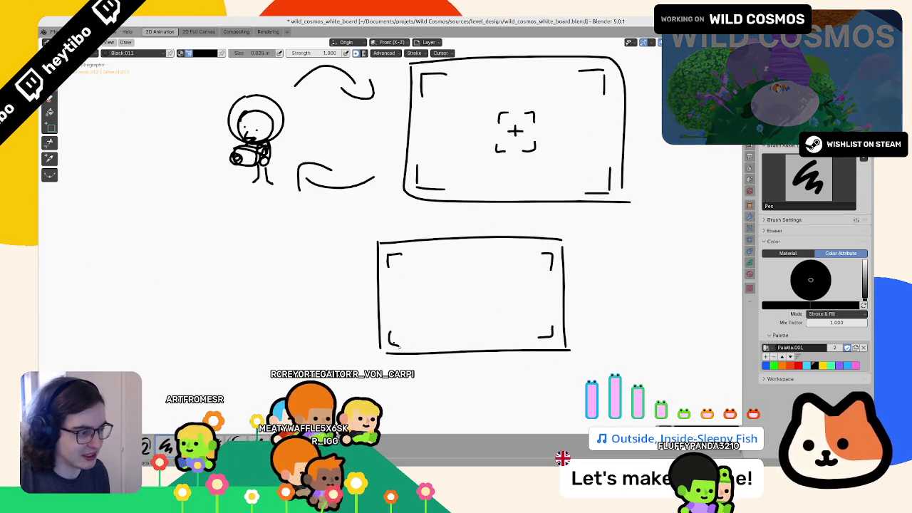
left_click_drag(400, 347, 403, 345)
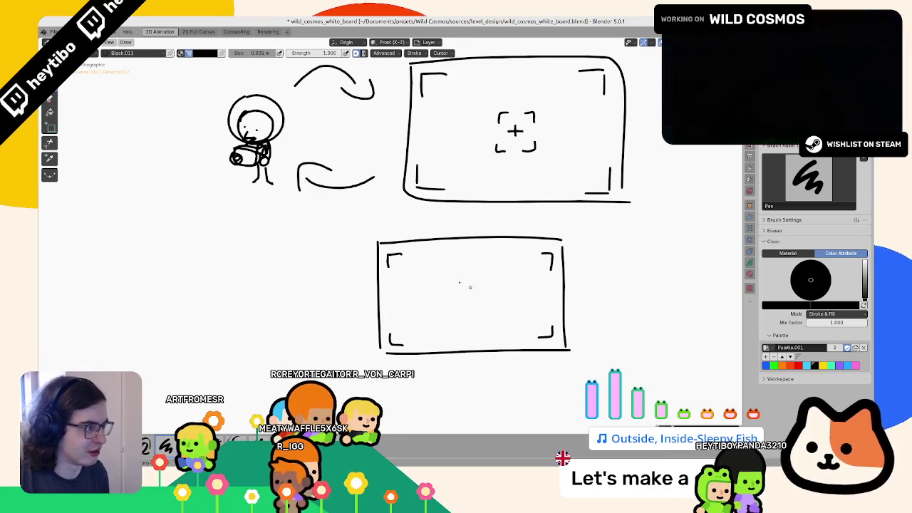
scroll(449, 245, "down", 2)
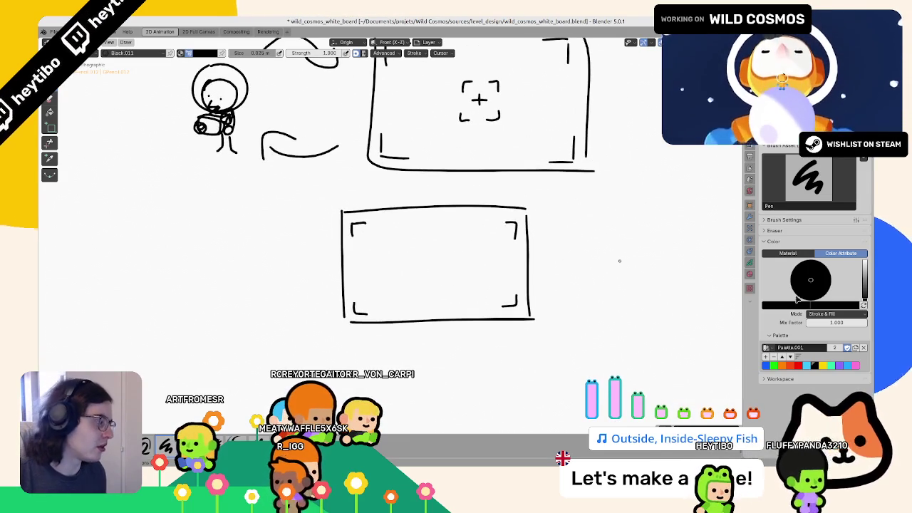
left_click(823, 364)
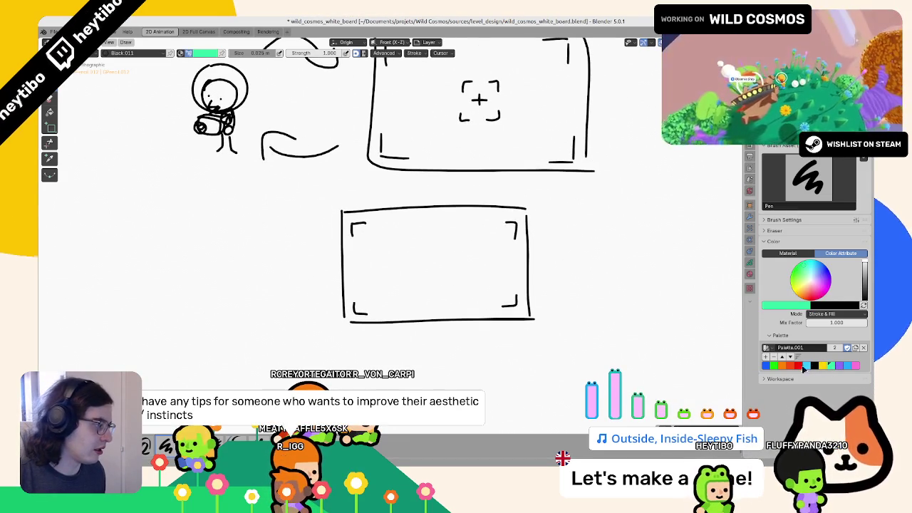
left_click(815, 364)
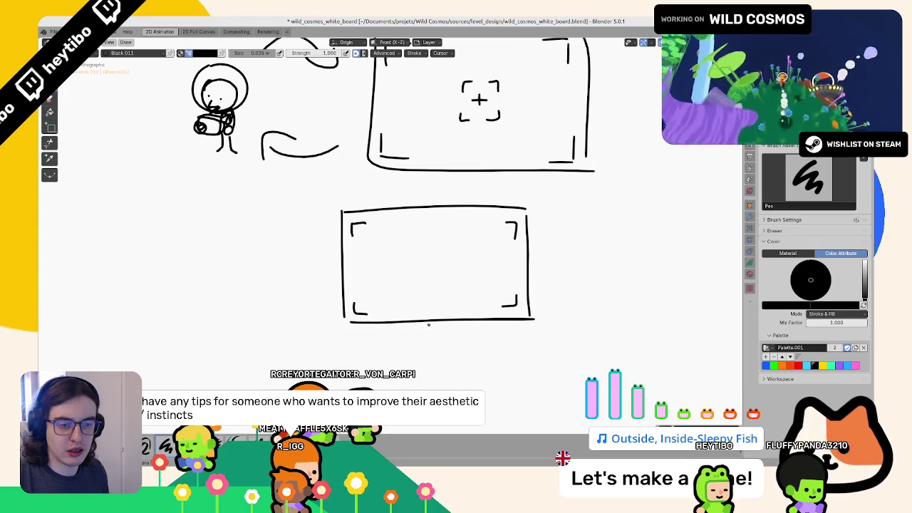
- Select the whole lower frame and move it slightly right and down
key("Tab")
key("a")
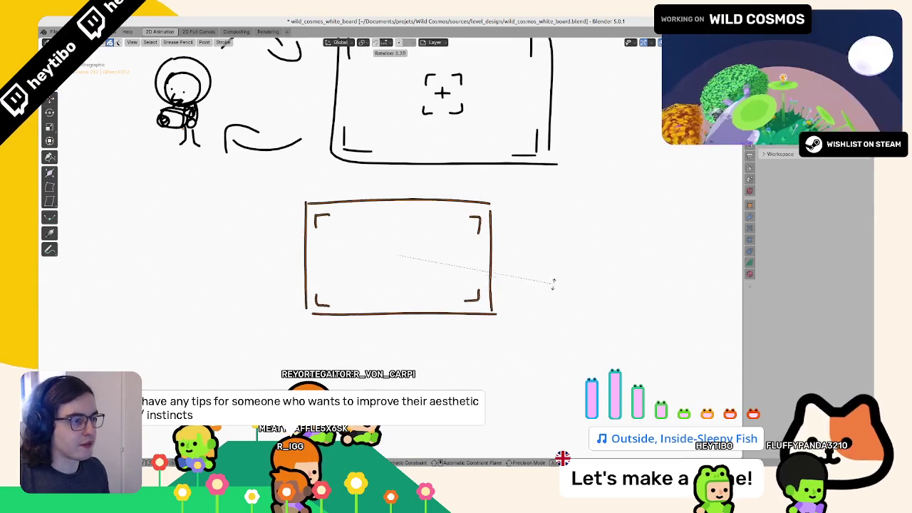
key("g")
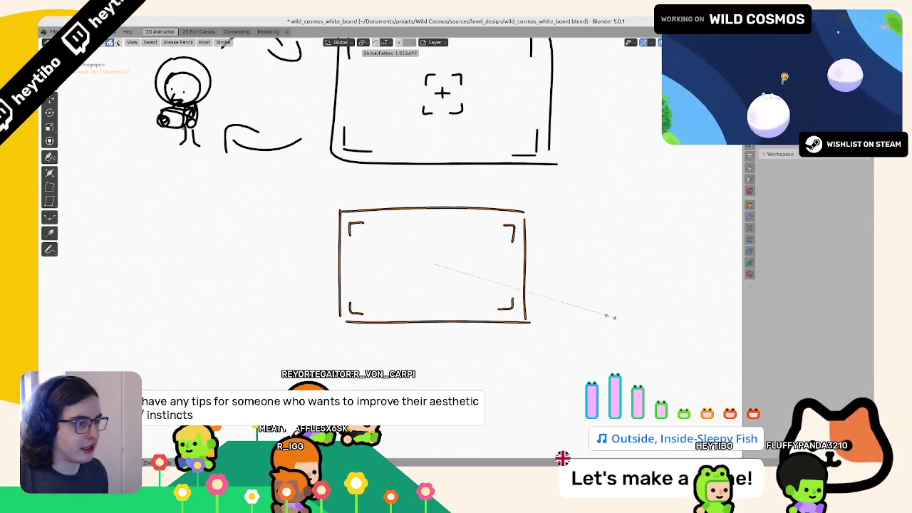
left_click(594, 321)
key("Tab")
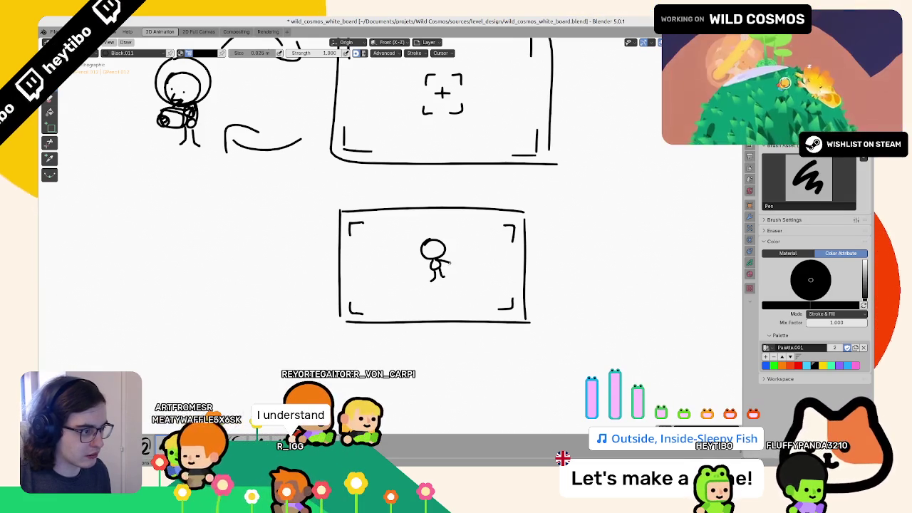
- Add an arm to the stick figure and move the figure to the frame's middle
left_click_drag(439, 263, 451, 264)
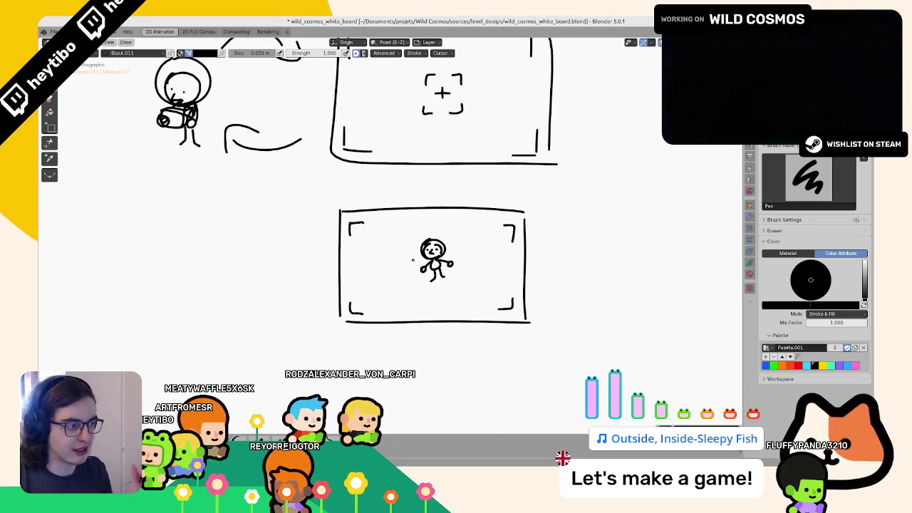
key("Tab")
key("g")
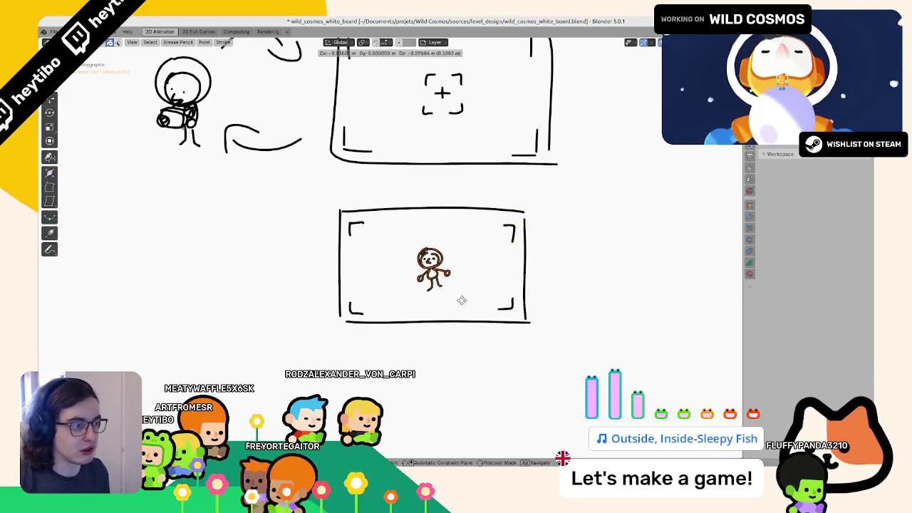
left_click(489, 306)
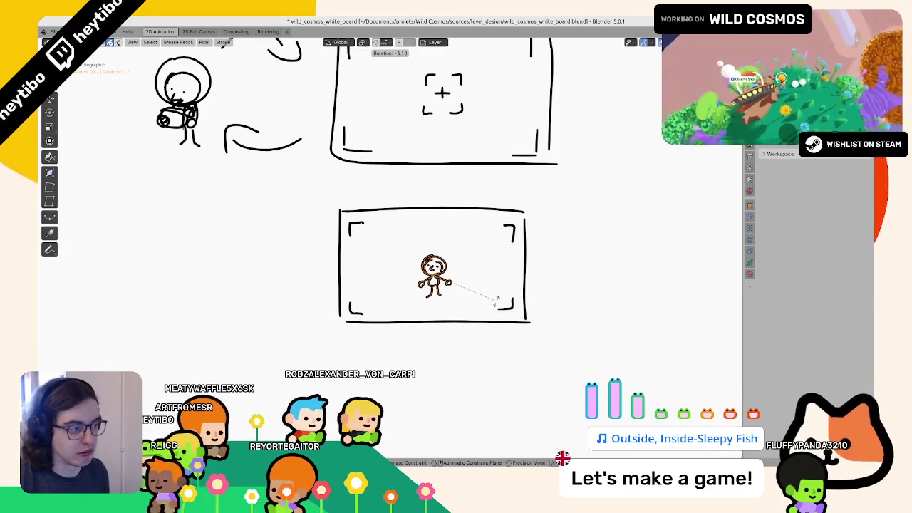
key("Tab")
- Pick yellow and try vertical strokes beside the figure, undoing them
left_click(823, 365)
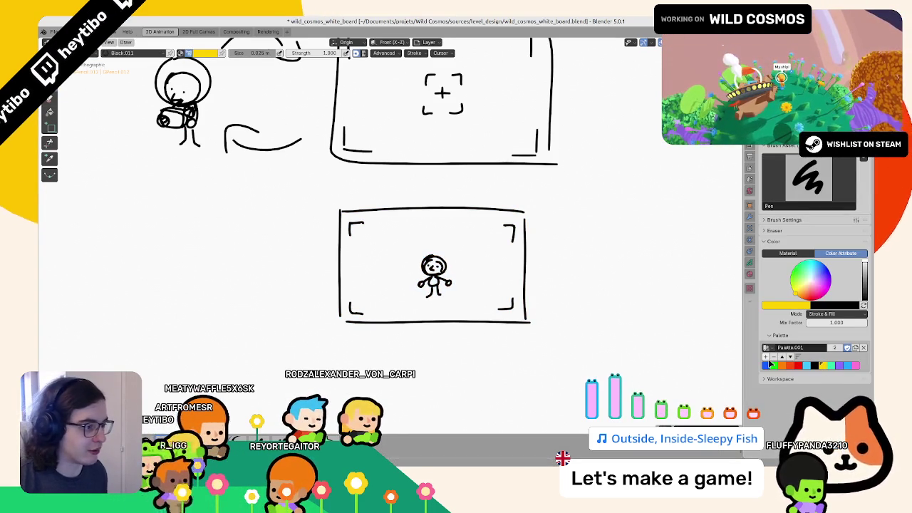
left_click_drag(419, 247, 409, 300)
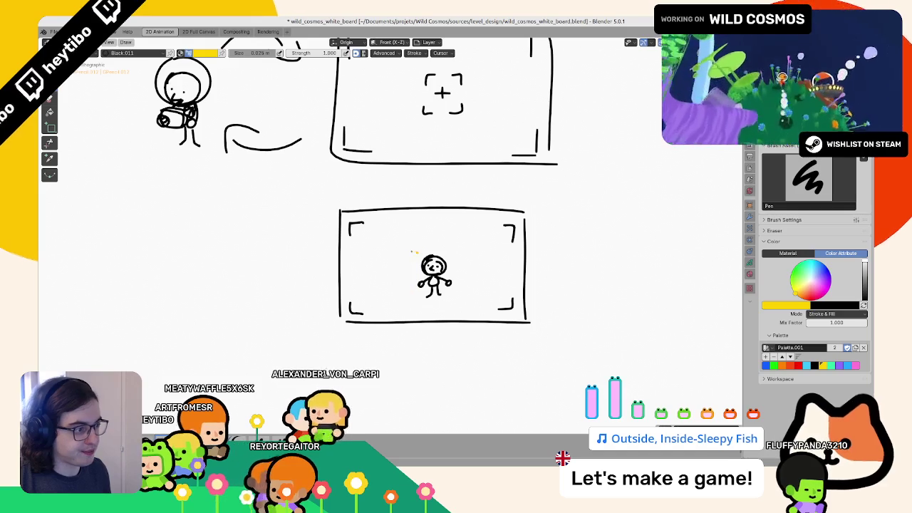
key("ctrl+z")
left_click_drag(430, 248, 426, 306)
key("ctrl+z")
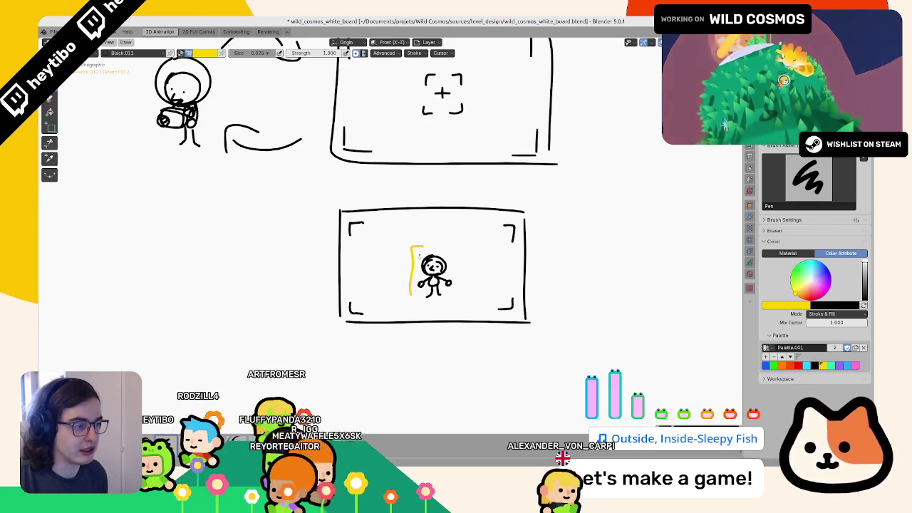
- Draw yellow strokes forming a box around the stick figure, retrying the brackets until it encloses it
mouse_move(419, 247)
left_mouse_down()
mouse_move(411, 266)
mouse_move(456, 264)
mouse_move(452, 295)
mouse_move(410, 295)
left_mouse_up()
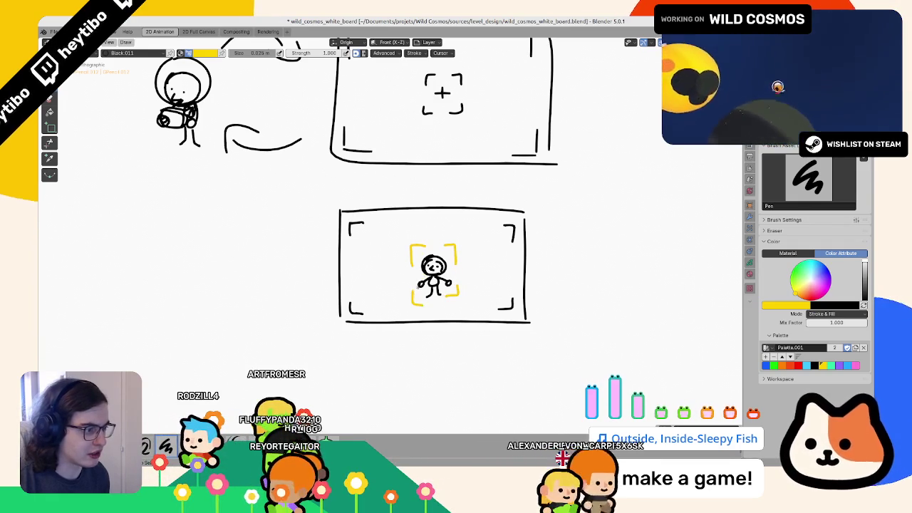
key("ctrl+z")
key("ctrl+z")
key("ctrl+z")
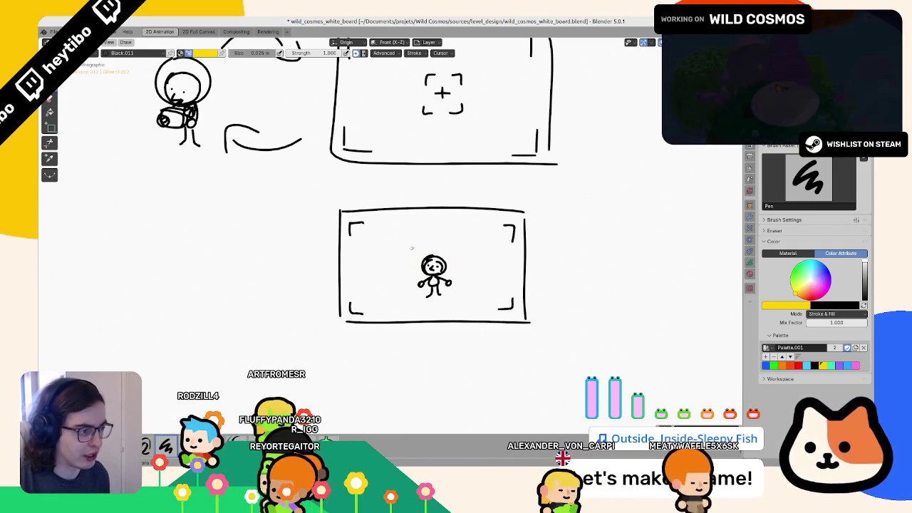
left_click_drag(416, 250, 431, 294)
left_click_drag(416, 249, 416, 295)
left_click_drag(407, 253, 456, 302)
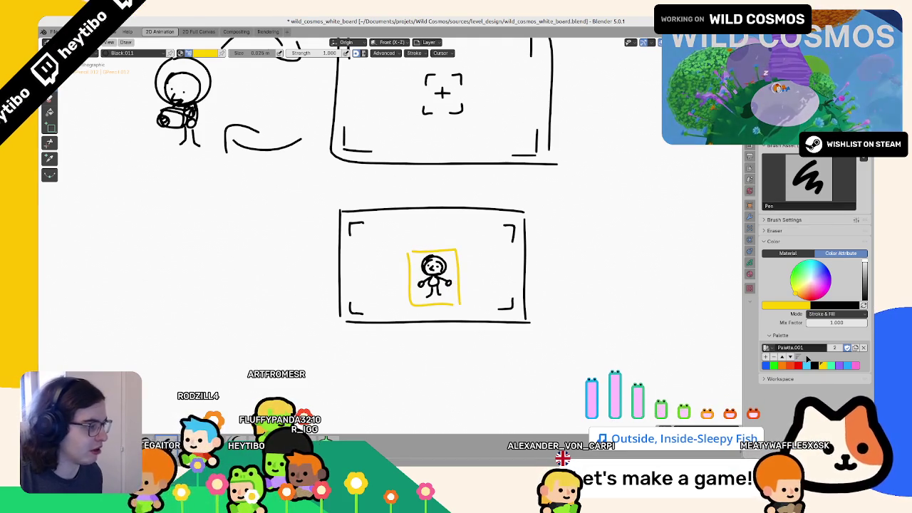
scroll(454, 254, "down", 1)
scroll(454, 253, "up", 3)
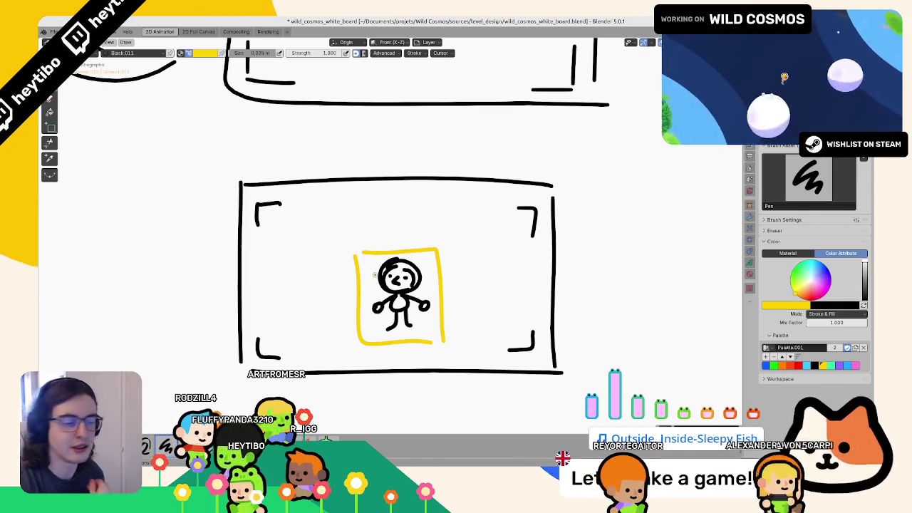
- Draw a yellow tab shape on top of the figure's yellow box
left_click_drag(357, 245, 393, 223)
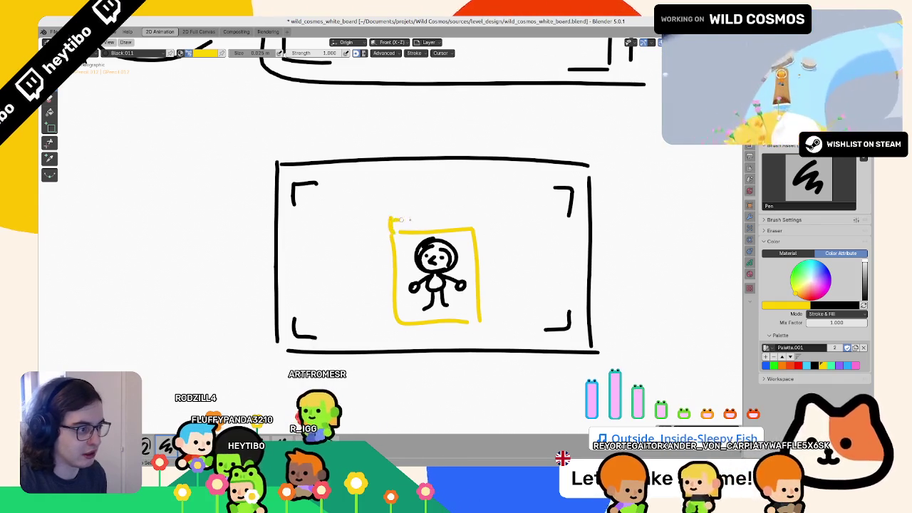
left_click_drag(391, 227, 416, 222)
key("ctrl+z")
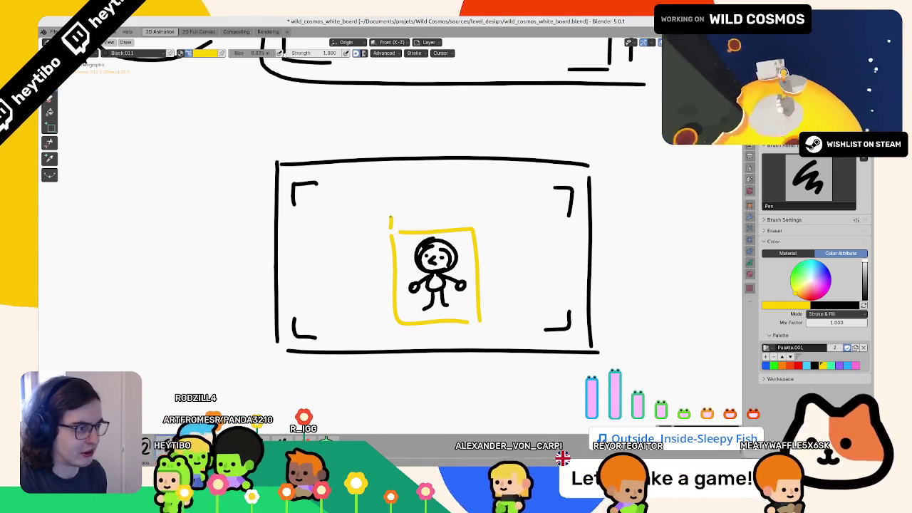
left_click_drag(390, 228, 446, 231)
key("ctrl+z")
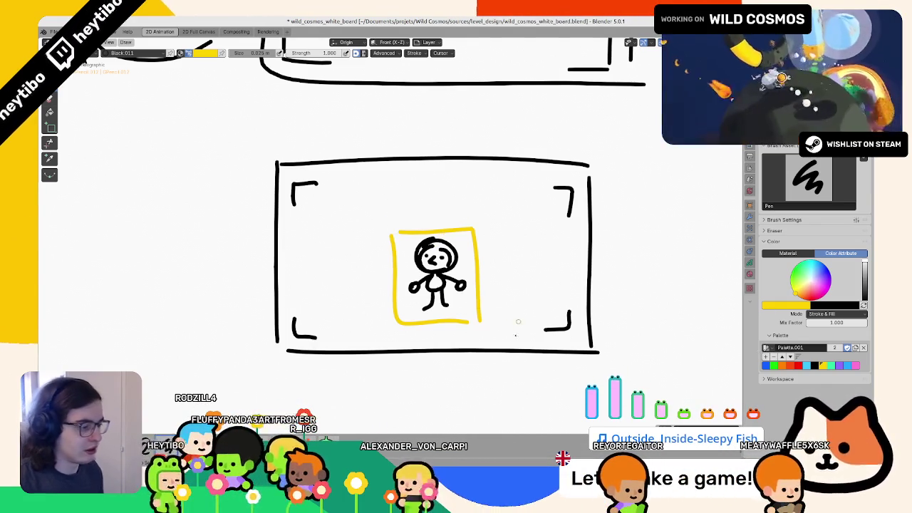
key("ctrl+shift+z")
- Move the stick figure higher inside the yellow box
key("Tab")
key("g")
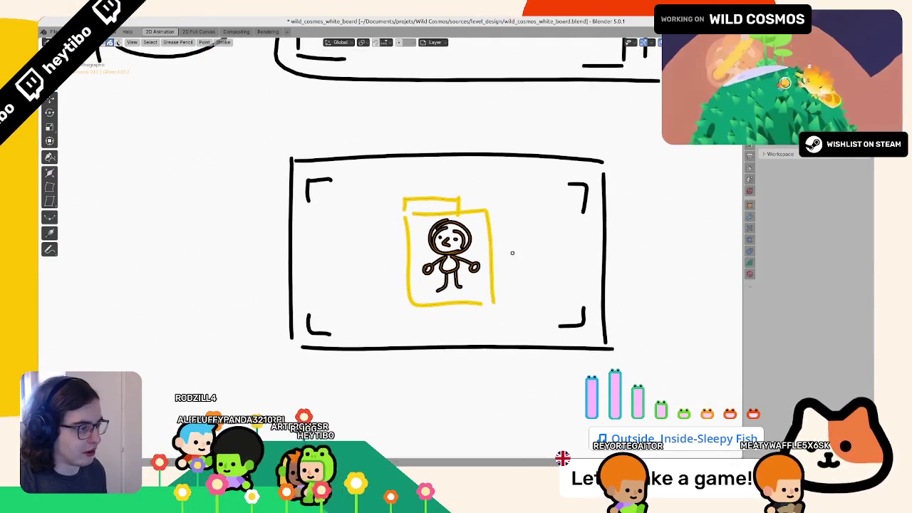
left_click(511, 252)
key("Tab")
- Discard a trial yellow circle and switch the pen colour to black for the label
mouse_move(492, 143)
left_mouse_down()
mouse_move(295, 385)
mouse_move(546, 270)
left_mouse_up()
key("ctrl+z")
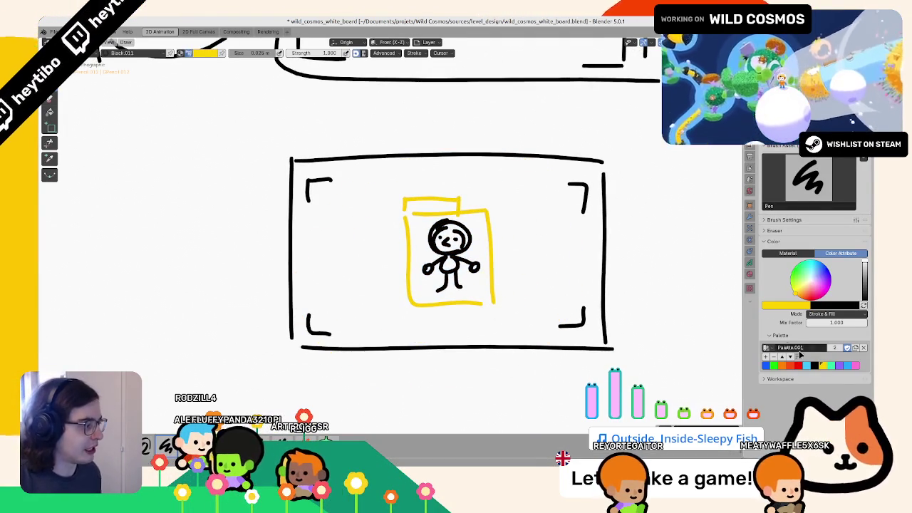
left_click(816, 366)
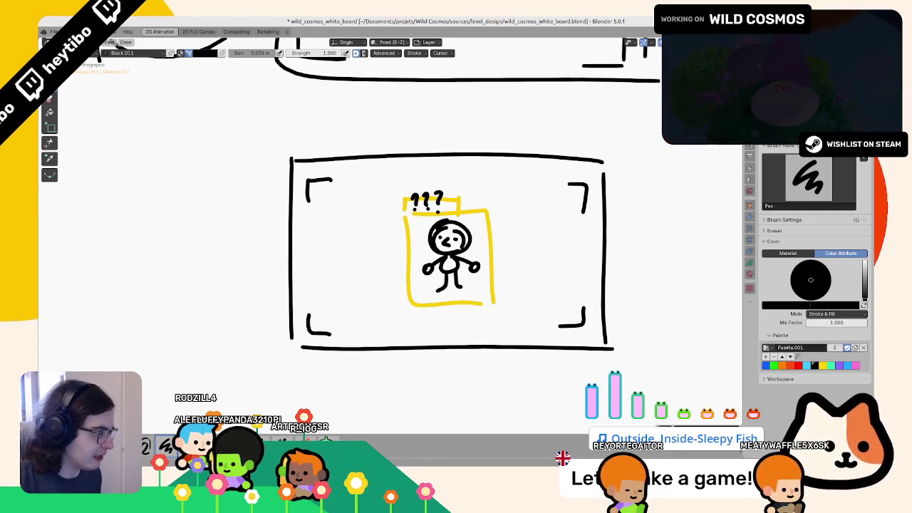
left_click(823, 365)
scroll(474, 295, "right", 3)
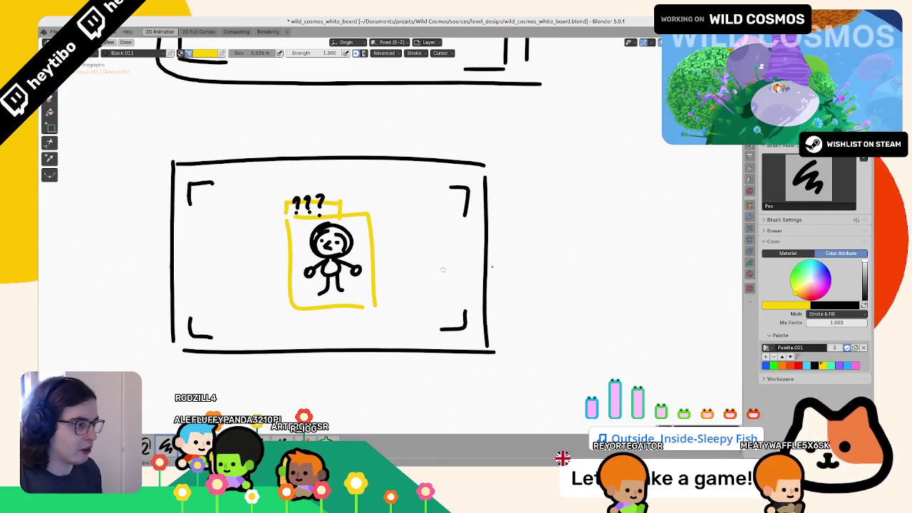
left_click(814, 365)
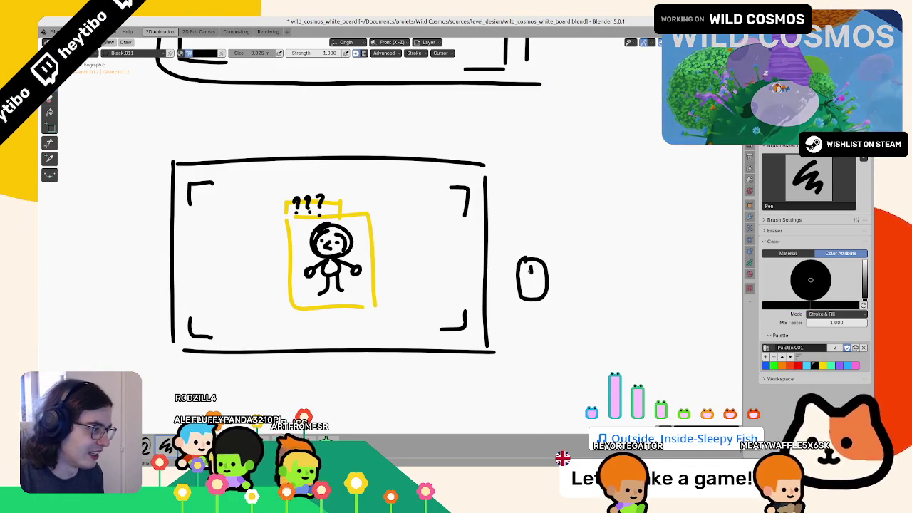
- Handwrite 'hold leftclick' in blue beside the frame
left_click(766, 365)
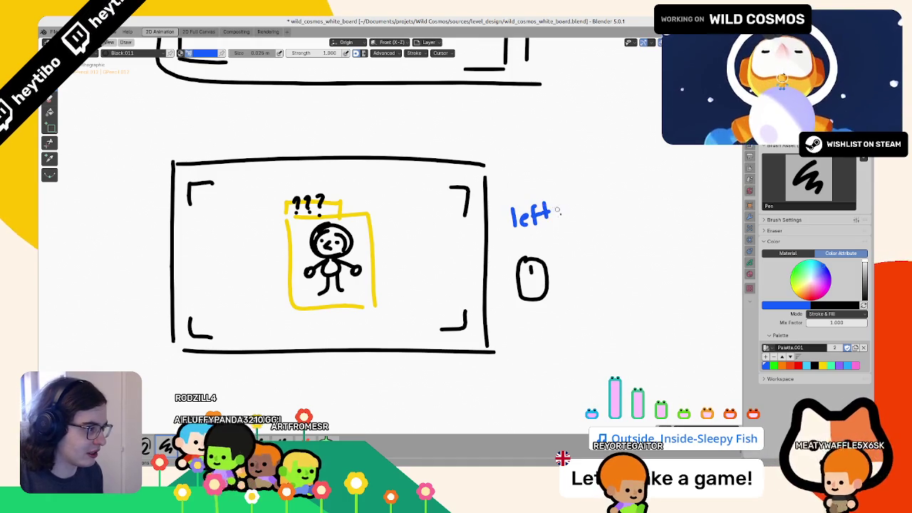
left_click_drag(549, 206, 556, 224)
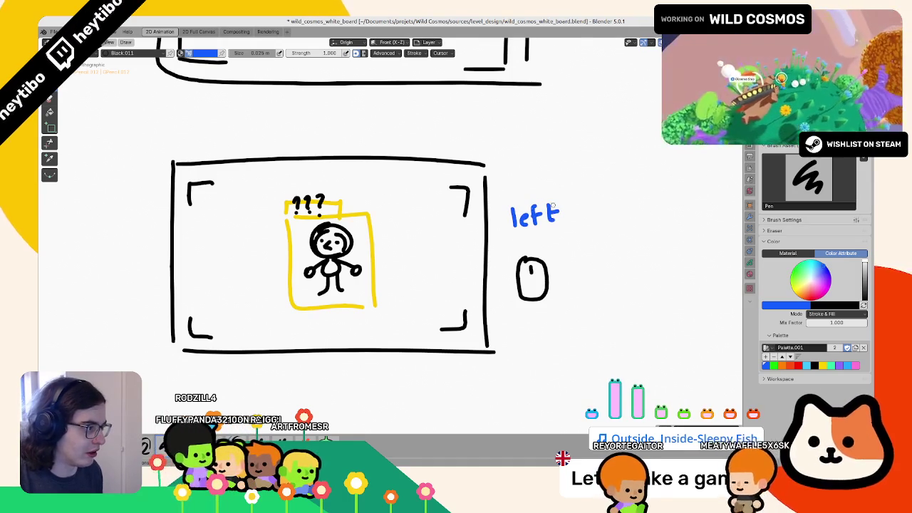
mouse_move(510, 182)
left_mouse_down()
mouse_move(520, 198)
mouse_move(534, 184)
mouse_move(536, 196)
mouse_move(549, 193)
mouse_move(567, 223)
left_mouse_up()
mouse_move(577, 200)
left_mouse_down()
mouse_move(577, 223)
mouse_move(598, 222)
left_mouse_up()
left_click(585, 203)
mouse_move(608, 197)
left_mouse_down()
mouse_move(607, 223)
mouse_move(619, 208)
left_mouse_up()
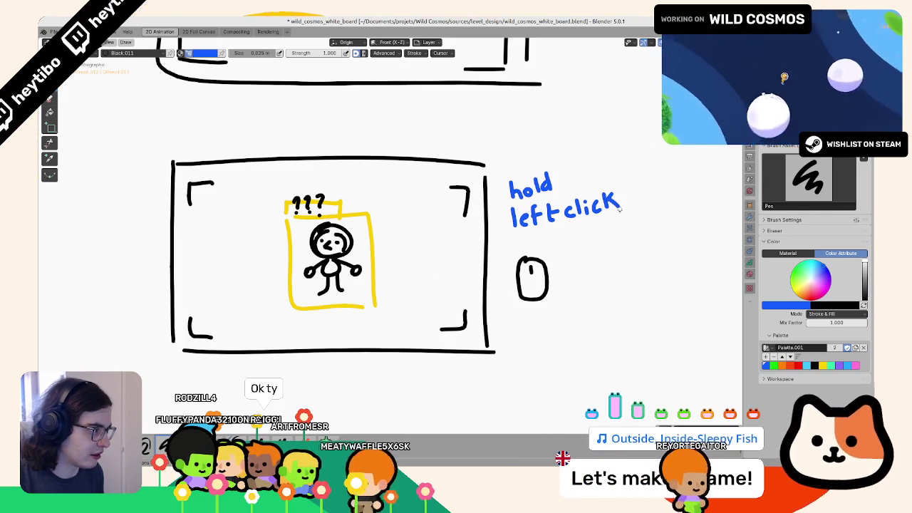
- Select the 'hold leftclick' text and move it to a new position
key("Tab")
left_click_drag(630, 166, 515, 240)
key("g")
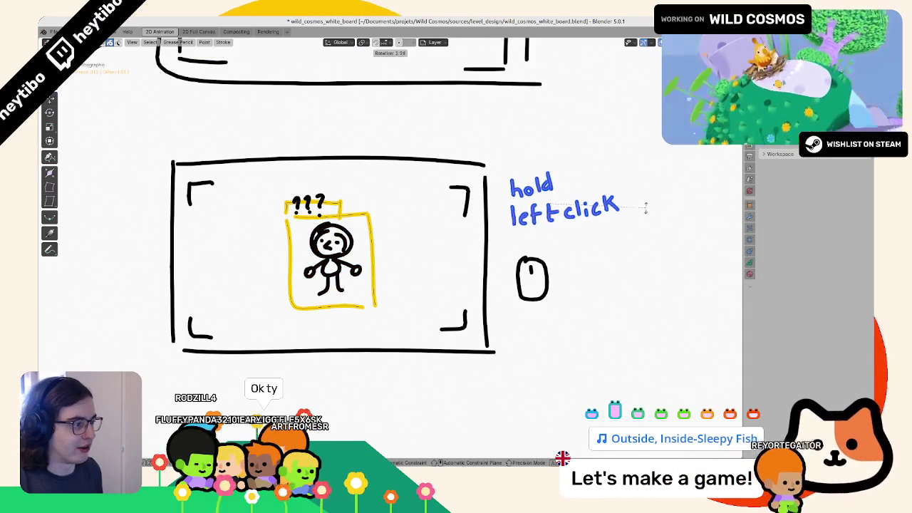
key("Tab")
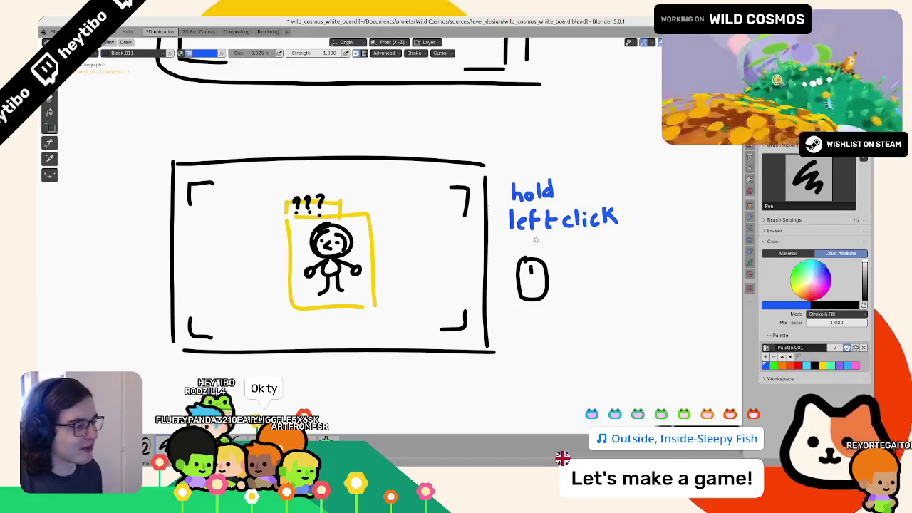
key("Tab")
key("g")
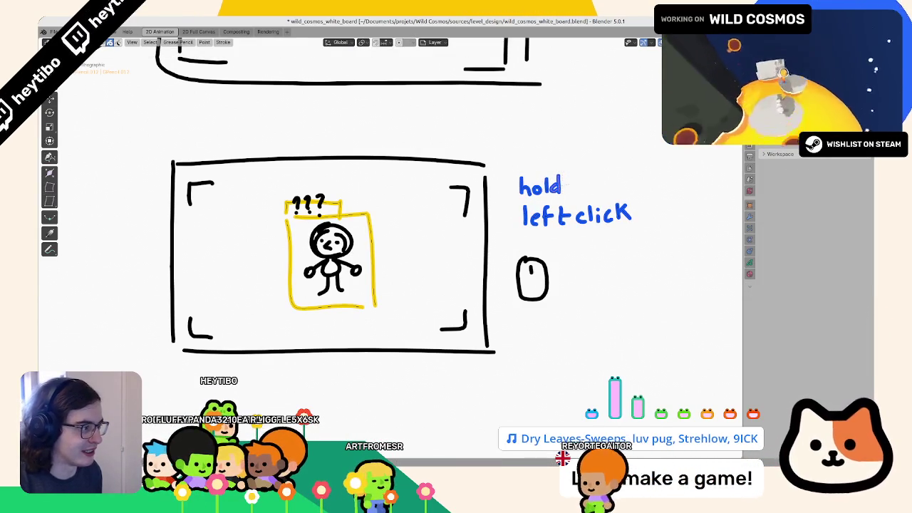
left_click(605, 178)
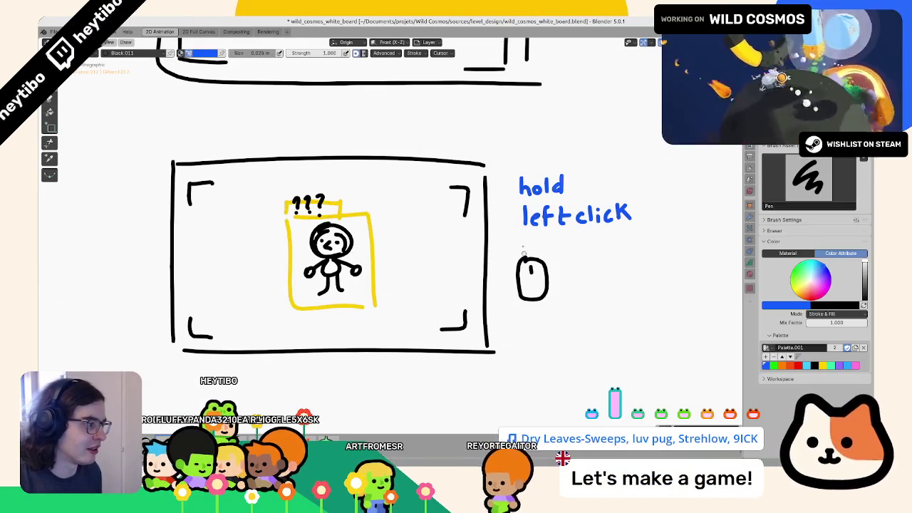
- Reposition the 'leftclick' word slightly lower
left_click_drag(641, 231, 516, 210)
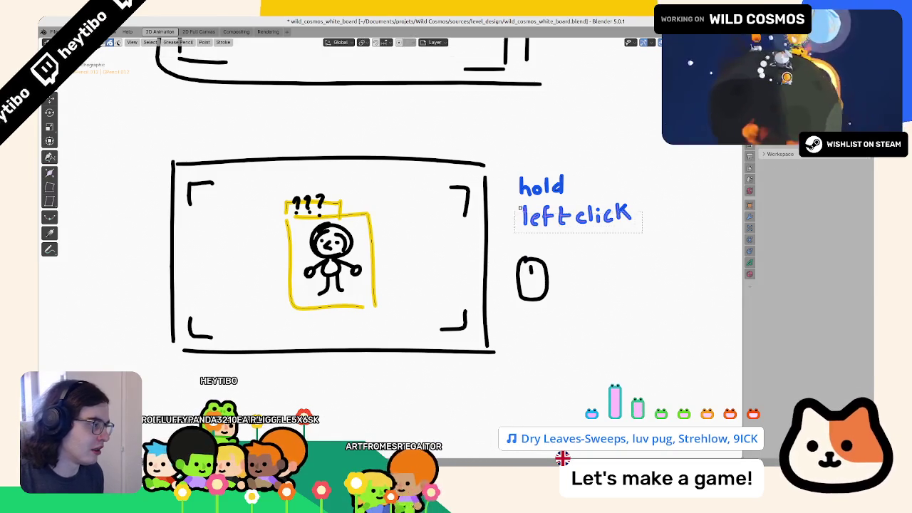
key("g")
key("Escape")
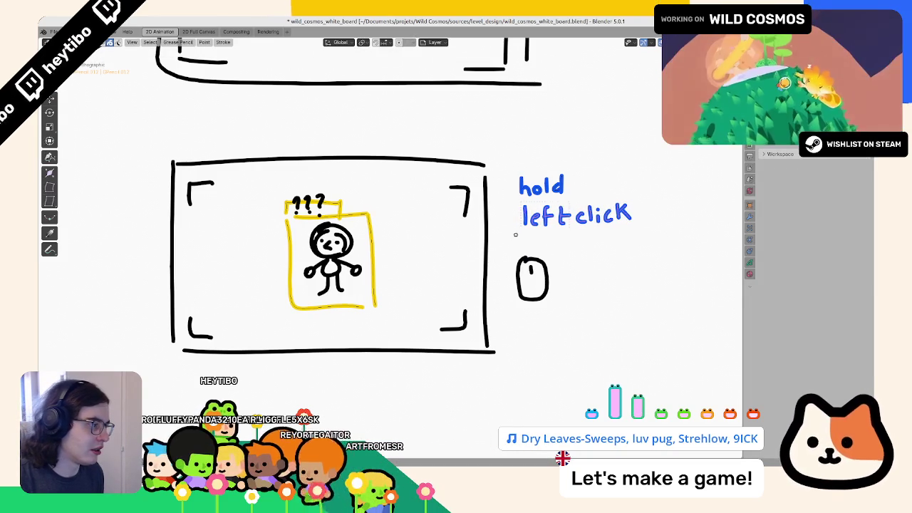
key("g")
left_click(534, 221)
key("Tab")
- Draw a blue arrow from the note down to the mouse sketch and save the file
left_click_drag(520, 232, 526, 248)
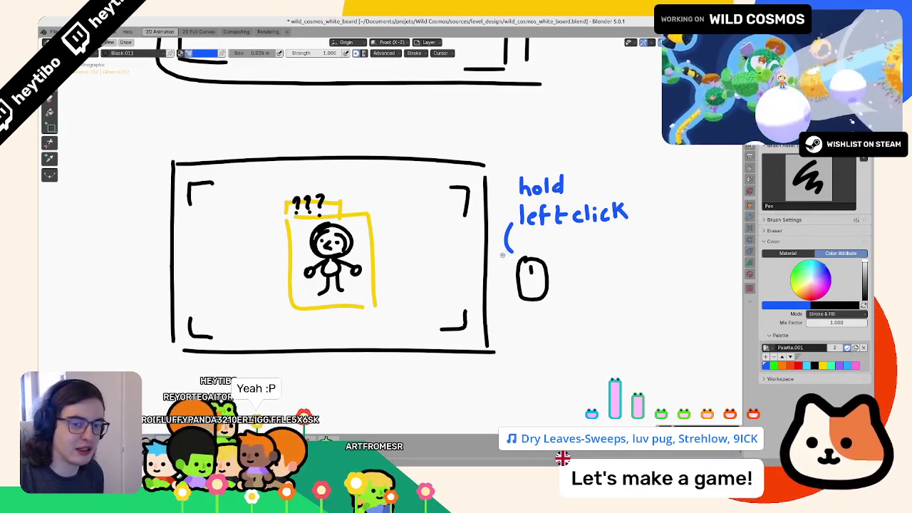
left_click_drag(505, 244, 521, 251)
key("ctrl+s")
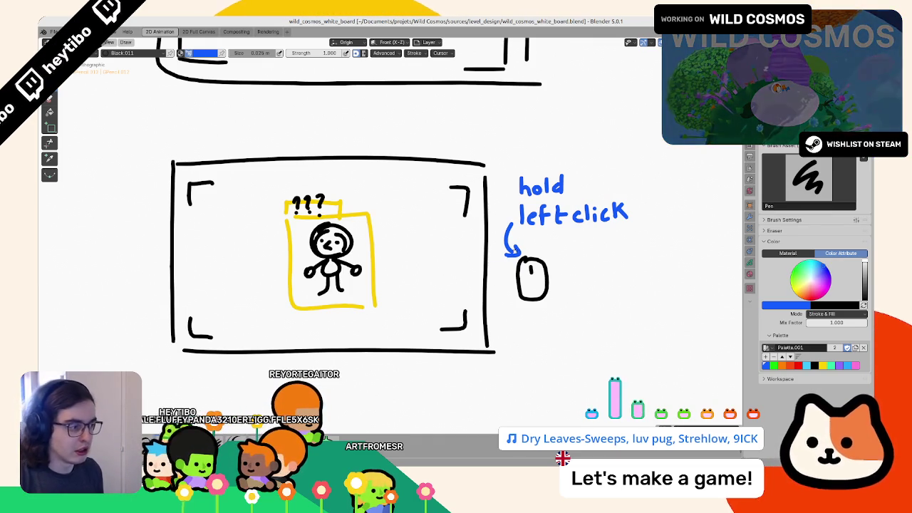
left_click_drag(507, 246, 515, 245)
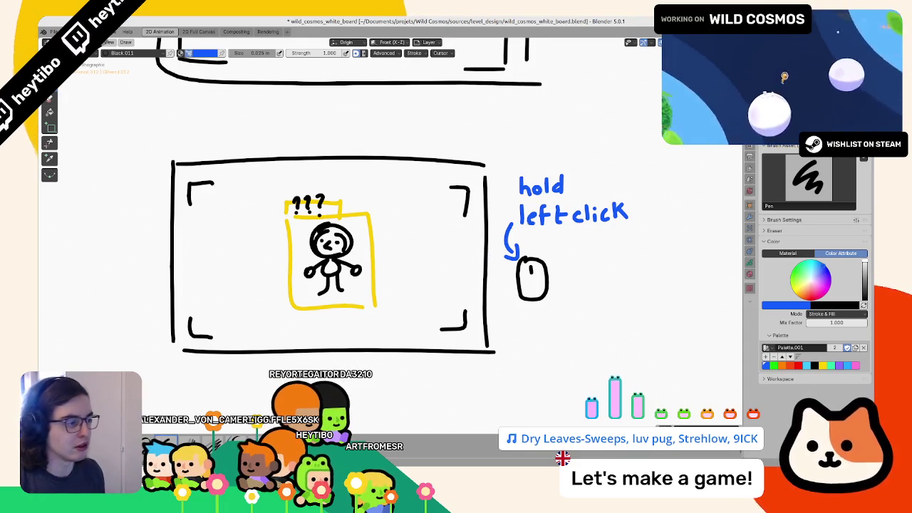
- Nudge the note and its arrow into final place
key("Tab")
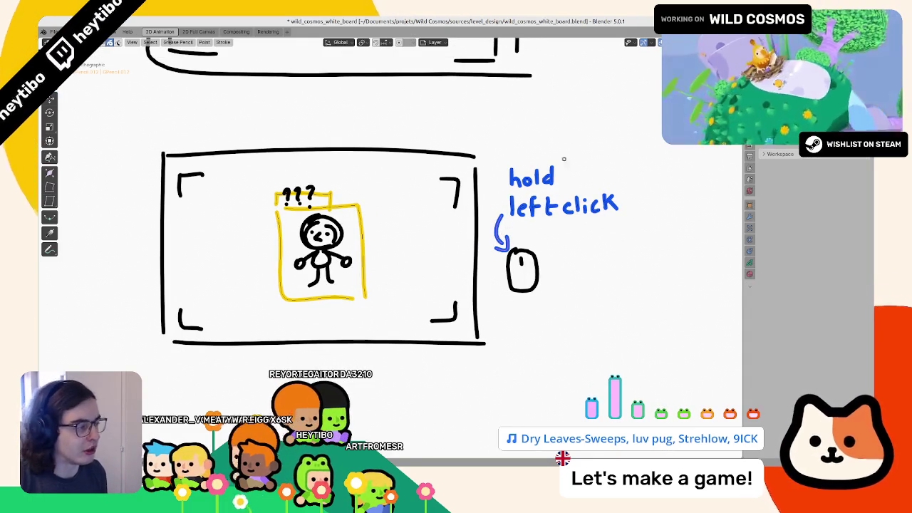
left_click_drag(620, 136, 502, 231)
key("g")
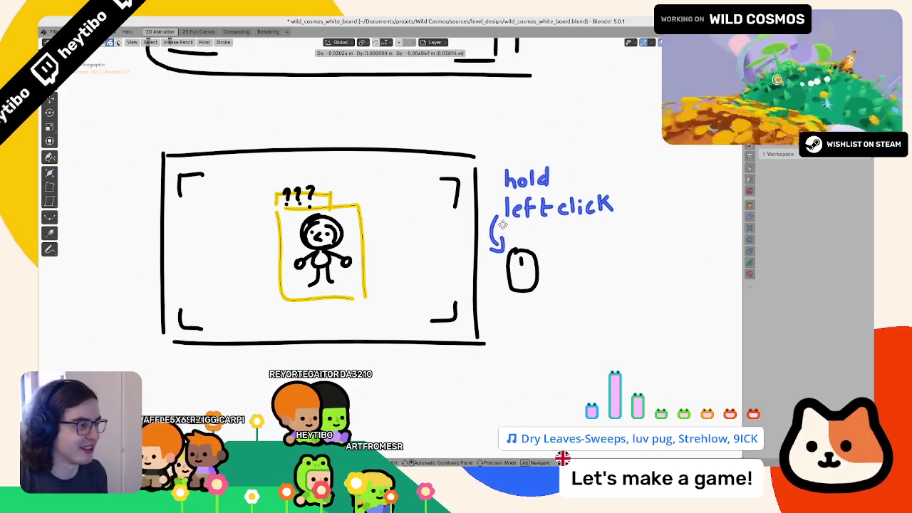
left_click(501, 221)
key("Tab")
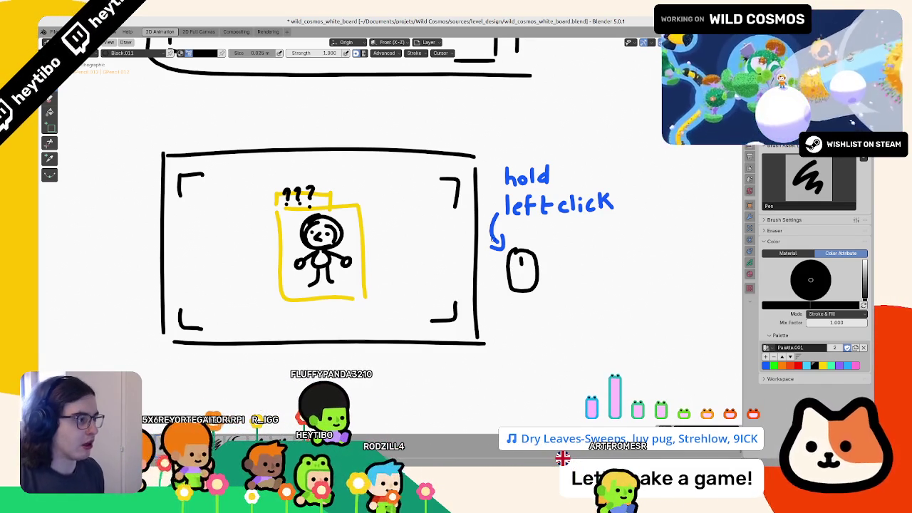
- Switch the pen colour to yellow and trial a line across the figure's chest, then undo it
scroll(482, 204, "left", 3)
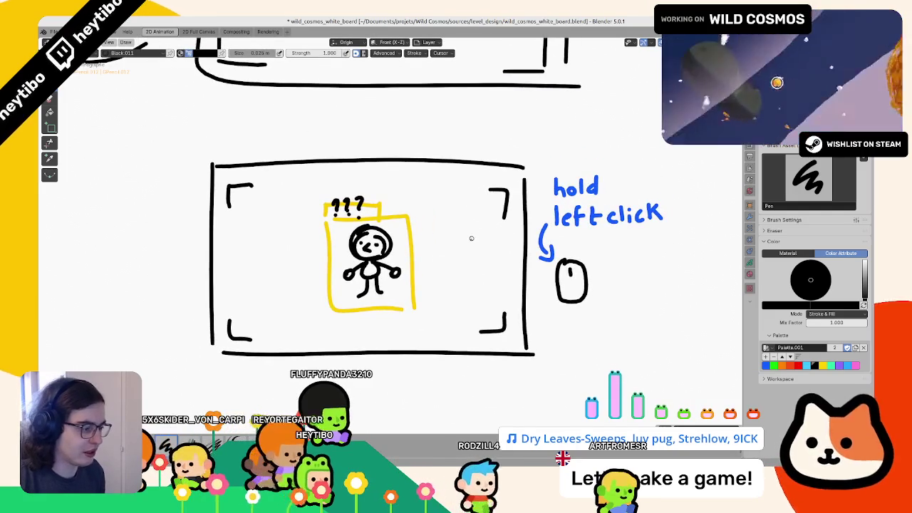
scroll(470, 252, "left", 4)
left_click(821, 366)
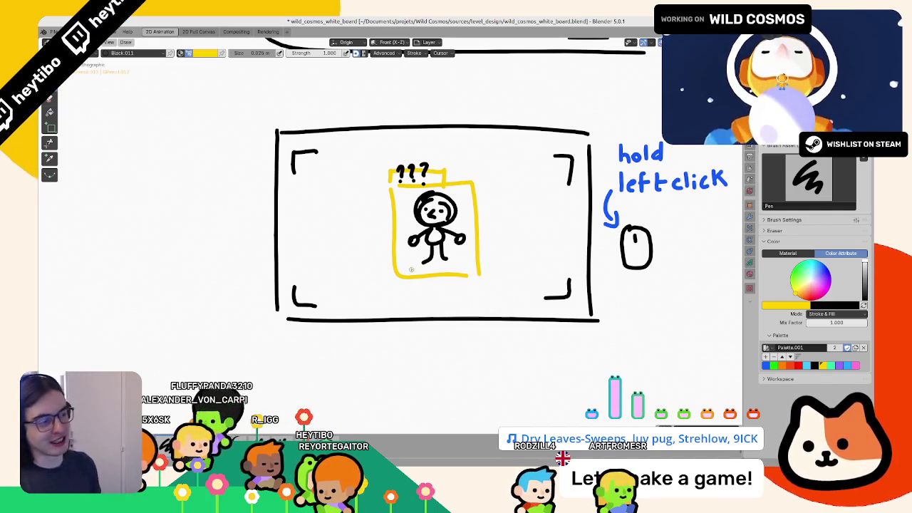
scroll(490, 226, "left", 2)
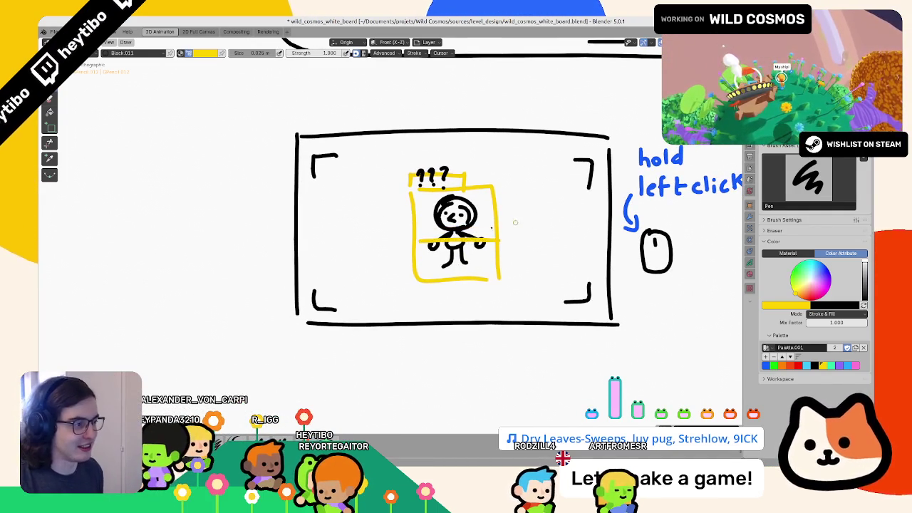
left_click_drag(427, 235, 503, 227)
key("ctrl+z")
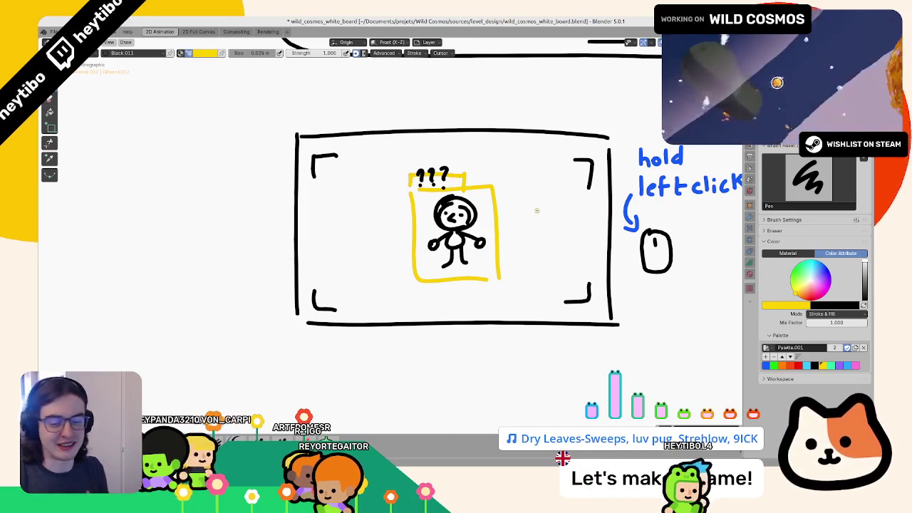
- Draw and undo a yellow circle beside the ??? box, then enter Edit mode and cancel a scale
mouse_move(502, 159)
left_mouse_down()
mouse_move(520, 172)
mouse_move(522, 160)
mouse_move(518, 171)
mouse_move(529, 173)
mouse_move(514, 179)
mouse_move(531, 180)
left_mouse_up()
key("ctrl+z")
key("ctrl+z")
key("ctrl+z")
key("ctrl+z")
key("ctrl+z")
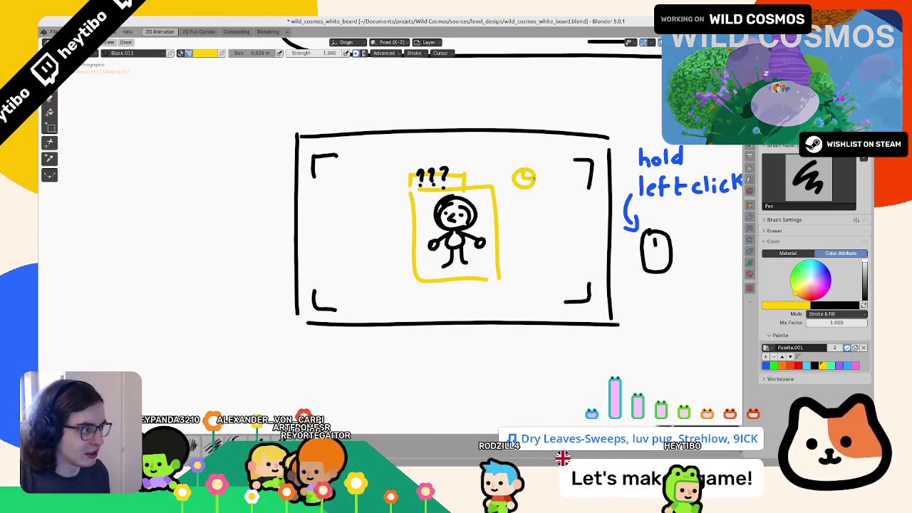
key("Tab")
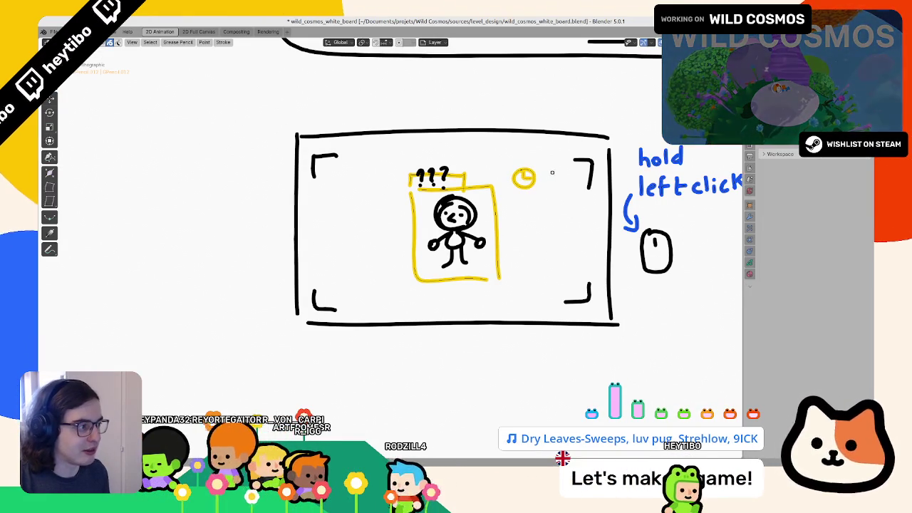
key("s")
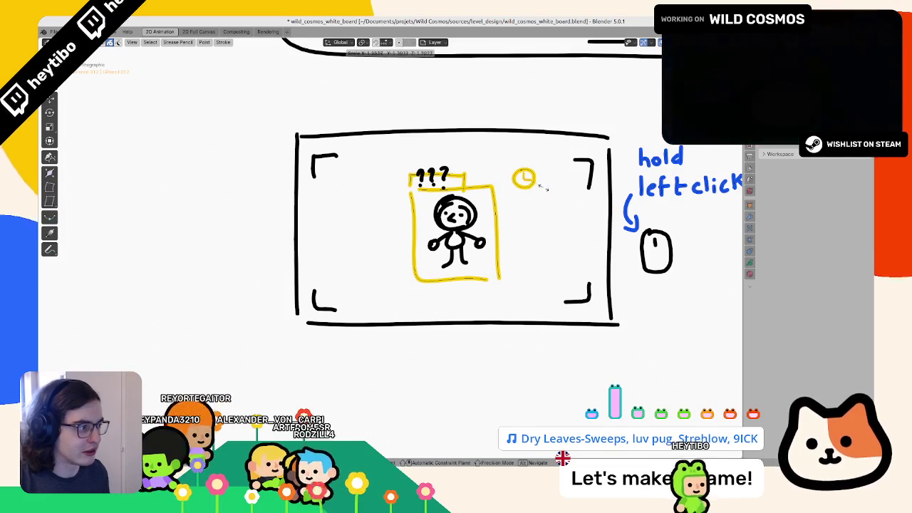
key("Escape")
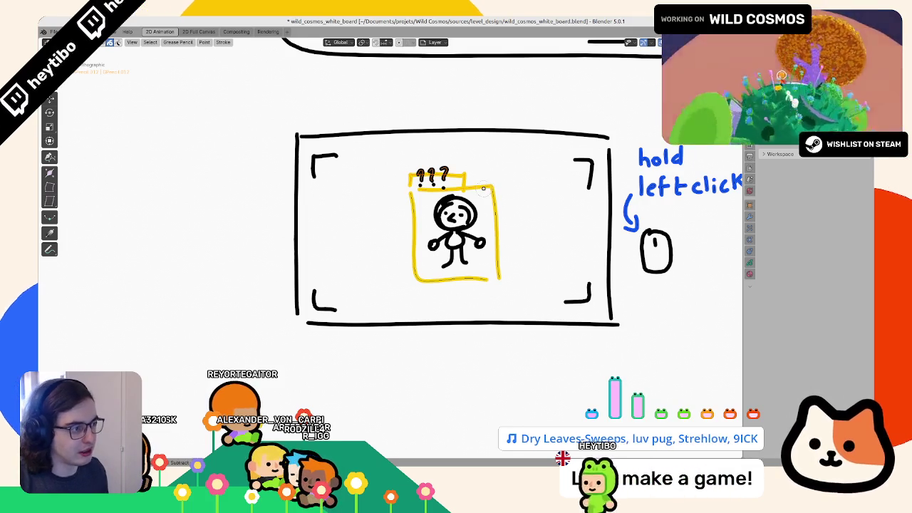
- Shift the selected yellow box points left, then abandon a second move
scroll(492, 182, "up", 1)
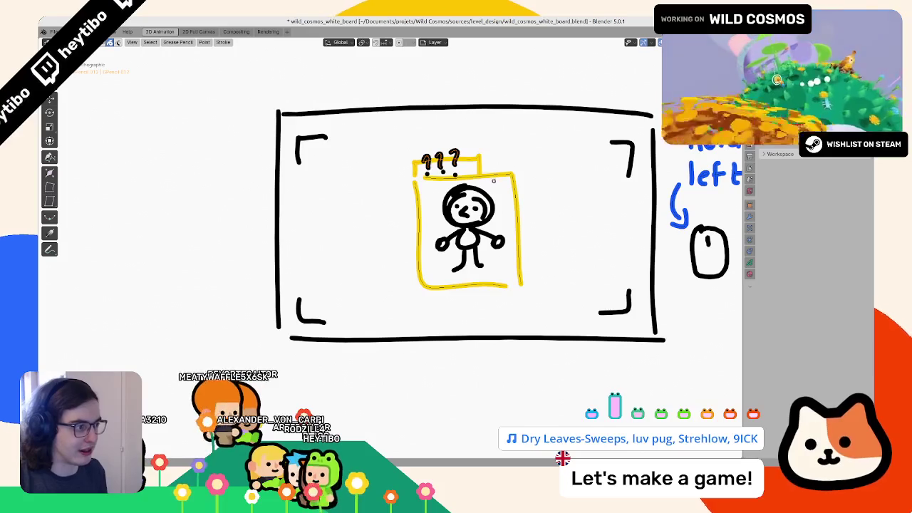
key("g")
left_click(483, 176)
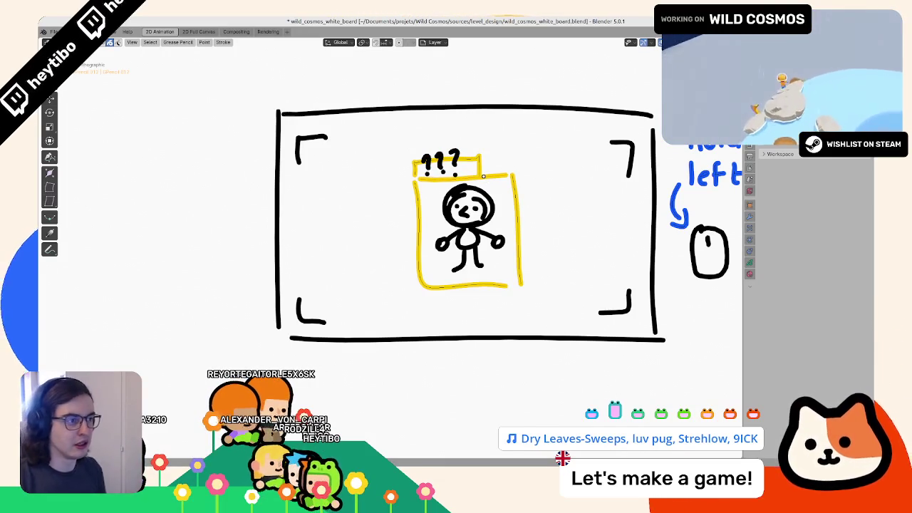
scroll(498, 196, "right", 1)
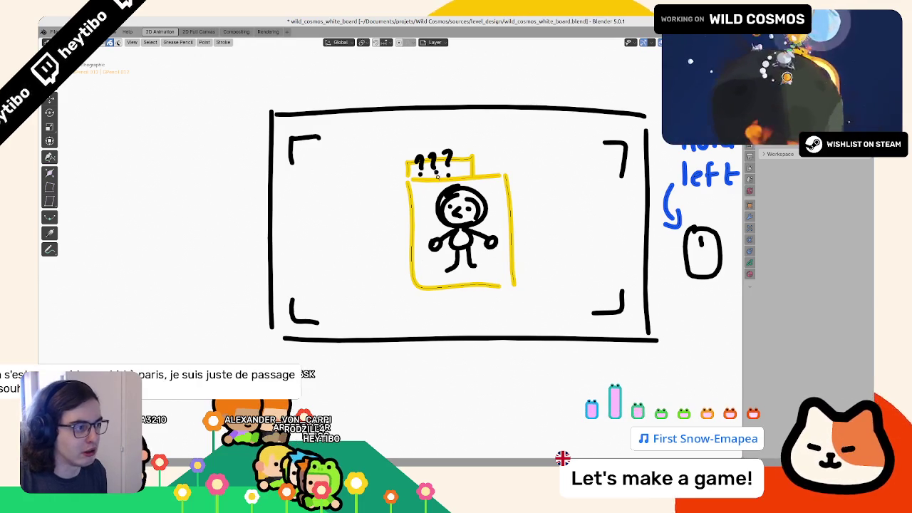
key("g")
key("Escape")
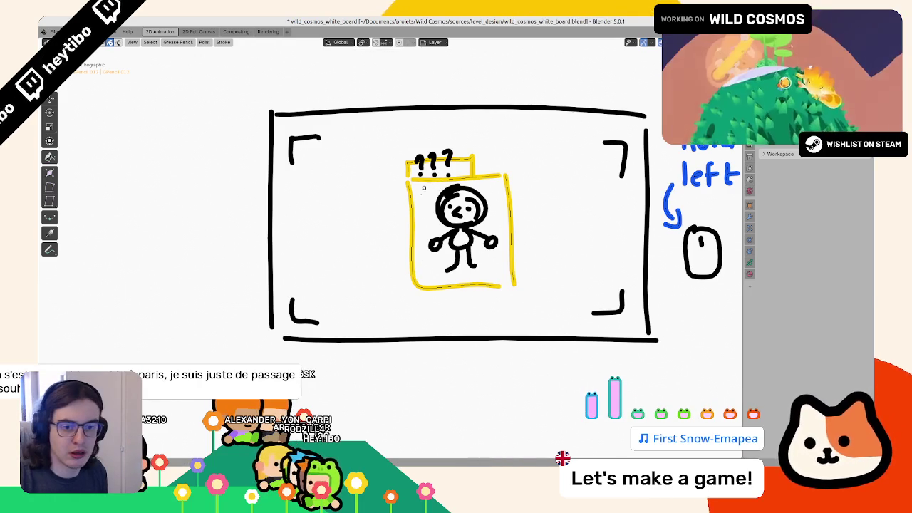
- Try rotating the ??? box, cancel it, and return to Draw mode
scroll(420, 214, "up", 3)
scroll(421, 214, "right", 2)
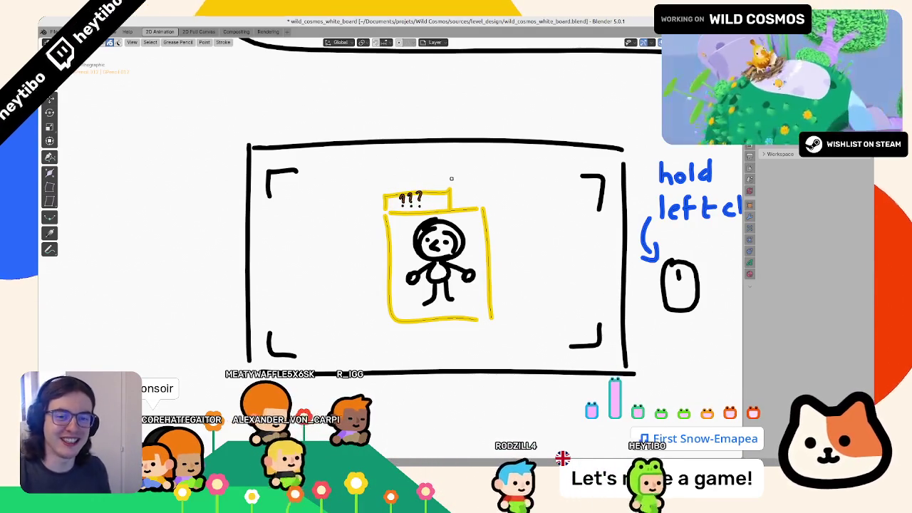
key("r")
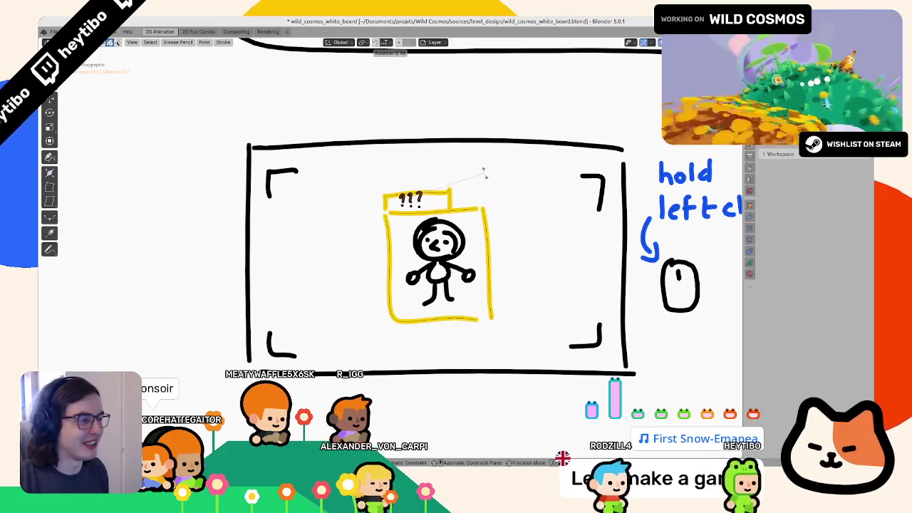
key("Escape")
key("Tab")
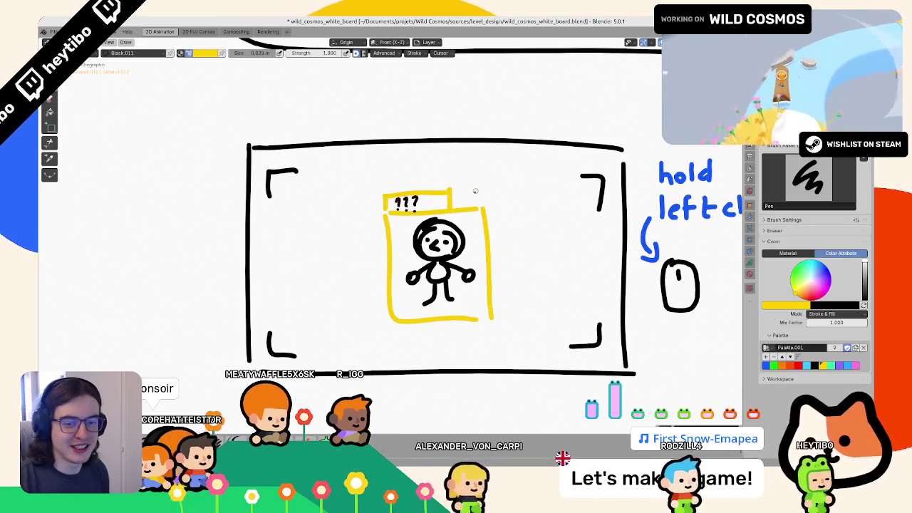
- Save the whiteboard, then draw and undo trial yellow marks near the box
key("ctrl+s")
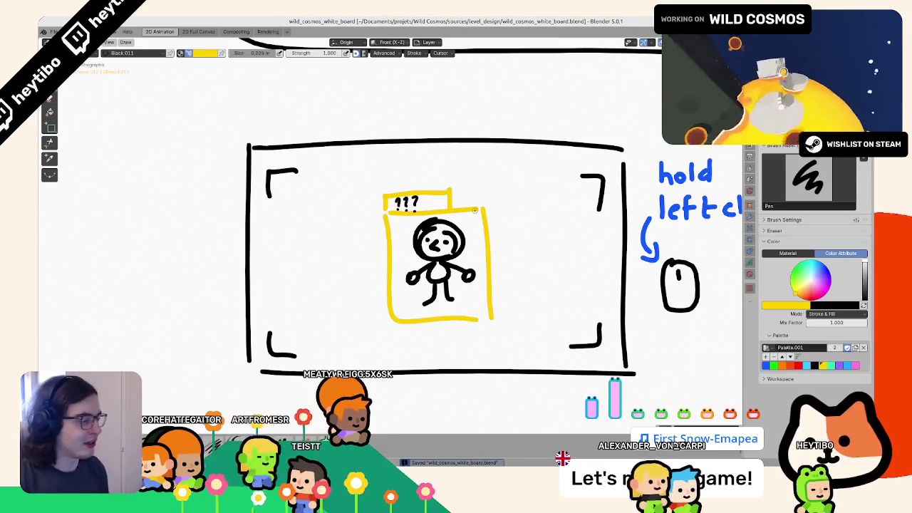
scroll(475, 210, "down", 2)
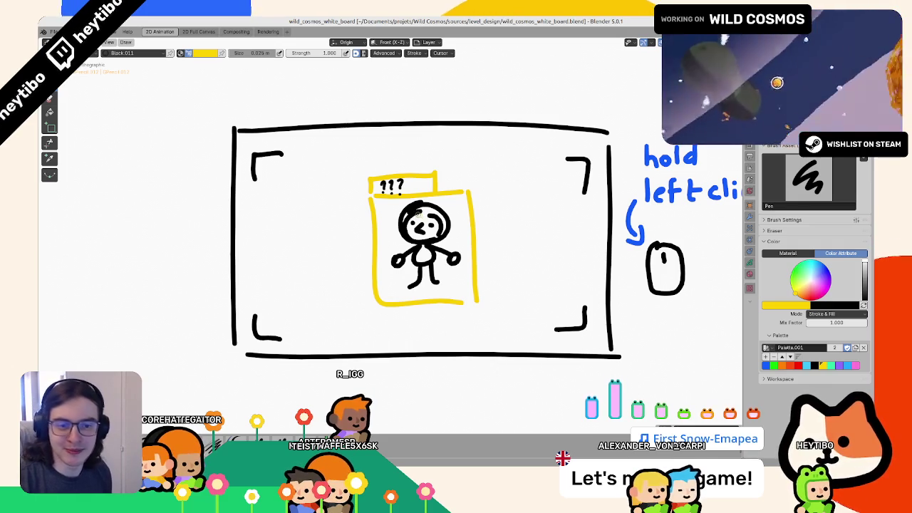
left_click_drag(461, 184, 476, 163)
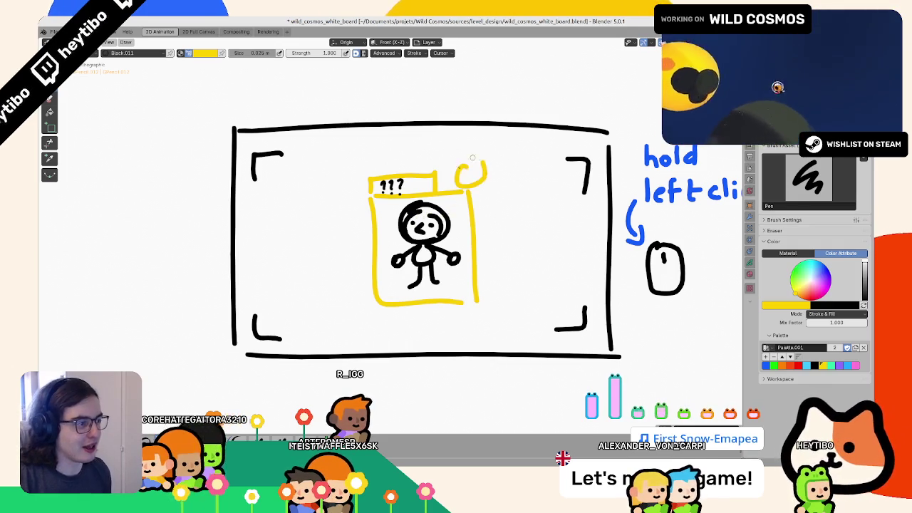
key("ctrl+z")
mouse_move(458, 243)
left_mouse_down()
mouse_move(340, 256)
mouse_move(409, 237)
mouse_move(427, 241)
left_mouse_up()
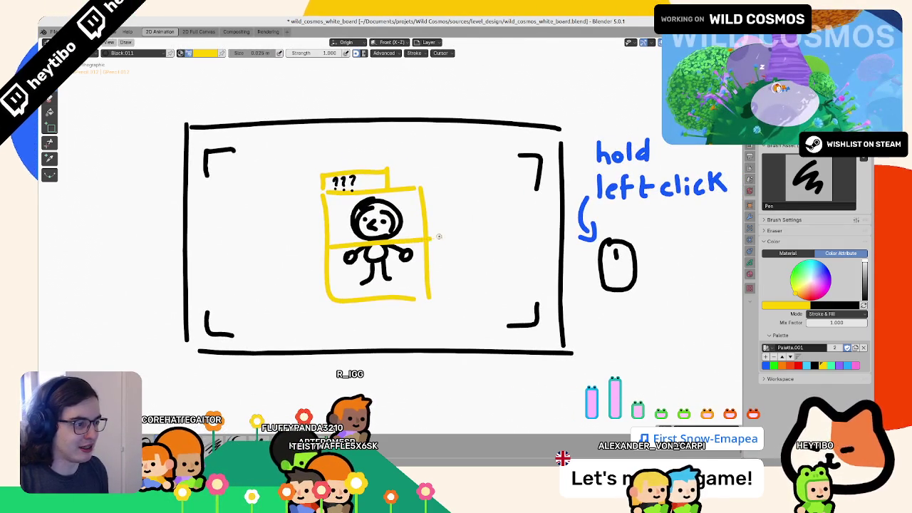
key("ctrl+z")
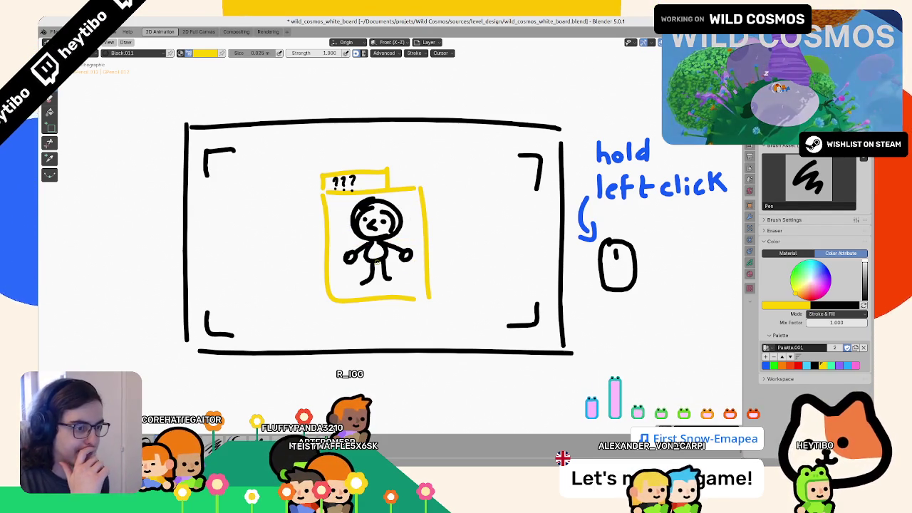
- Halve the brush for yellow 'Scanning' lettering and slide the label horizontally toward the corner
key("bracketleft")
key("bracketleft")
key("bracketleft")
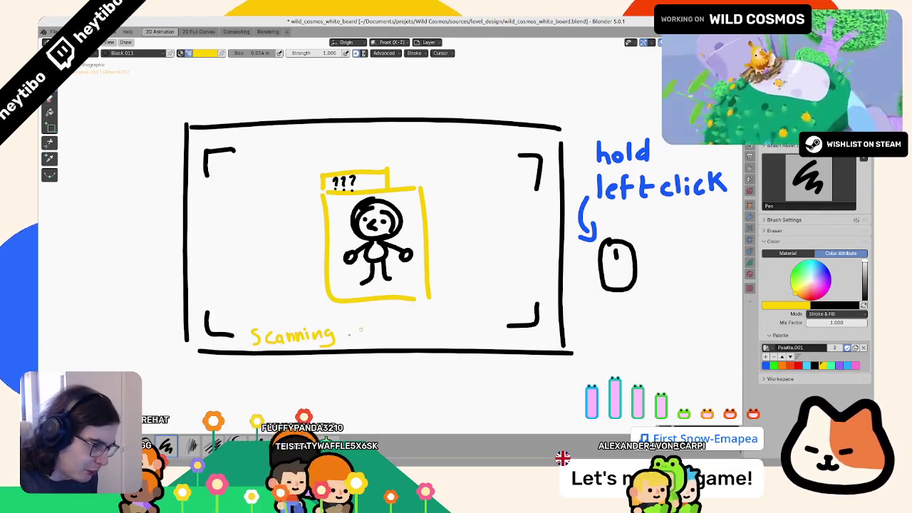
key("Tab")
key("g")
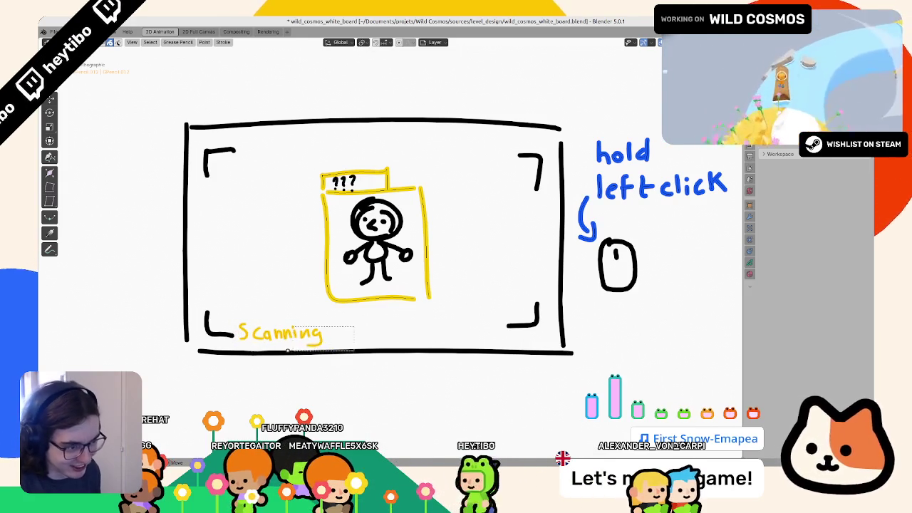
key("x")
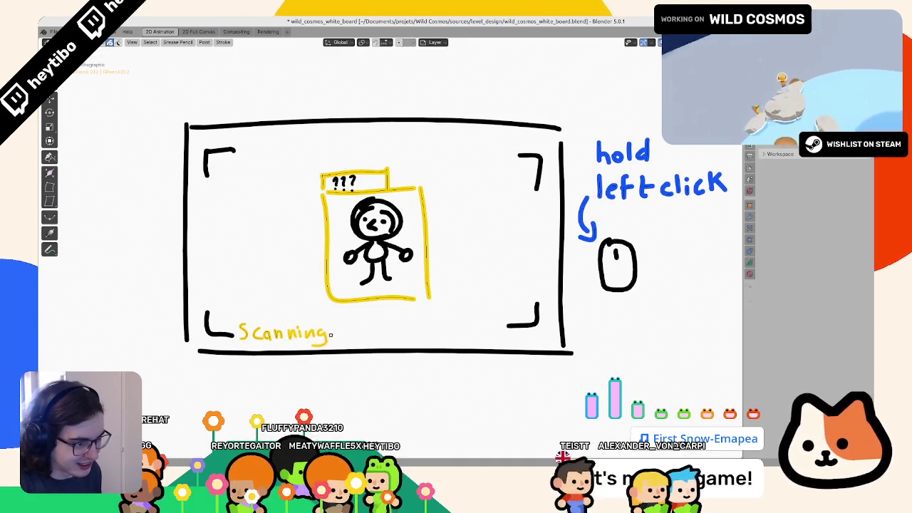
- Drop the Scanning label in place and draw a yellow bracketed progress bar with filled blocks after it
left_click(342, 334)
key("Tab")
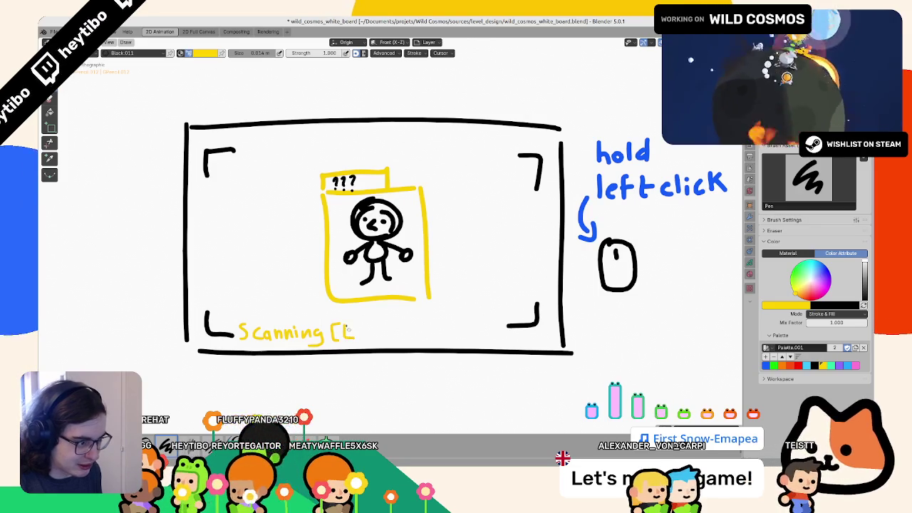
mouse_move(370, 325)
left_mouse_down()
mouse_move(369, 336)
mouse_move(385, 337)
left_mouse_up()
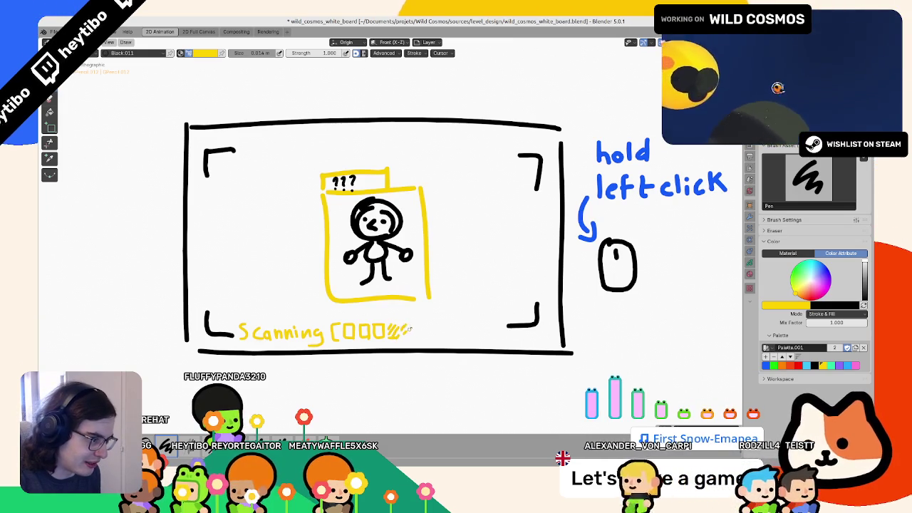
mouse_move(403, 326)
left_mouse_down()
mouse_move(406, 339)
mouse_move(422, 336)
left_mouse_up()
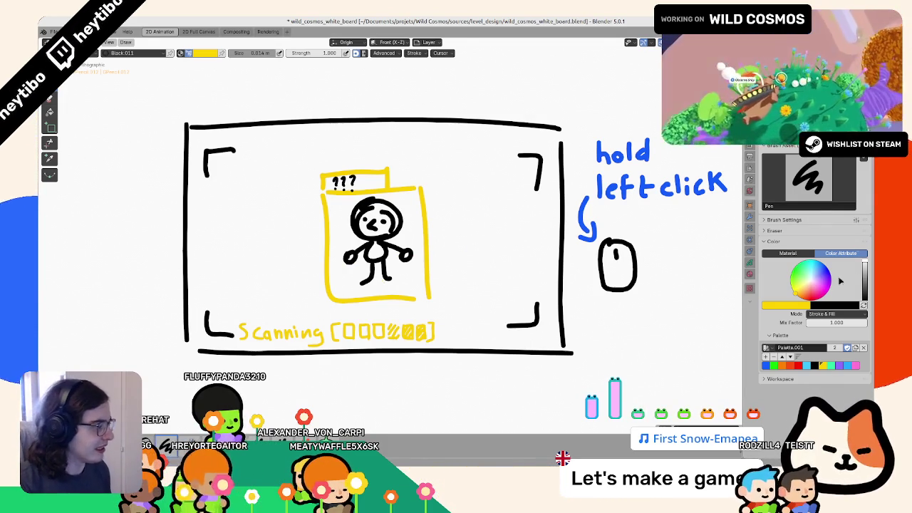
left_click_drag(395, 309, 523, 252)
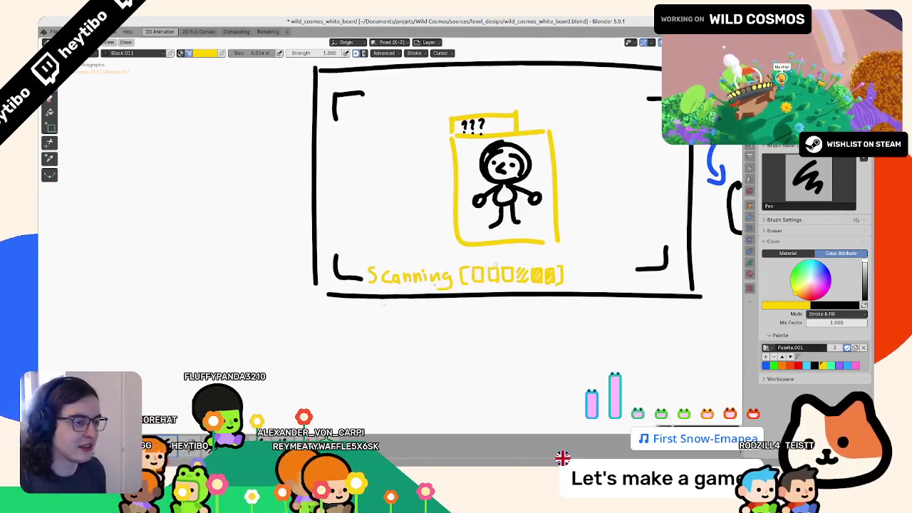
- Pan around the HUD sketch and pick the green swatch from the Grease Pencil palette
mouse_move(508, 287)
left_mouse_down()
mouse_move(422, 335)
mouse_move(321, 341)
mouse_move(337, 337)
left_mouse_up()
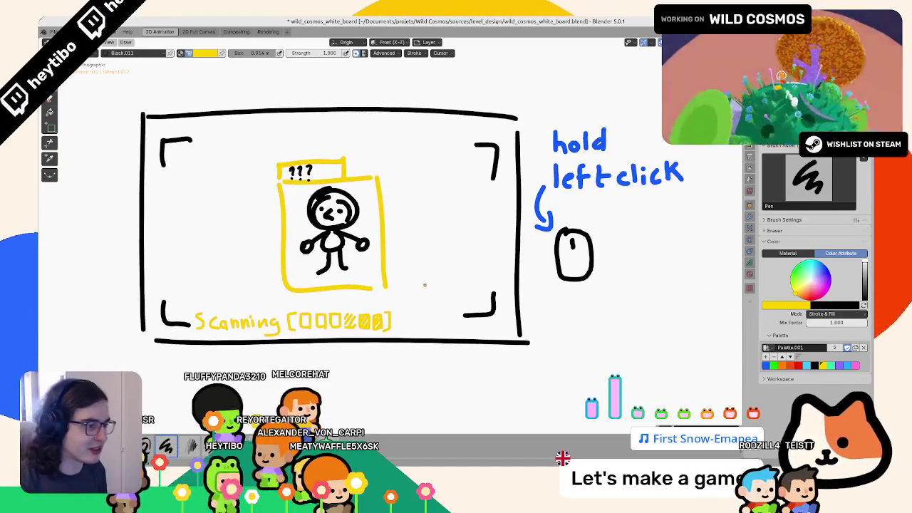
left_click_drag(425, 285, 600, 231)
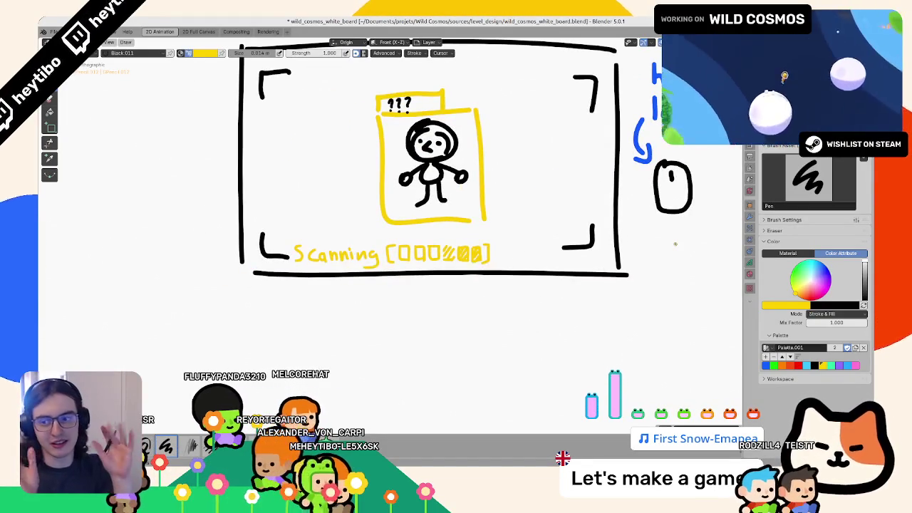
left_click_drag(520, 262, 510, 330)
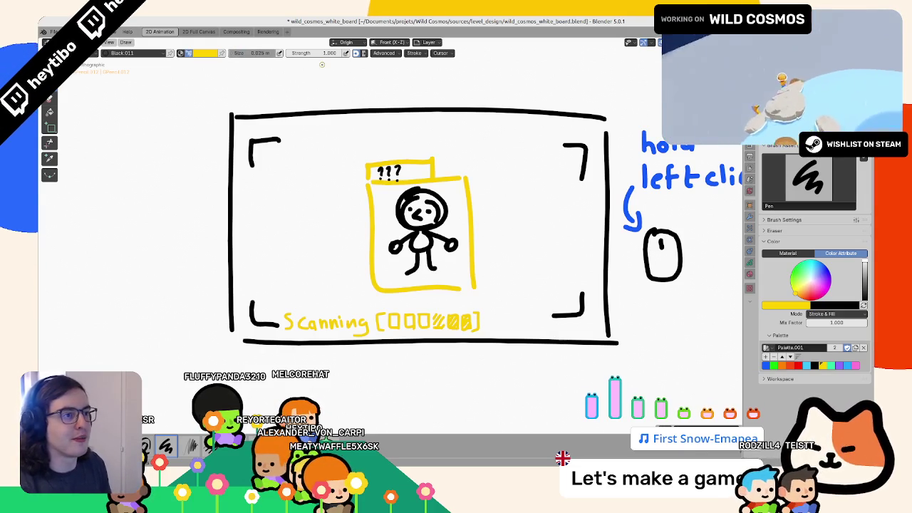
left_click(775, 366)
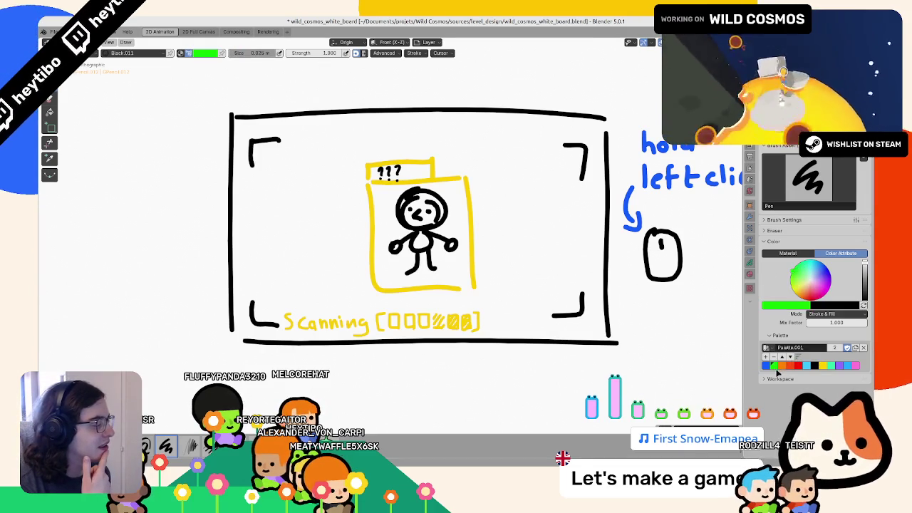
mouse_move(442, 349)
left_mouse_down()
mouse_move(418, 301)
mouse_move(385, 308)
left_mouse_up()
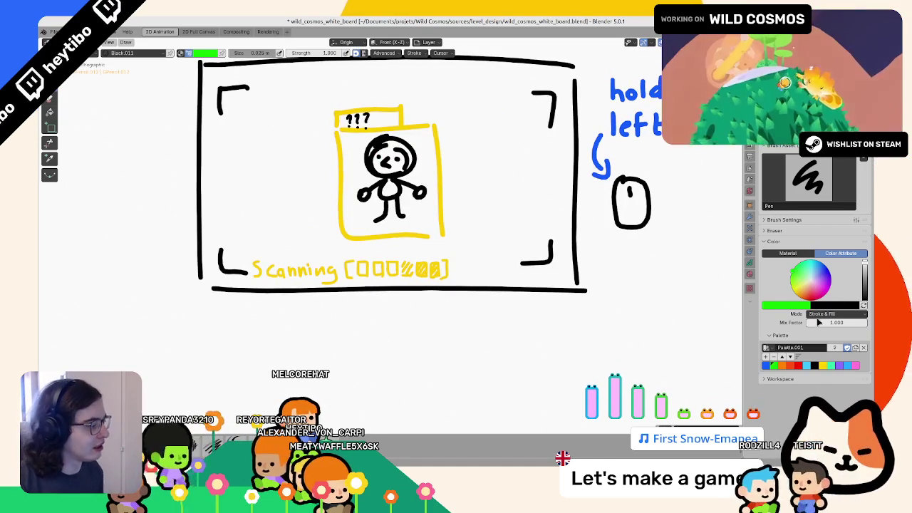
left_click_drag(255, 324, 312, 301)
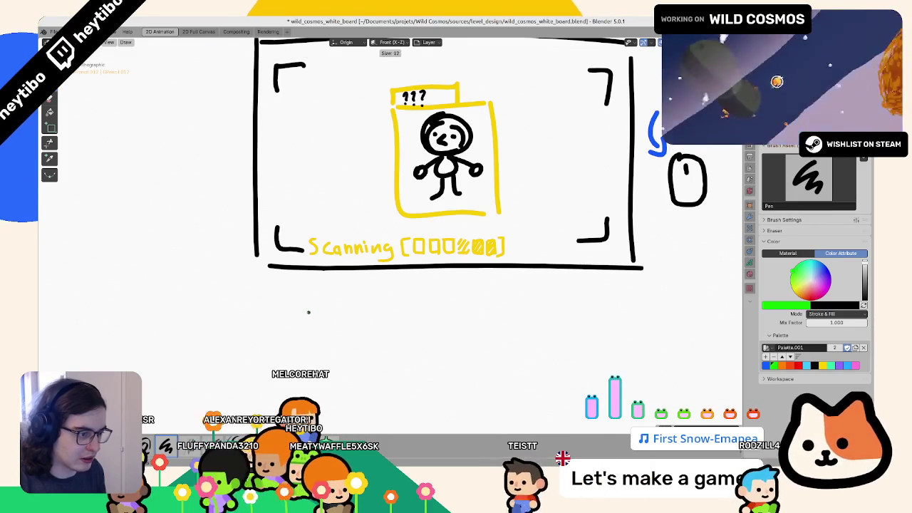
key("Tab")
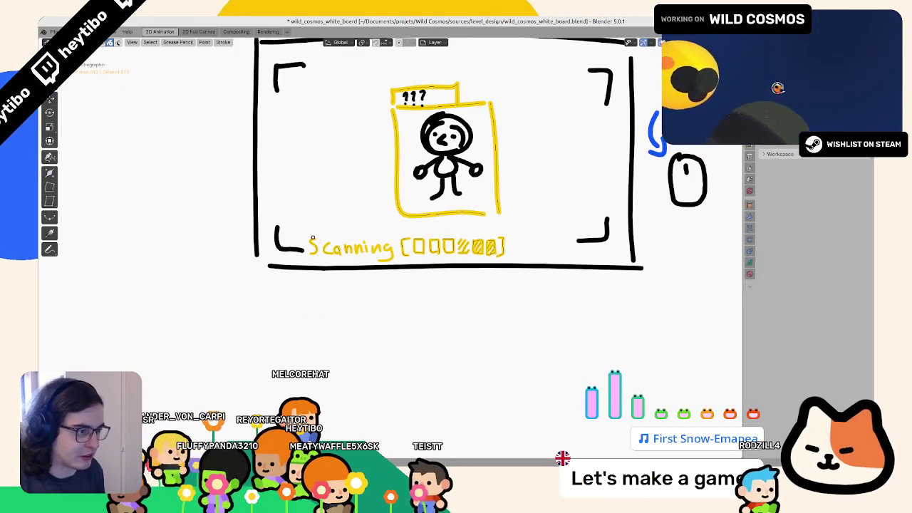
- Duplicate the Scanning lettering below the original and set the brush size to 0.01
key("shift+d")
left_click(380, 371)
key("Tab")
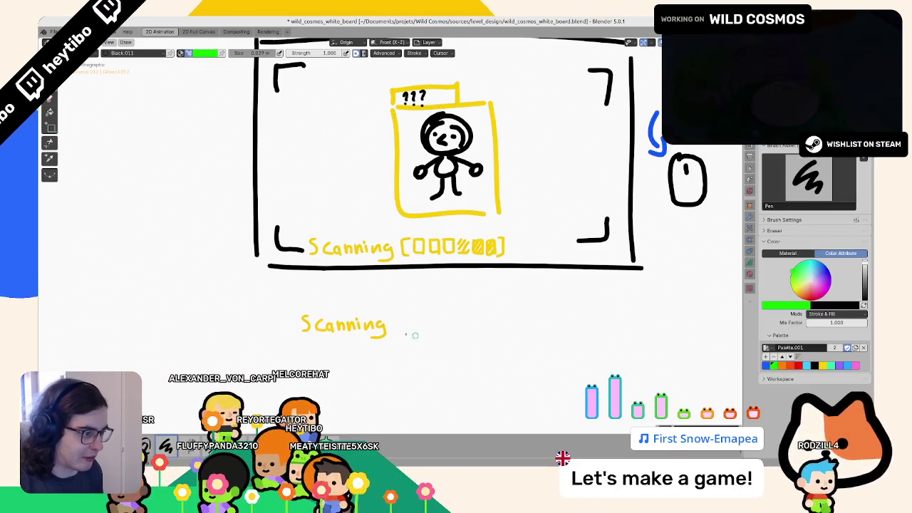
left_click(249, 53)
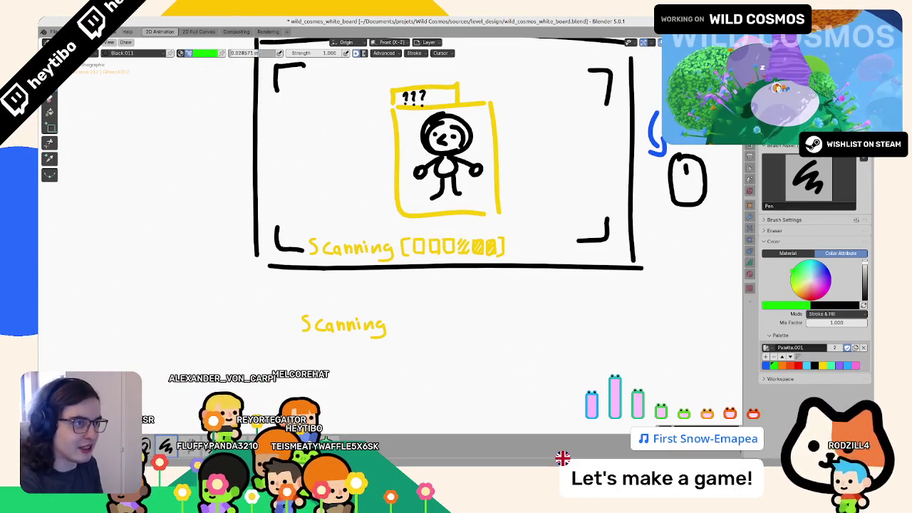
type("0.01")
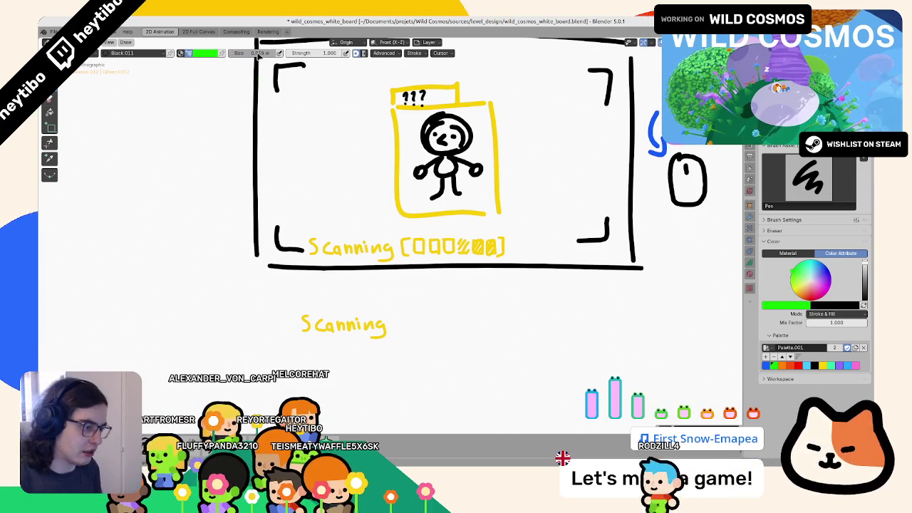
key("Return")
- Write green 'Success ✓' after the lower Scanning, undoing a stray scribble
mouse_move(388, 339)
left_mouse_down()
mouse_move(405, 321)
mouse_move(396, 330)
mouse_move(449, 328)
left_mouse_up()
key("ctrl+z")
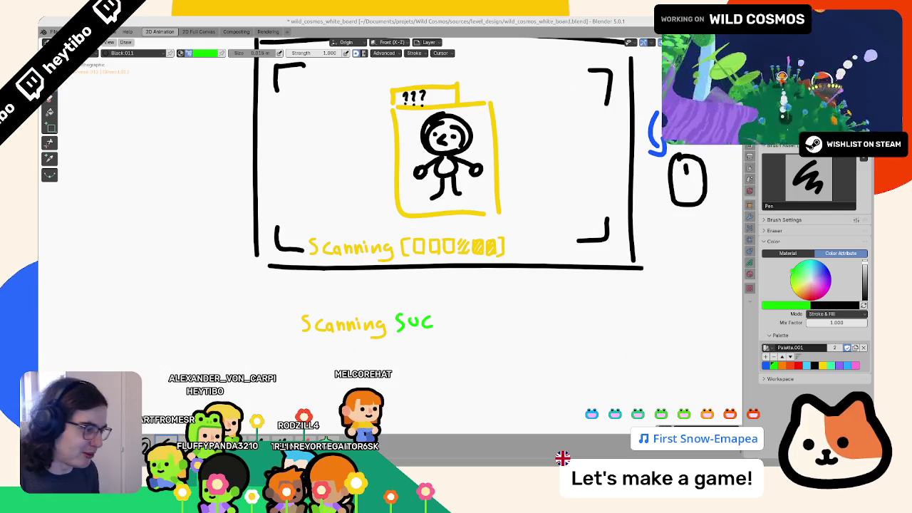
mouse_move(447, 317)
left_mouse_down()
mouse_move(461, 325)
mouse_move(481, 315)
mouse_move(478, 325)
left_mouse_up()
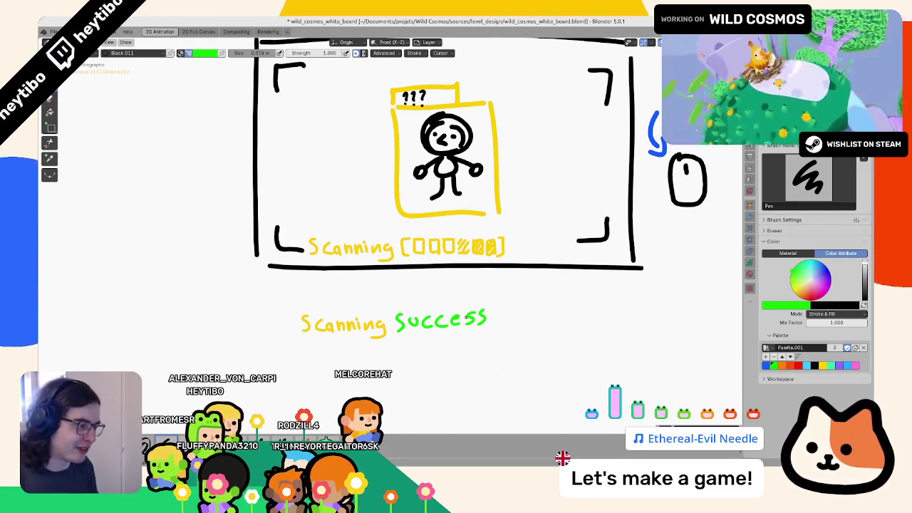
key("Tab")
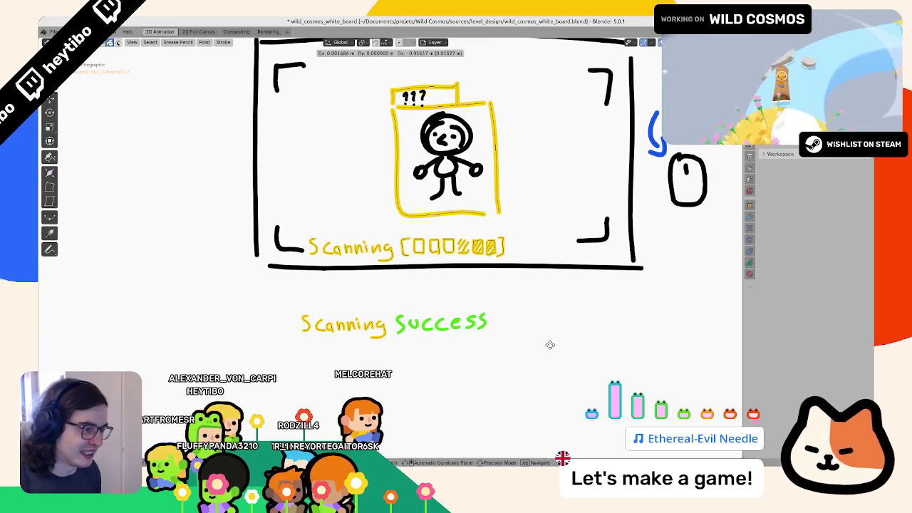
key("Tab")
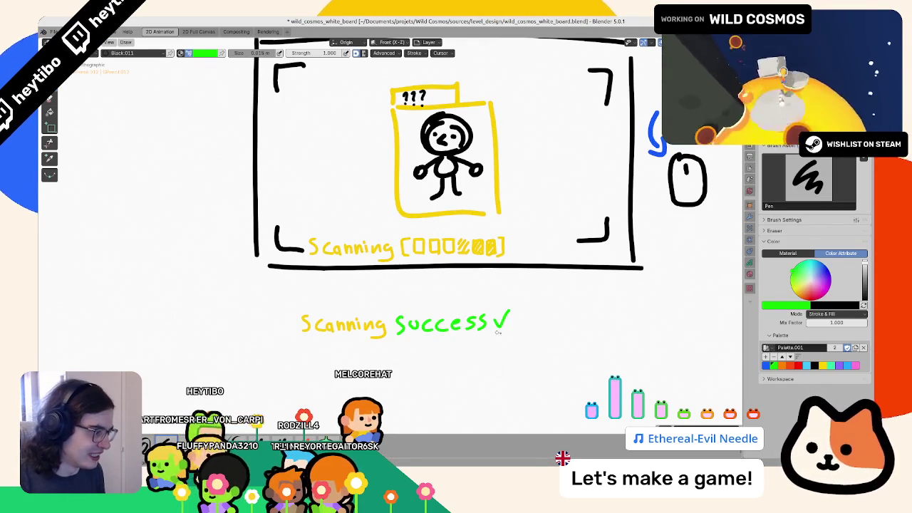
- Switch to red and write 'Failed x' below Scanning, undoing a badly drawn d
left_click(798, 365)
mouse_move(406, 349)
left_mouse_down()
mouse_move(404, 366)
mouse_move(422, 367)
left_mouse_up()
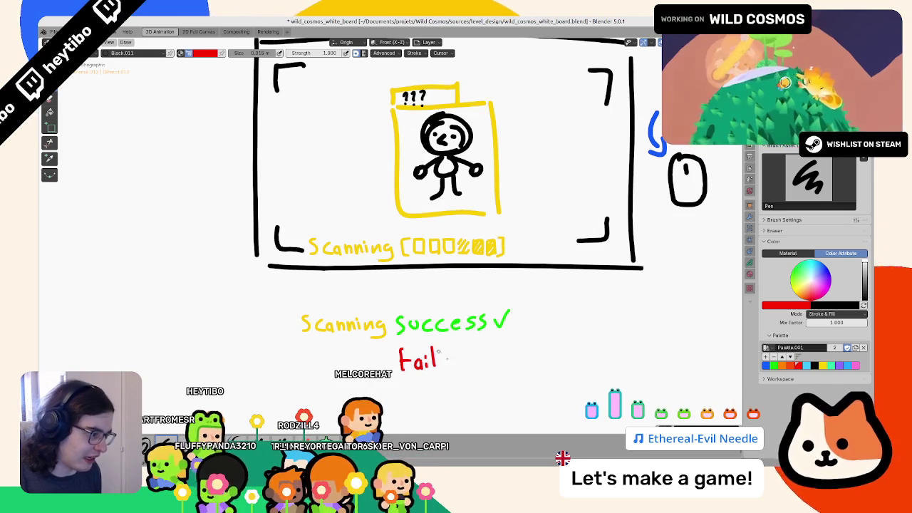
mouse_move(451, 359)
left_mouse_down()
mouse_move(459, 364)
mouse_move(458, 349)
left_mouse_up()
key("ctrl+z")
- Save the whiteboard file, leave drawing mode, and move over to the Figma mockup
key("ctrl+s")
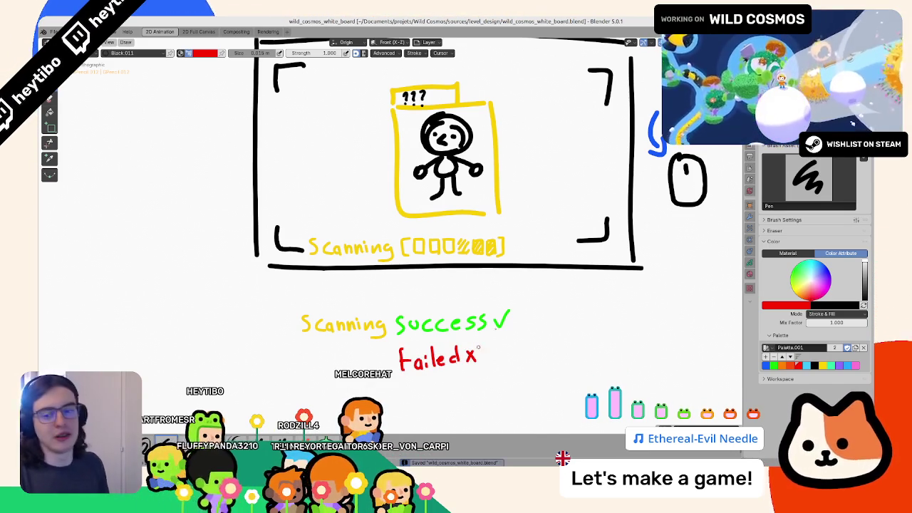
key("ctrl+Tab")
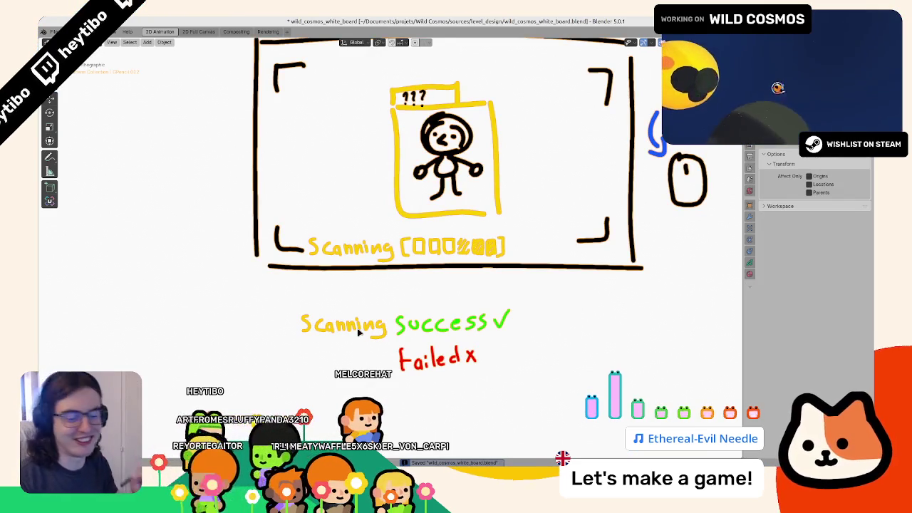
key("ctrl+Tab")
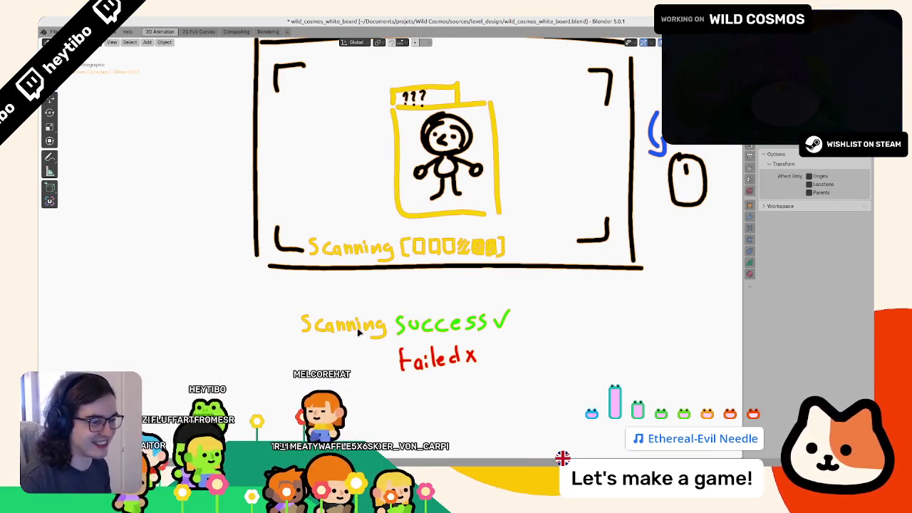
key("ctrl+s")
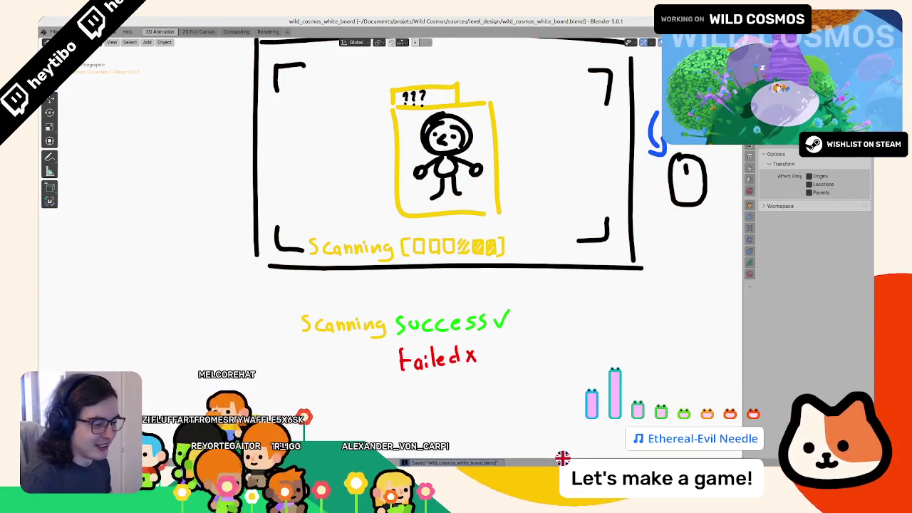
key("alt+Tab")
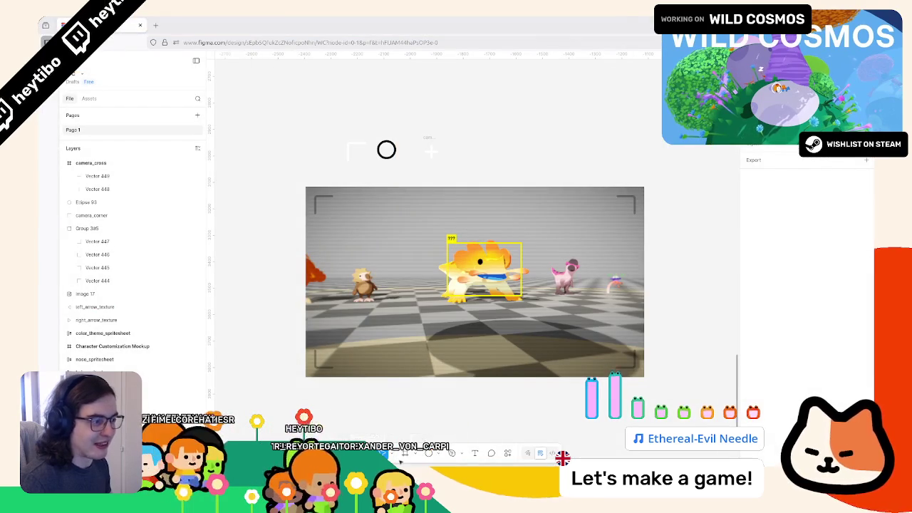
- Add the SCANNING text label on the mockup and nudge it down and right
scroll(324, 350, "up", 3)
scroll(324, 350, "down", 5)
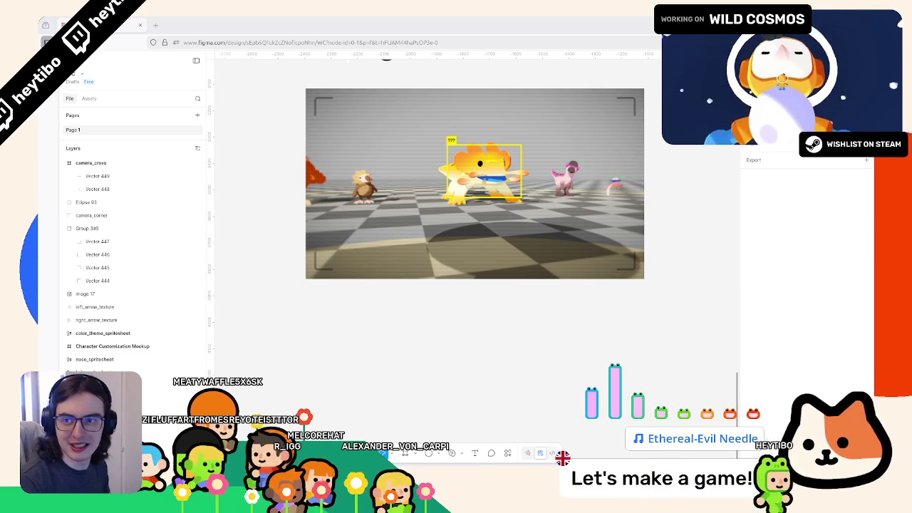
scroll(372, 173, "up", 2)
scroll(372, 172, "up", 3)
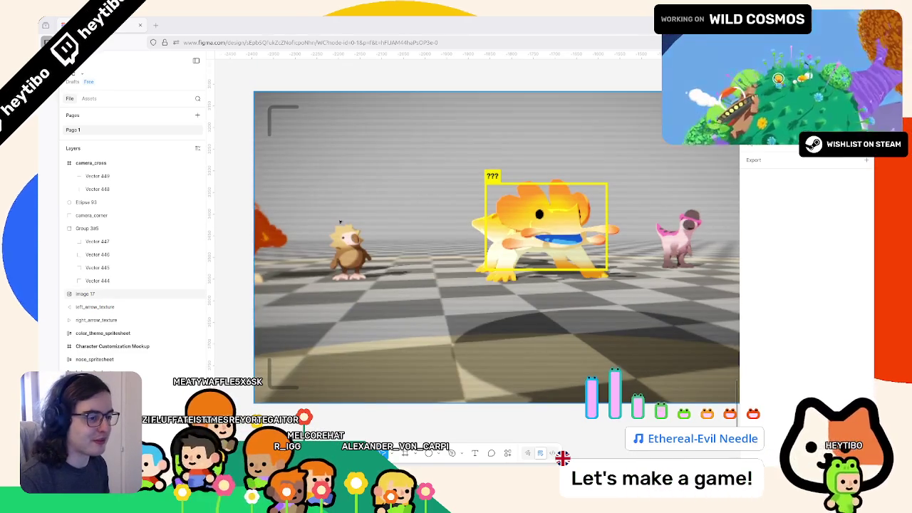
left_click(302, 359)
left_click(302, 359)
type("SCANNING []")
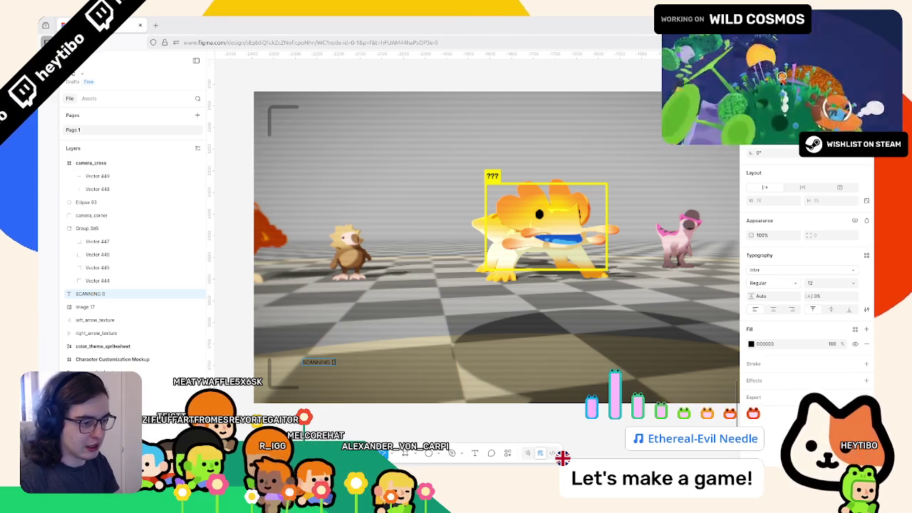
key("Escape")
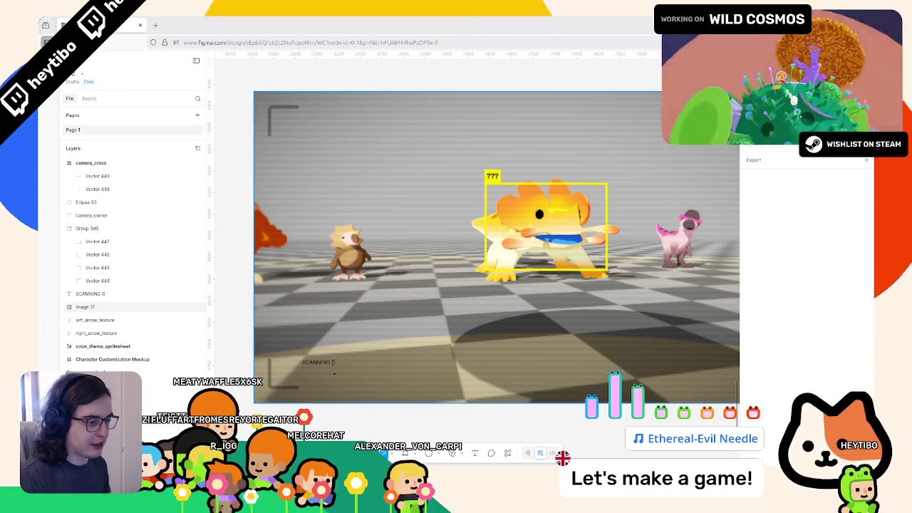
left_click_drag(318, 363, 325, 374)
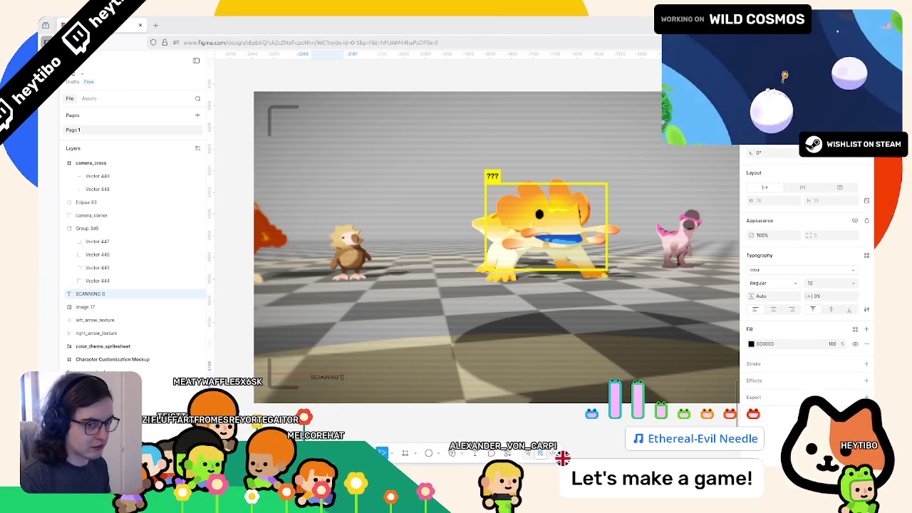
- Make the SCANNING label bold, keeping the font size at 12
left_click(853, 283)
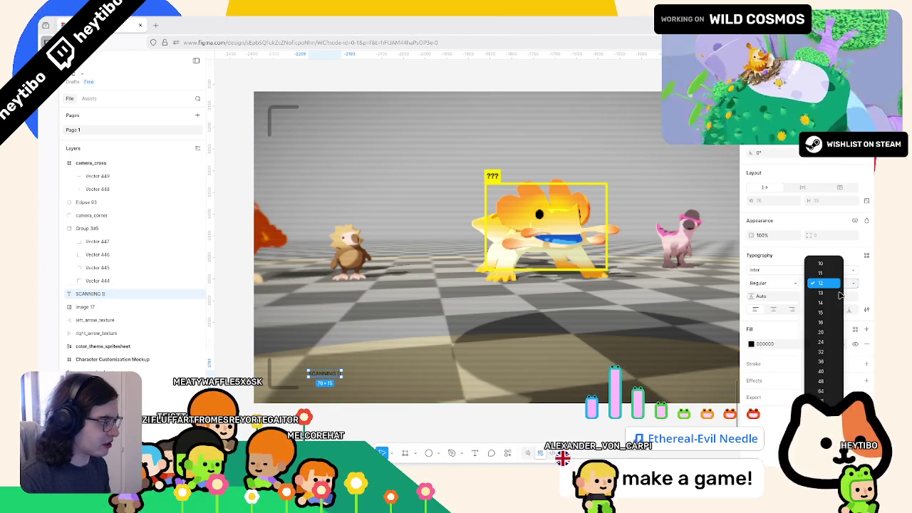
left_click(819, 282)
left_click(759, 284)
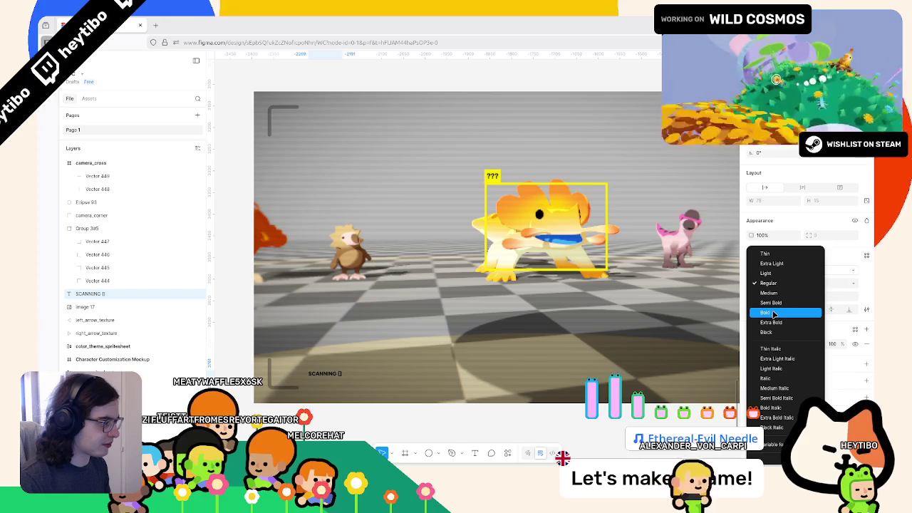
left_click(773, 314)
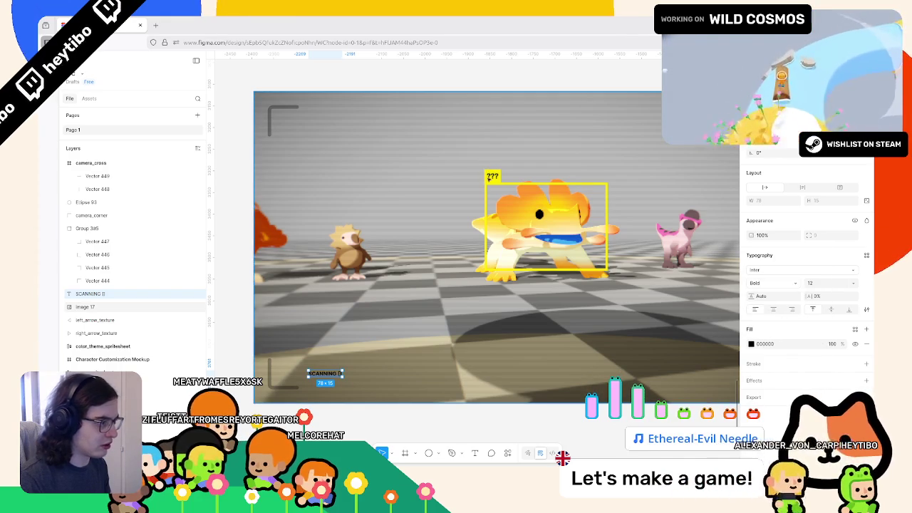
- Fill SCANNING with the yellow sampled from the ??? label and lower it slightly
left_click(751, 344)
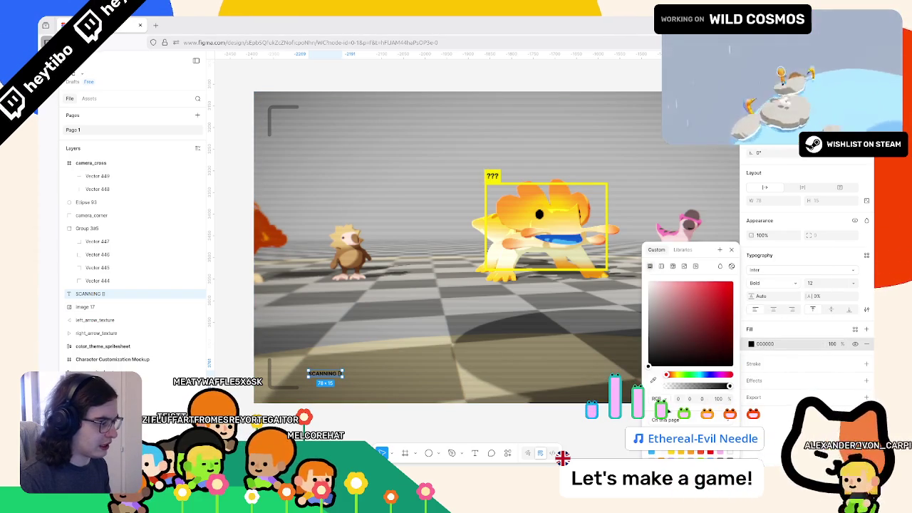
left_click(493, 177)
key("Escape")
left_click_drag(324, 373, 326, 384)
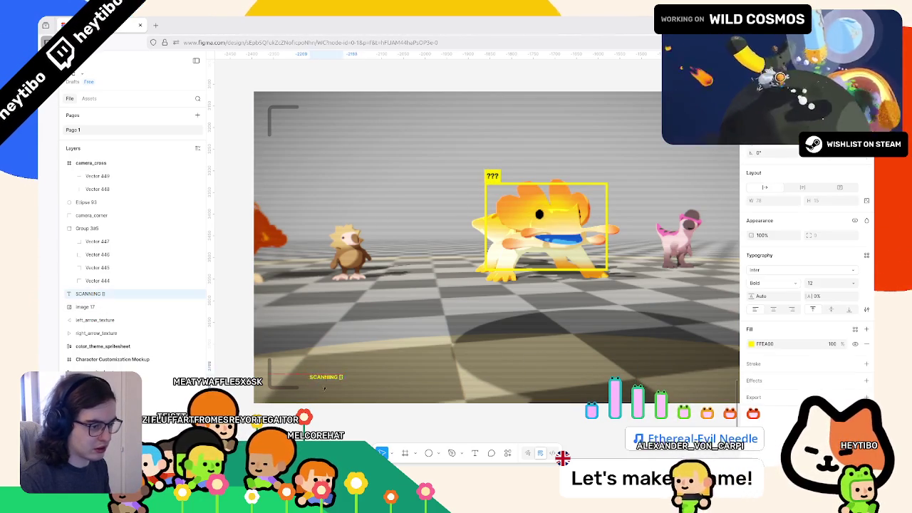
- Set the SCANNING text's font size to 24
left_click(827, 283)
type("24")
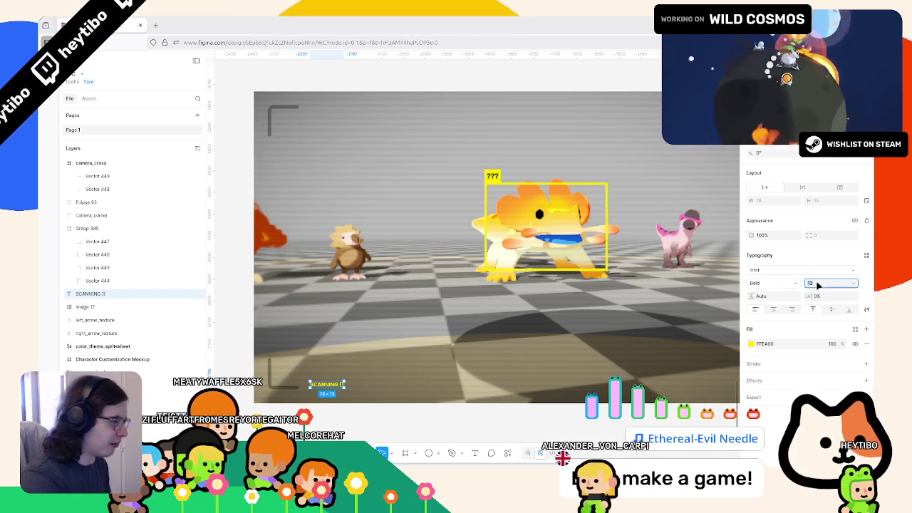
key("Return")
double_click(337, 383)
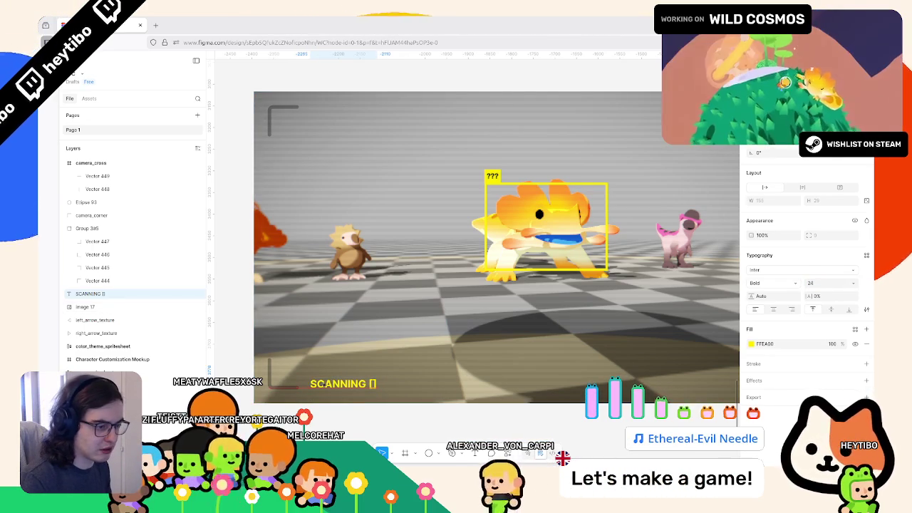
key("Escape")
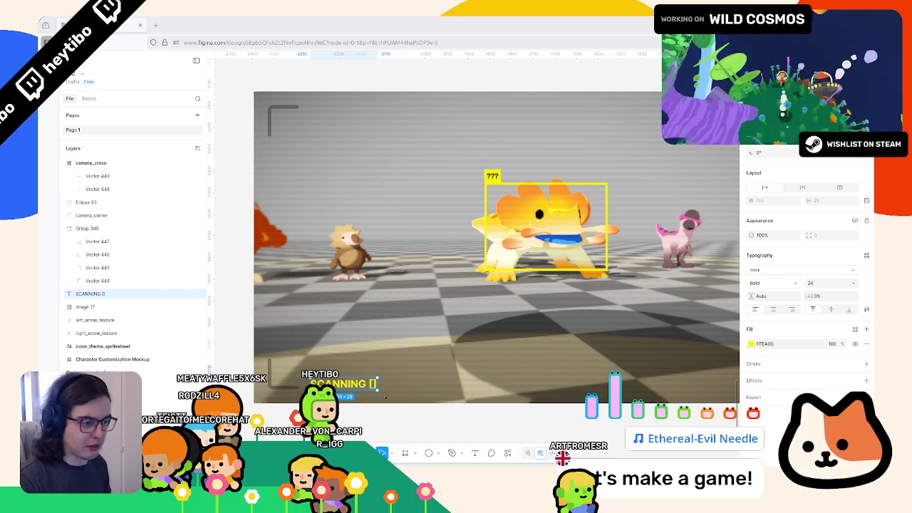
- Replace the [] after SCANNING with the block characters ███
key("ctrl+v")
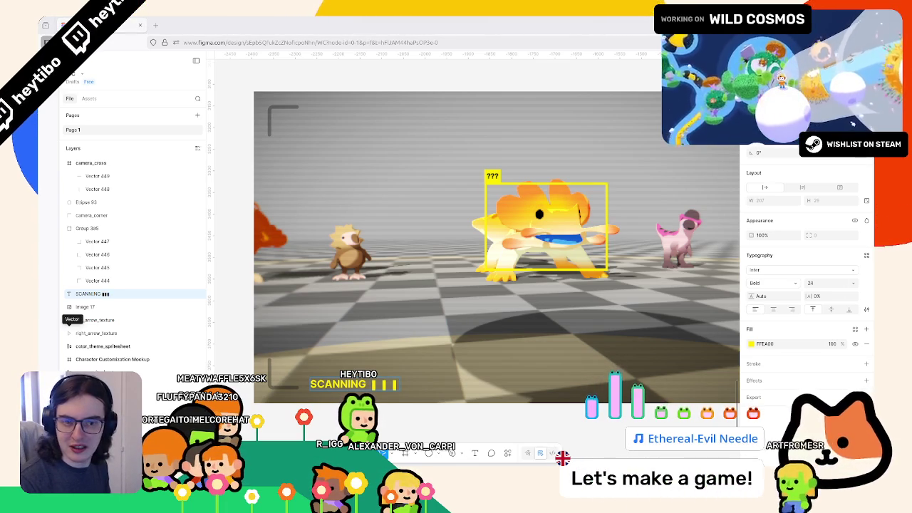
type("███")
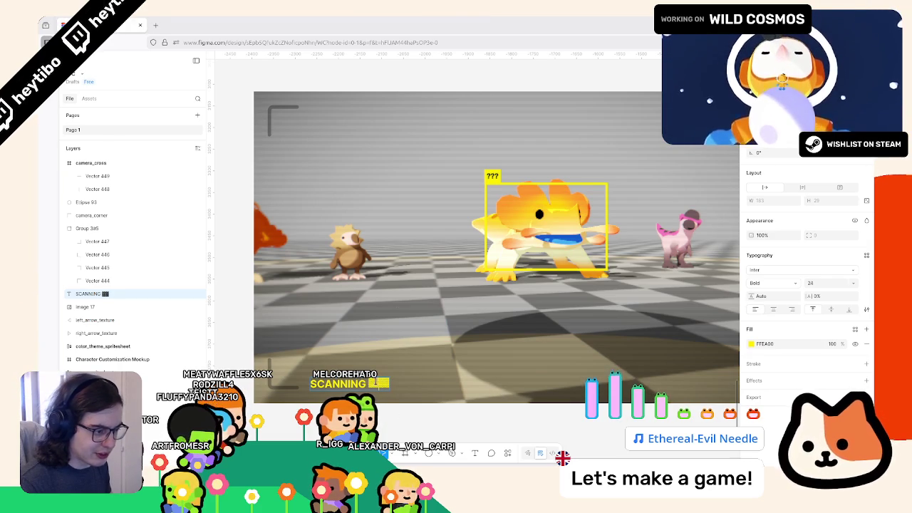
- Extend the bar with ███████, then trim it to one solid block plus lighter shaded blocks
type("███████")
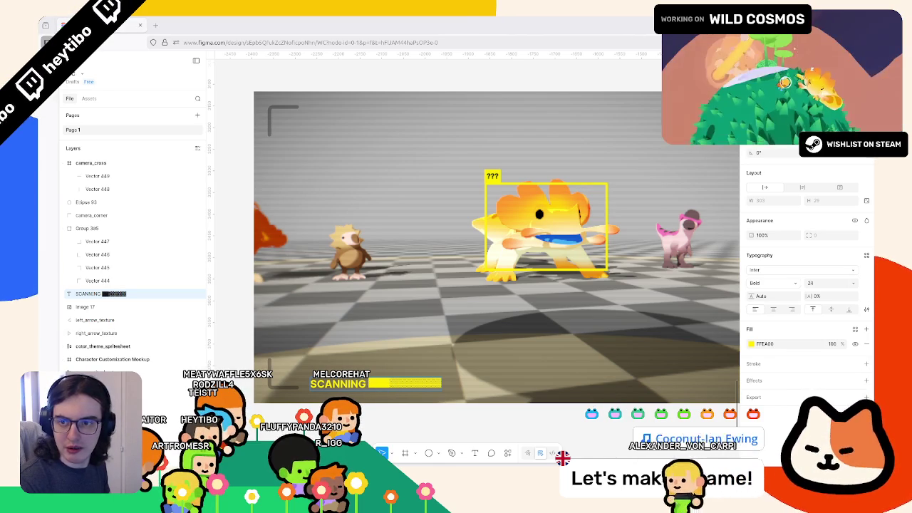
key("ctrl+v")
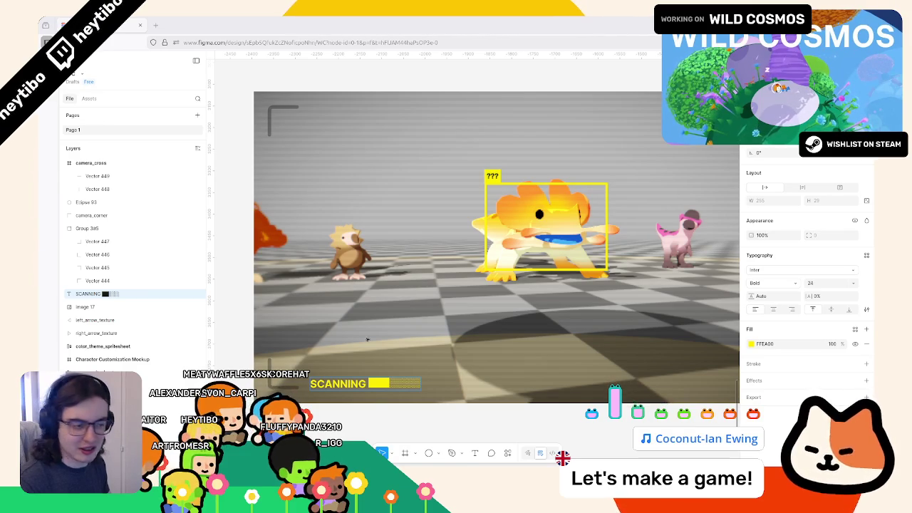
key("BackSpace")
key("BackSpace")
key("BackSpace")
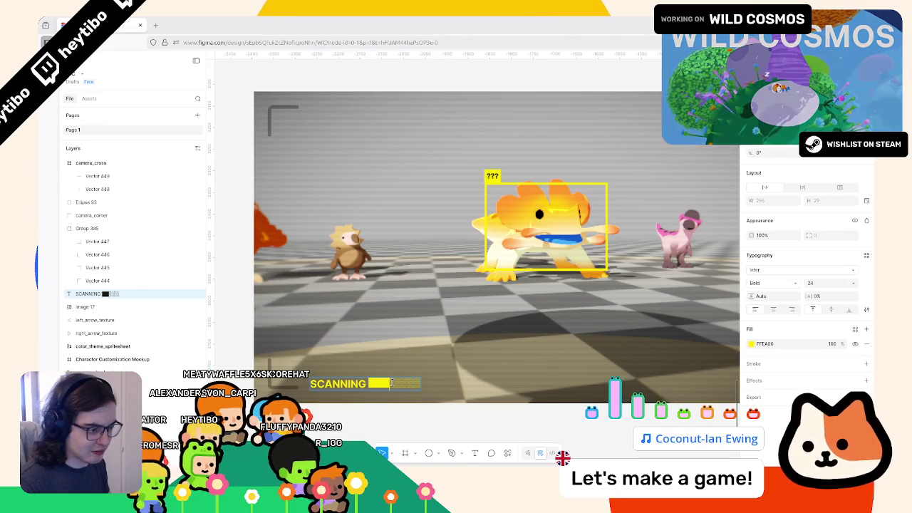
- Delete the block bar so the label reads just SCANNING
key("Escape")
scroll(500, 400, "down", 2)
scroll(500, 399, "up", 5)
scroll(500, 400, "left", 5)
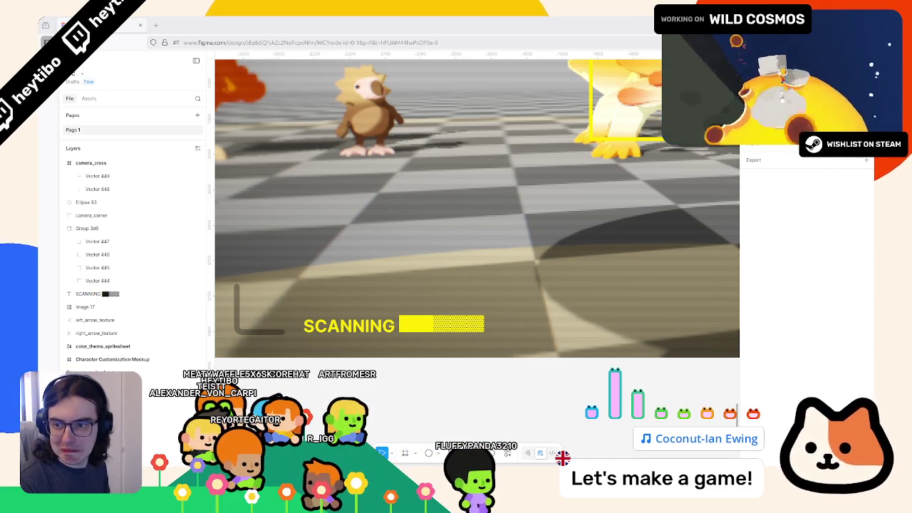
left_click(446, 322)
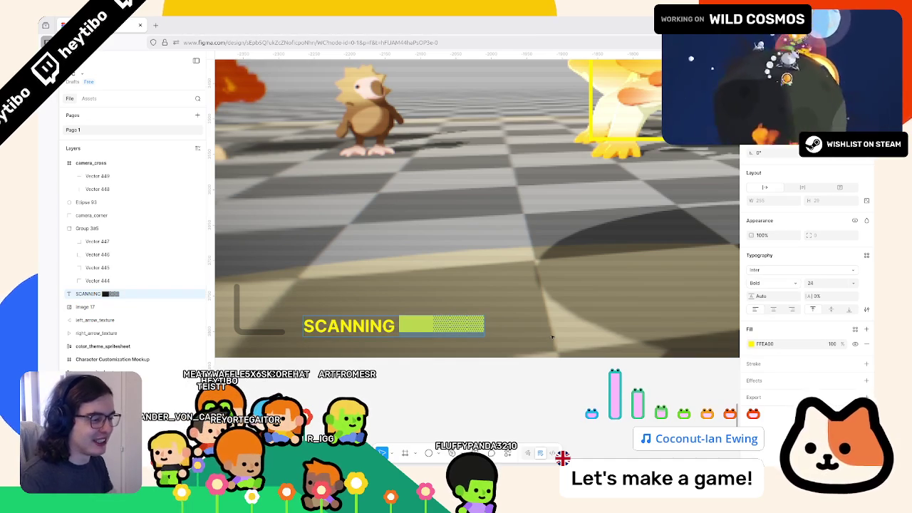
key("BackSpace")
key("ctrl+z")
key("BackSpace")
key("Escape")
- Try SCANNING at the top-left, settle it at the frame's bottom-left, then return to Godot
scroll(359, 364, "down", 2)
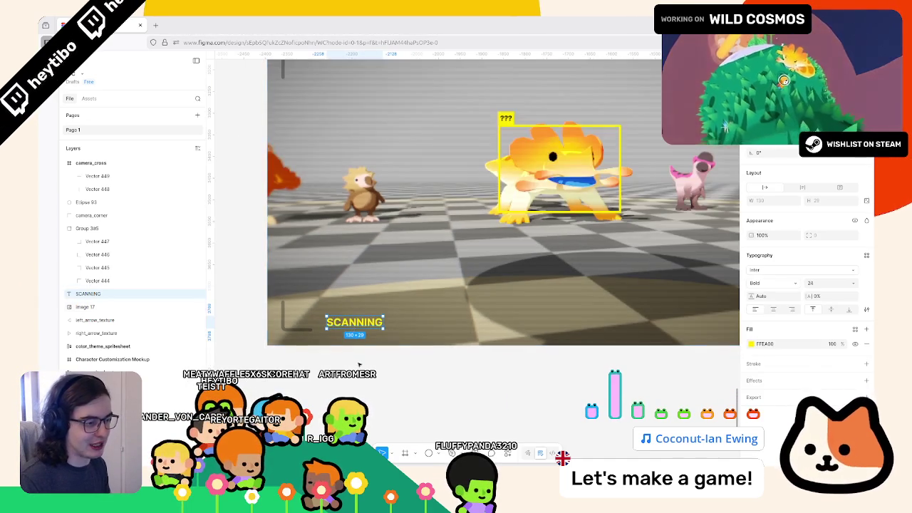
scroll(359, 364, "up", 2)
mouse_move(359, 366)
left_mouse_down()
mouse_move(420, 280)
mouse_move(334, 194)
mouse_move(328, 164)
left_mouse_up()
scroll(378, 235, "up", 2)
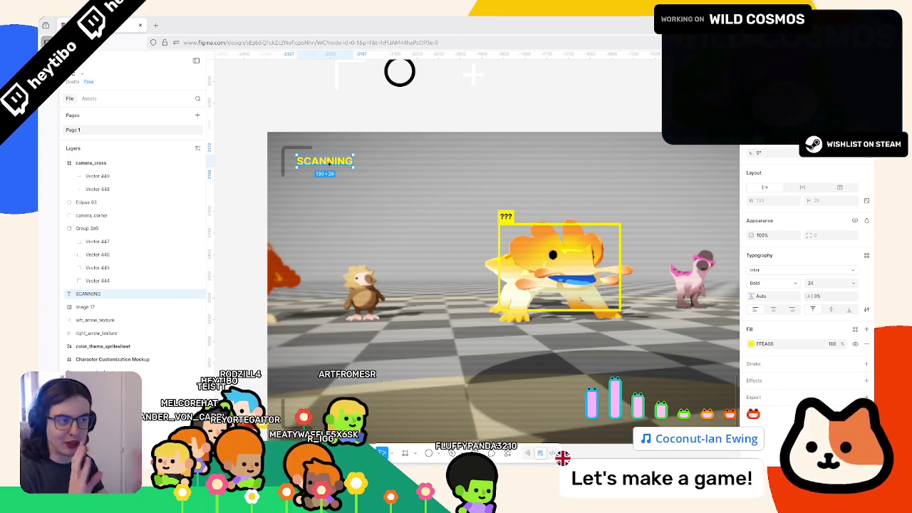
left_click_drag(324, 161, 353, 421)
scroll(374, 369, "down", 2)
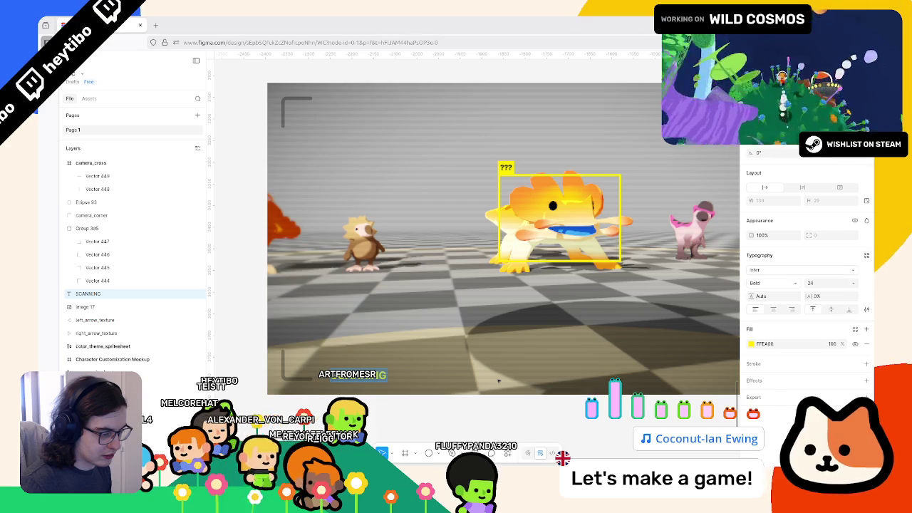
scroll(438, 380, "right", 2)
scroll(438, 381, "up", 2)
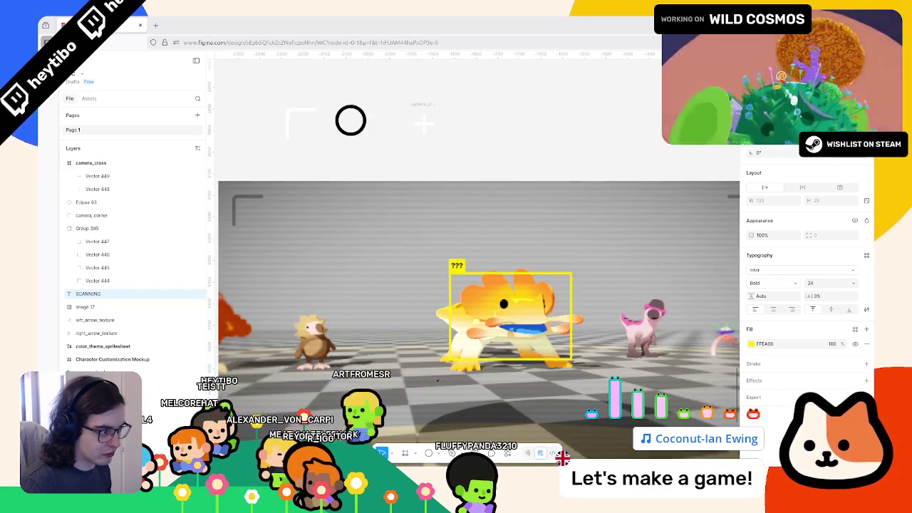
key("Escape")
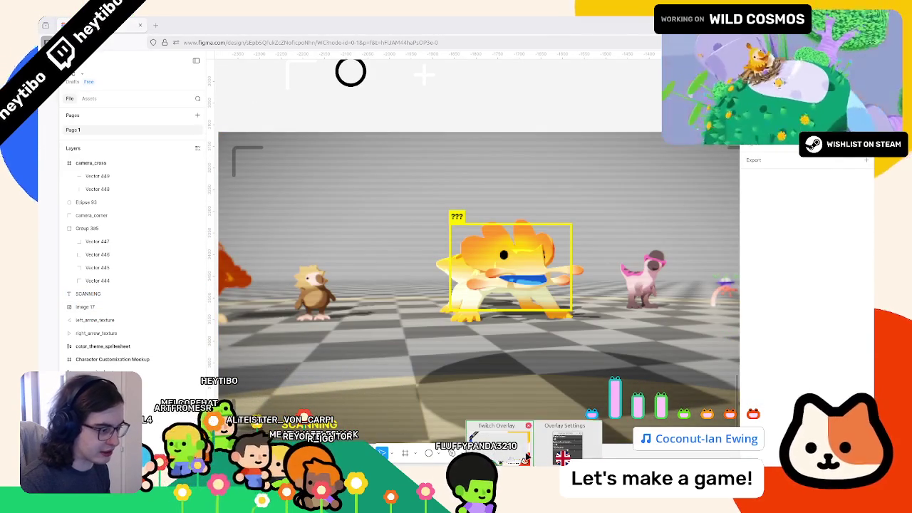
left_click(492, 442)
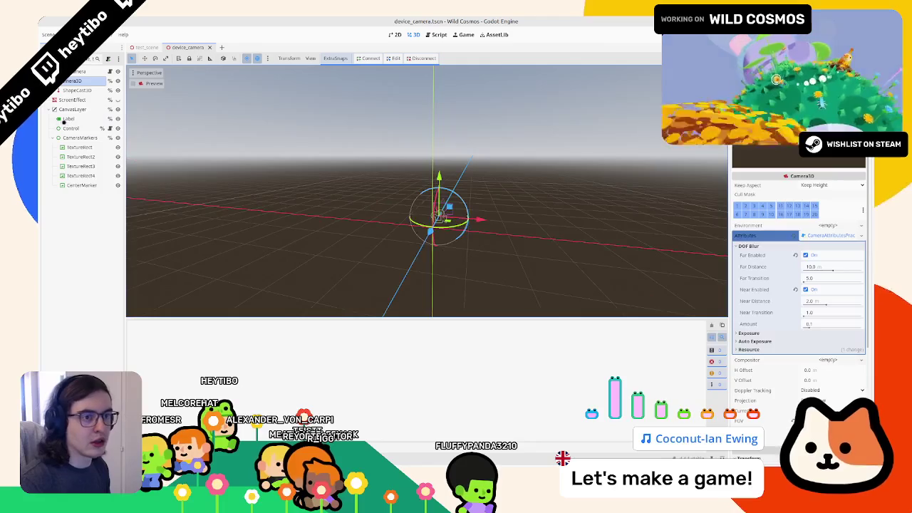
- Add a Label under CanvasLayer and anchor it inside the frame's bottom-left corner
left_click(75, 71)
left_click(72, 109)
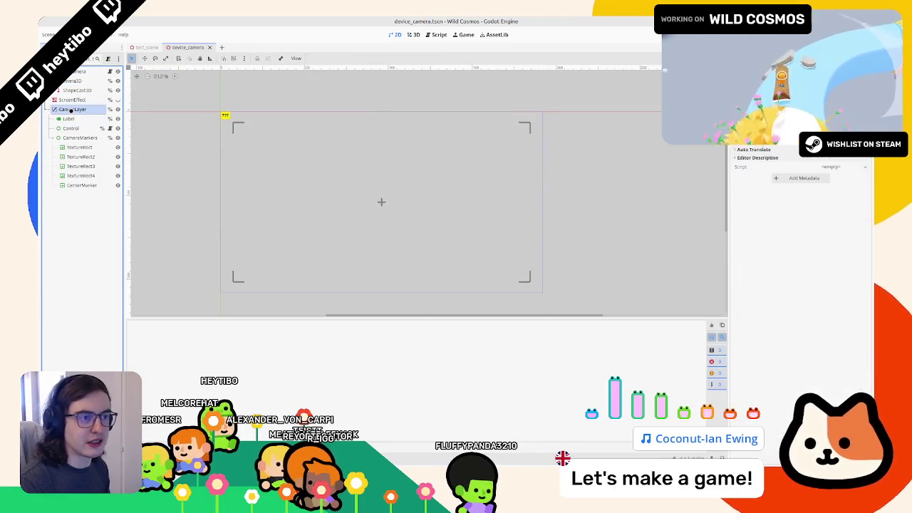
key("ctrl+a")
type("label")
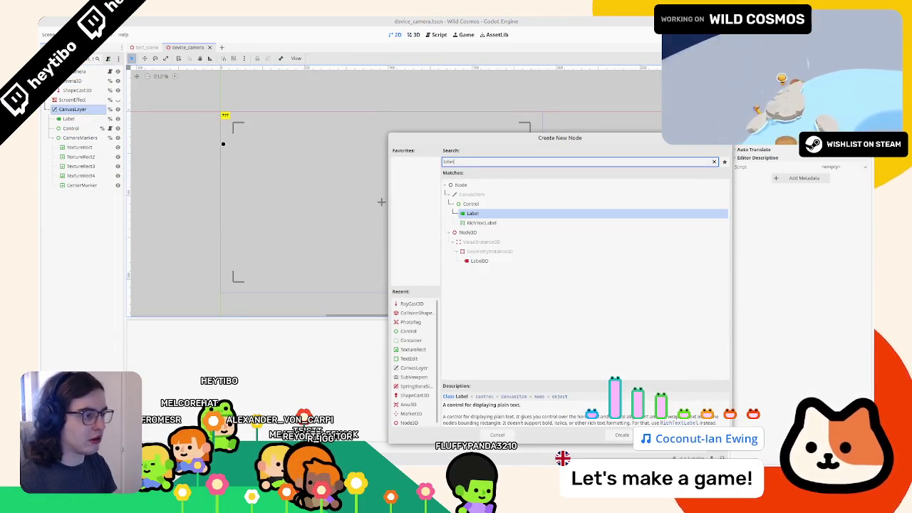
key("Return")
key("BackSpace")
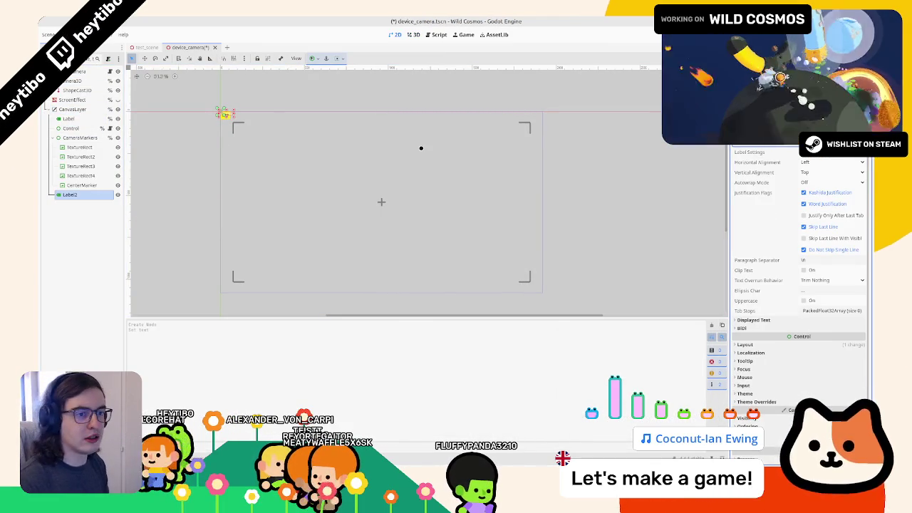
left_click(311, 57)
left_click(314, 106)
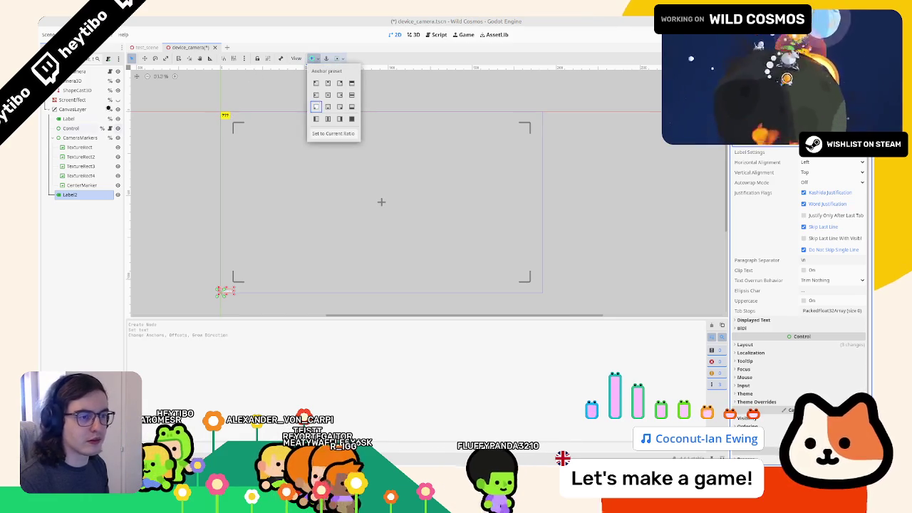
mouse_move(223, 291)
left_mouse_down()
mouse_move(234, 275)
mouse_move(252, 273)
left_mouse_up()
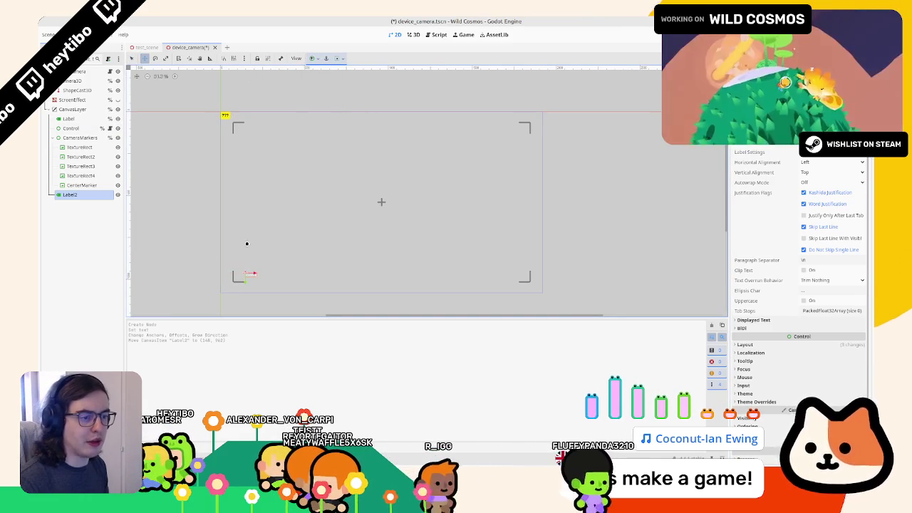
- Rename the new Label2 node to StateLabel
scroll(199, 282, "up", 1)
left_click(70, 194)
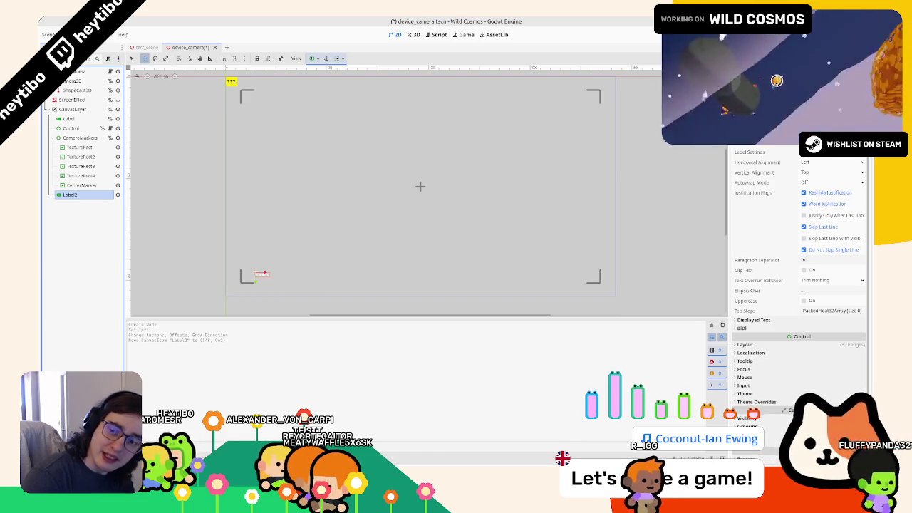
left_click(74, 196)
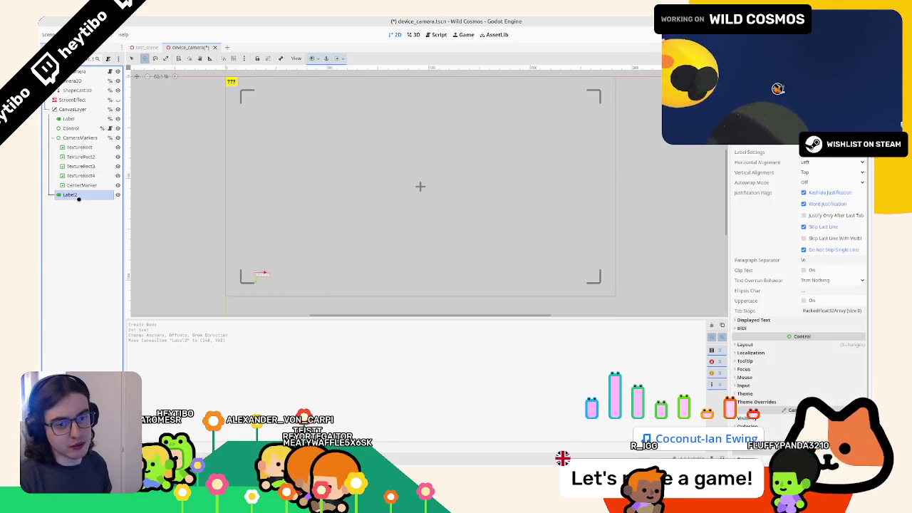
type("S")
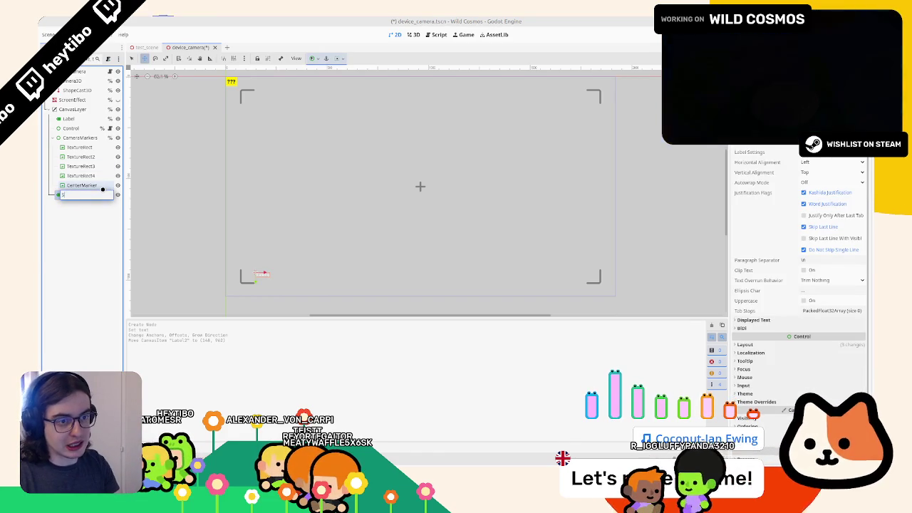
type("tateLabel")
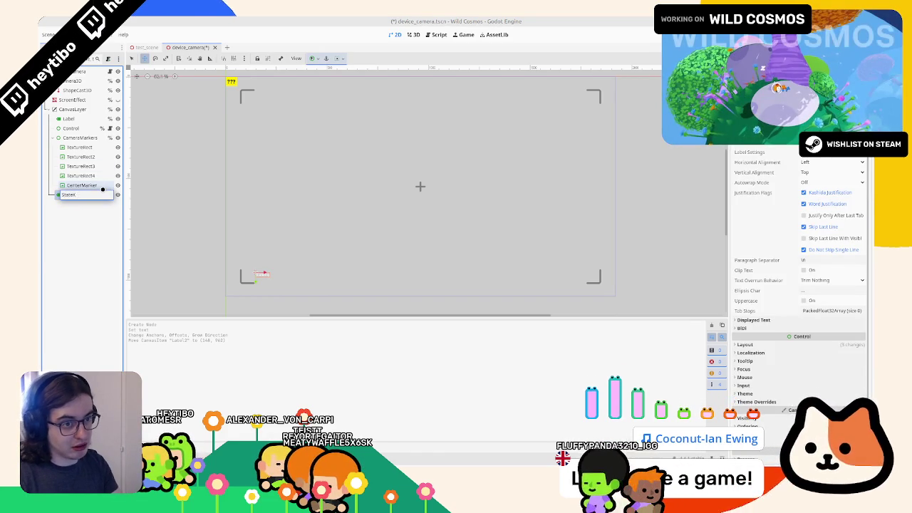
key("Return")
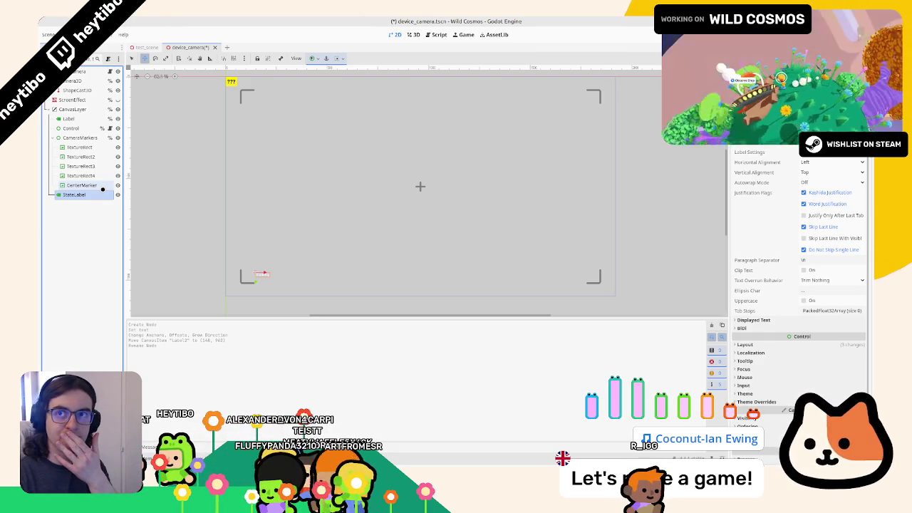
left_click(102, 190)
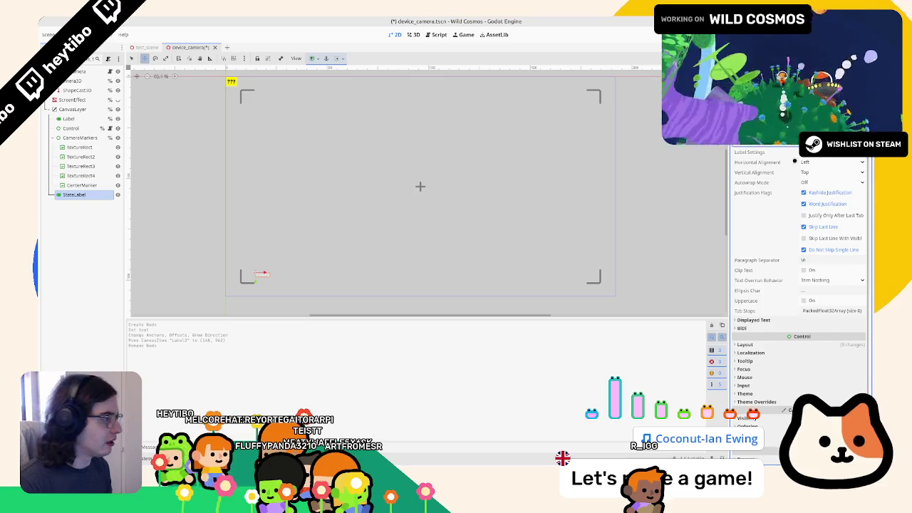
- Override StateLabel's font with Inter Medium and run the scene to test it
scroll(758, 349, "down", 2)
left_click(753, 392)
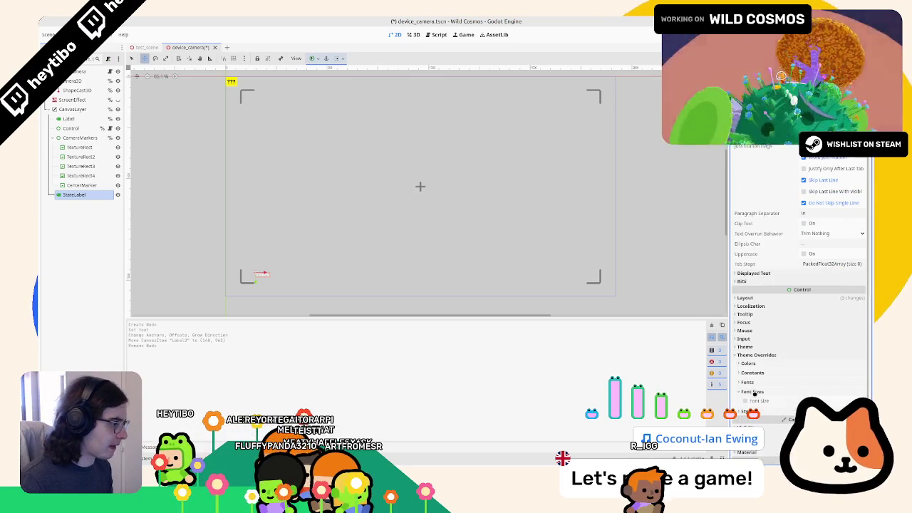
left_click(772, 380)
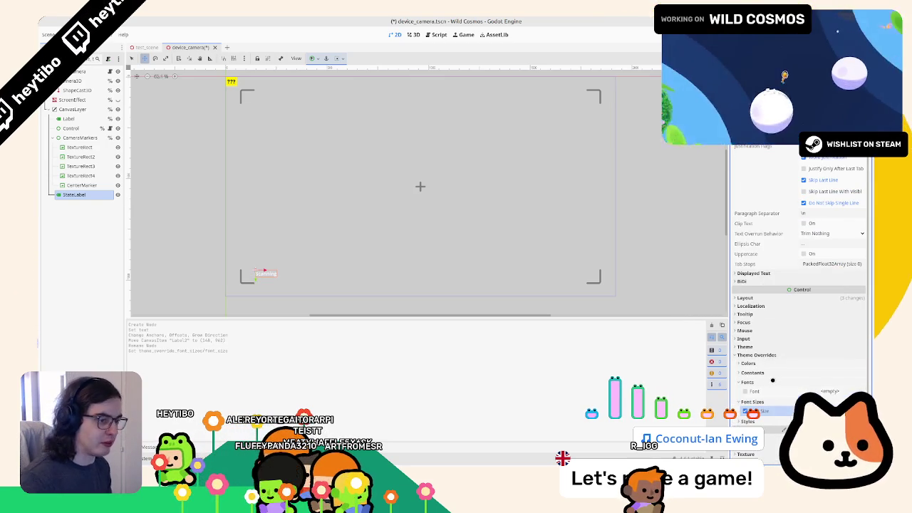
left_click(766, 373)
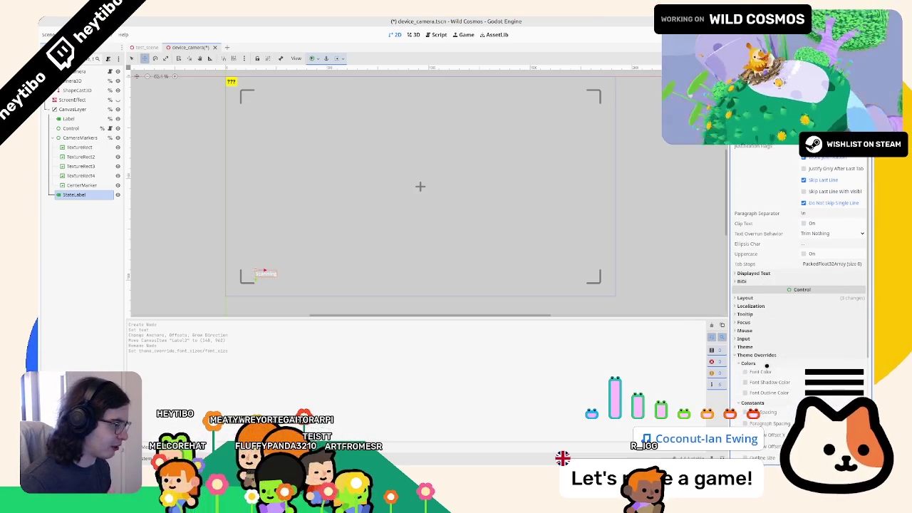
scroll(825, 391, "down", 5)
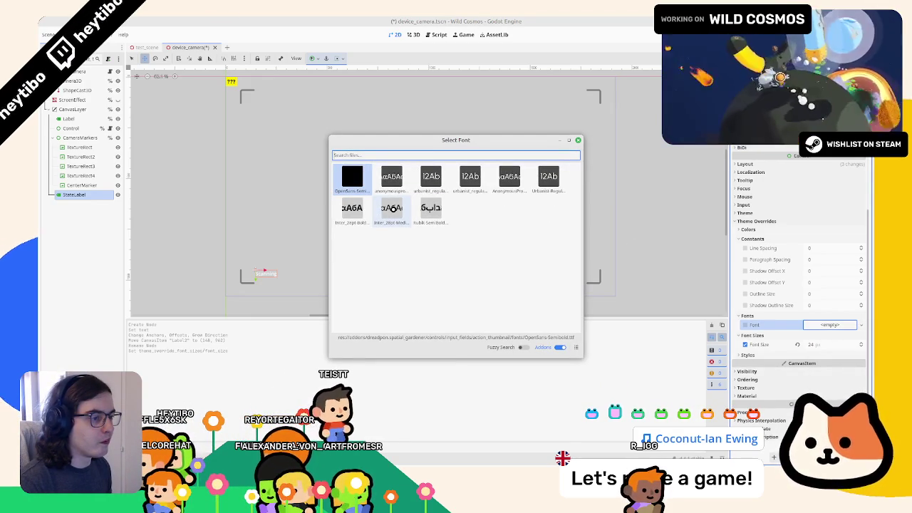
double_click(391, 210)
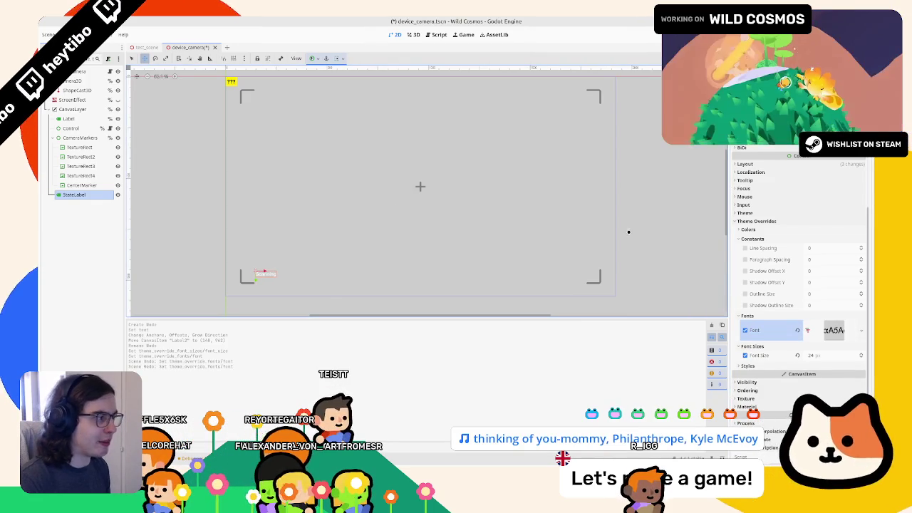
key("F6")
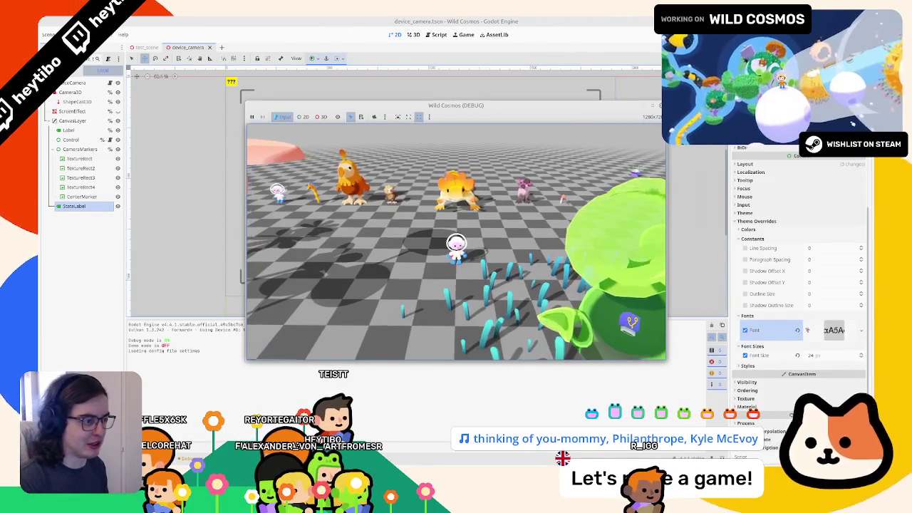
- Set StateLabel's font size override to 42 px and check the Scanning label in test runs
left_click(456, 243)
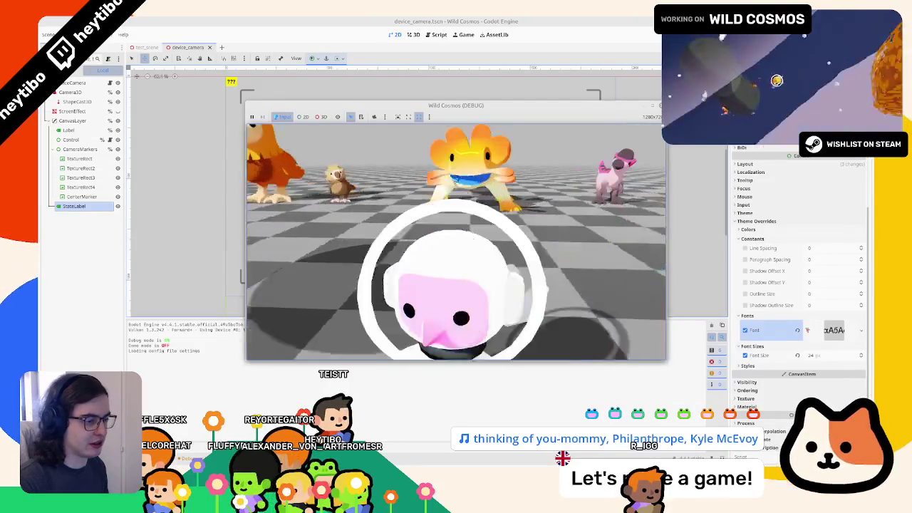
key("F8")
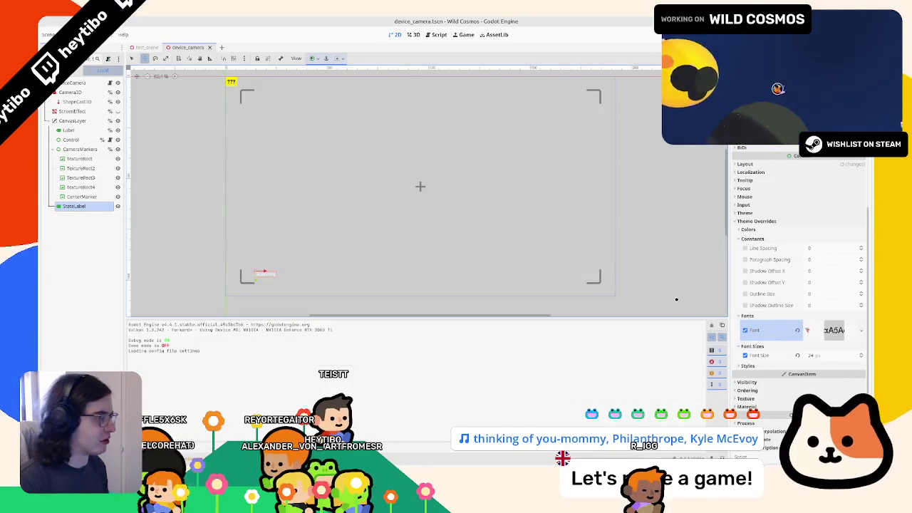
left_click(812, 355)
type("32")
key("F6")
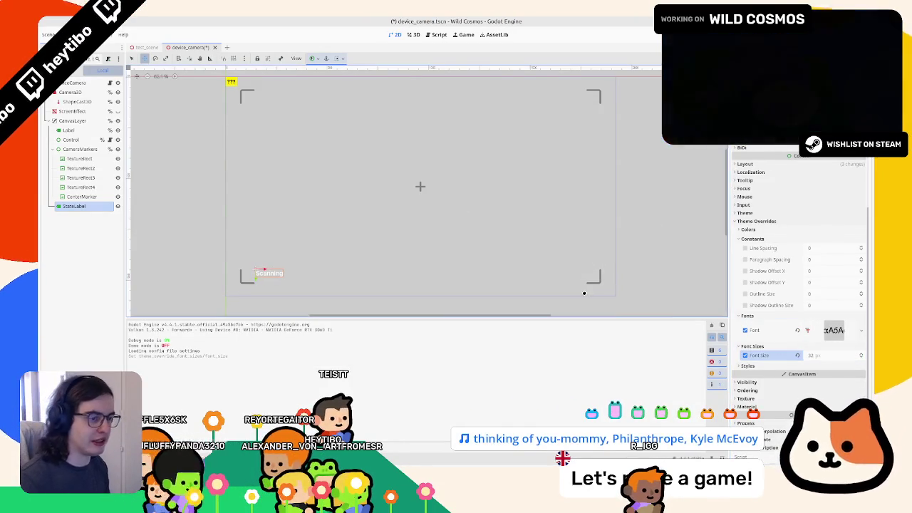
key("F8")
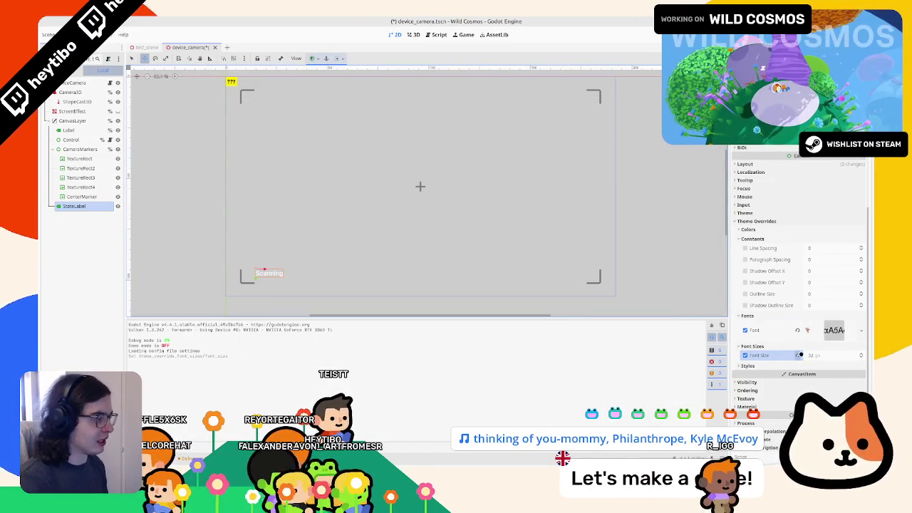
key("F6")
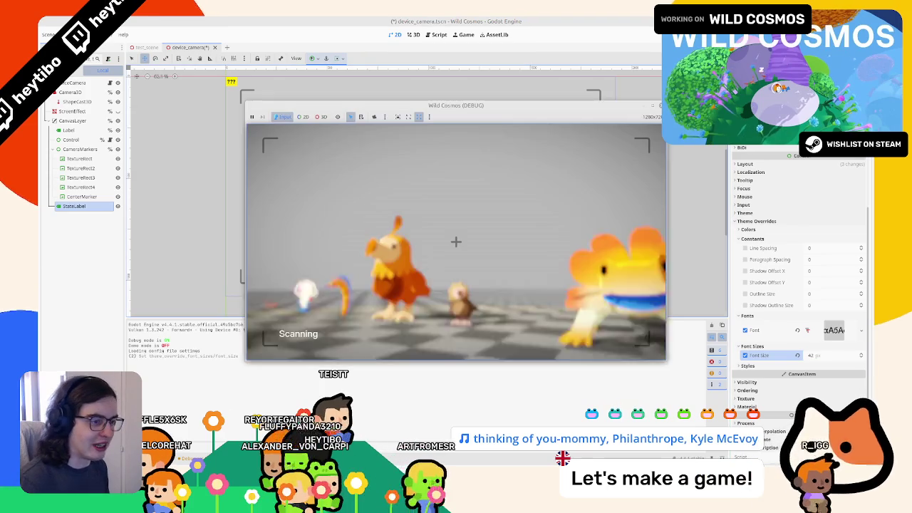
key("F8")
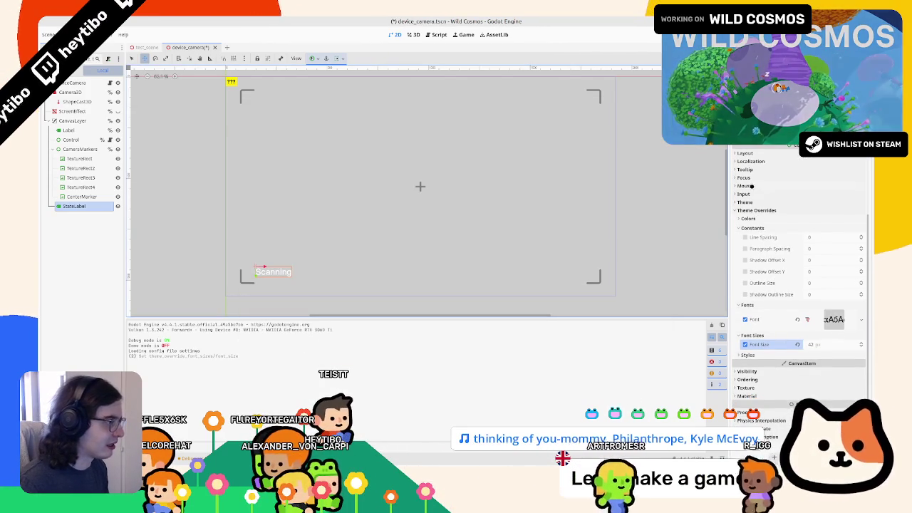
left_click(862, 319)
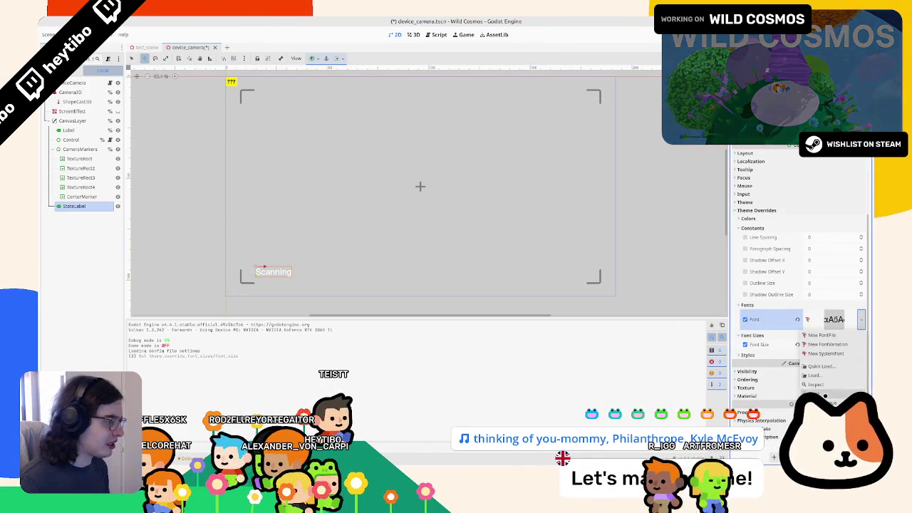
- Switch StateLabel's font to Rubik Semibold
left_click(821, 366)
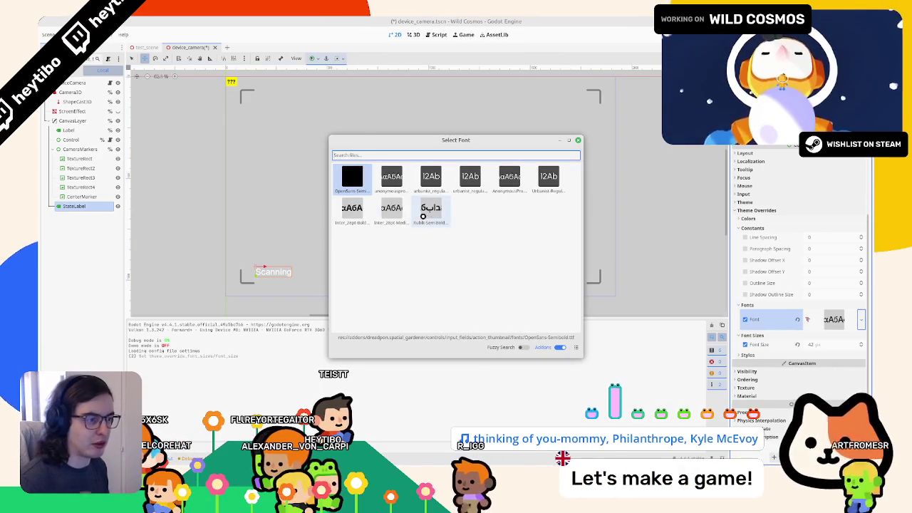
double_click(430, 213)
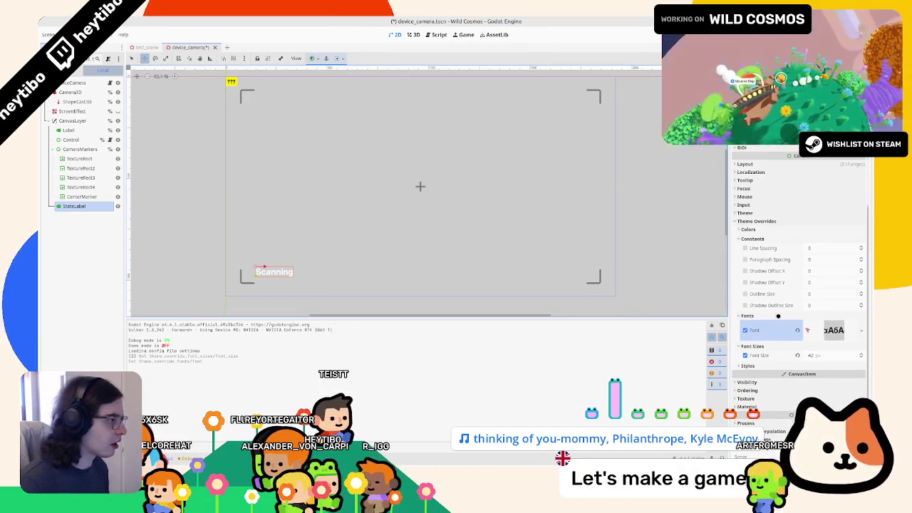
scroll(798, 285, "up", 3)
scroll(798, 285, "up", 3)
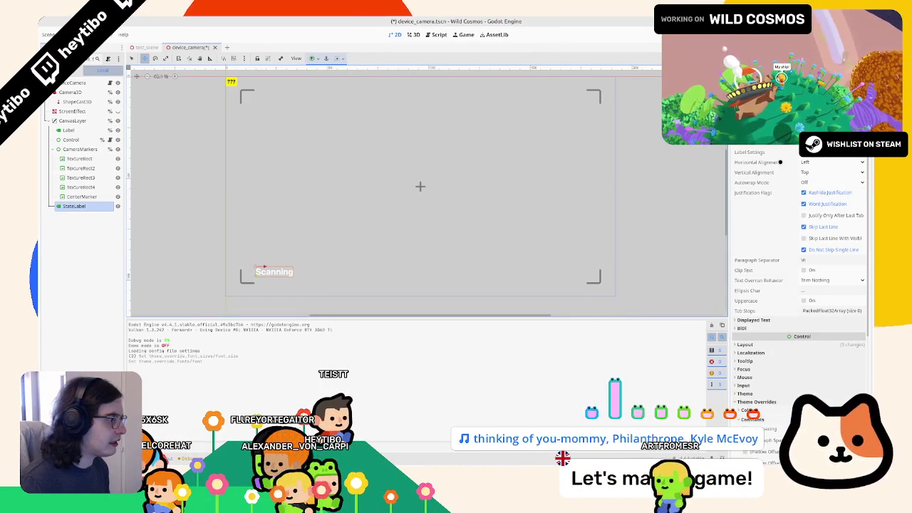
- Enable uppercase on StateLabel and preview the NO TARGET label in the running game
mouse_move(780, 162)
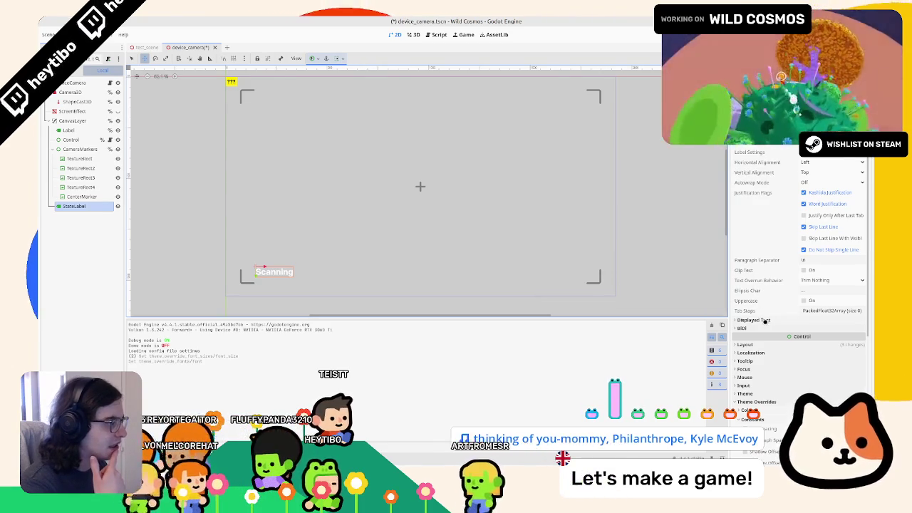
left_click(805, 300)
key("F5")
key("F8")
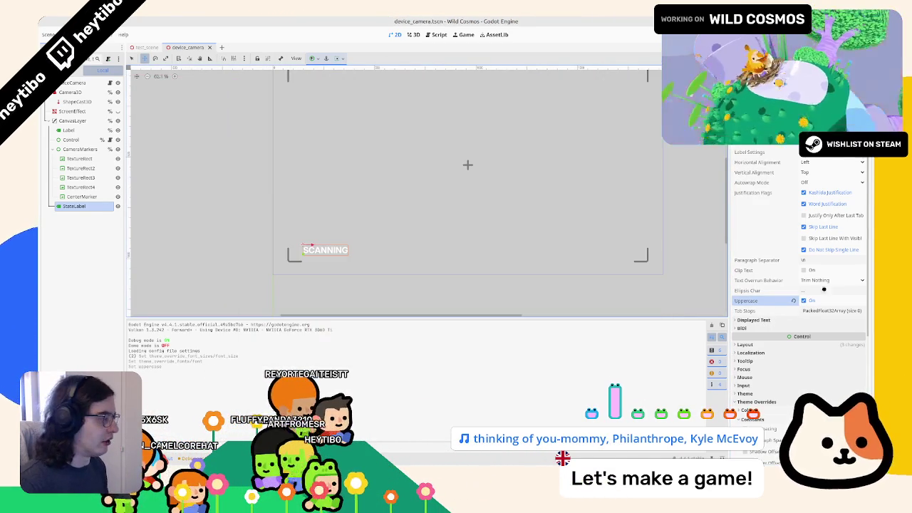
scroll(798, 285, "down", 5)
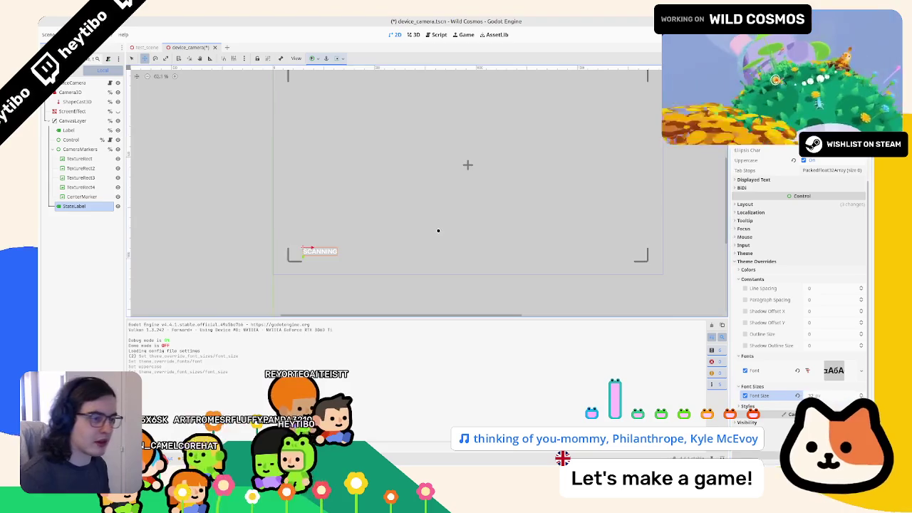
key("F6")
key("alt+Tab")
scroll(816, 255, "up", 4)
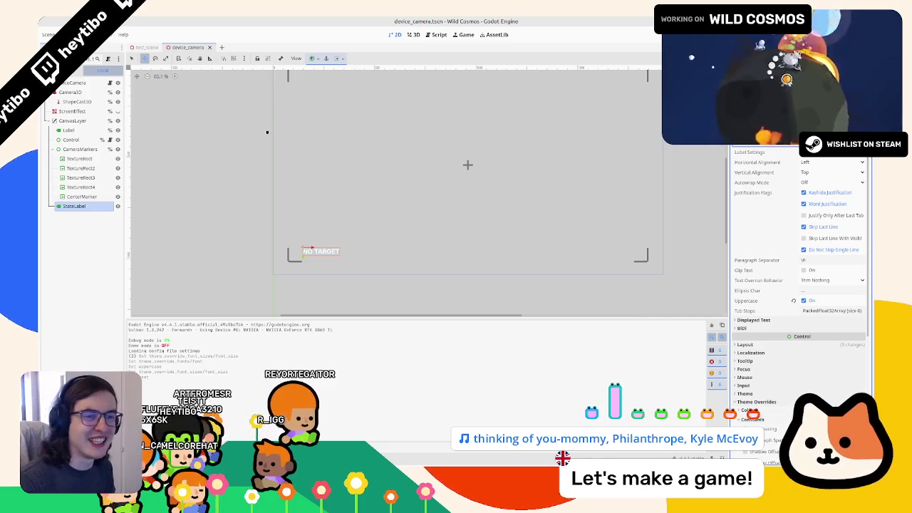
- Add an HBoxContainer under CanvasLayer and move StateLabel inside it
left_click(74, 119)
key("ctrl+a")
type("hbox")
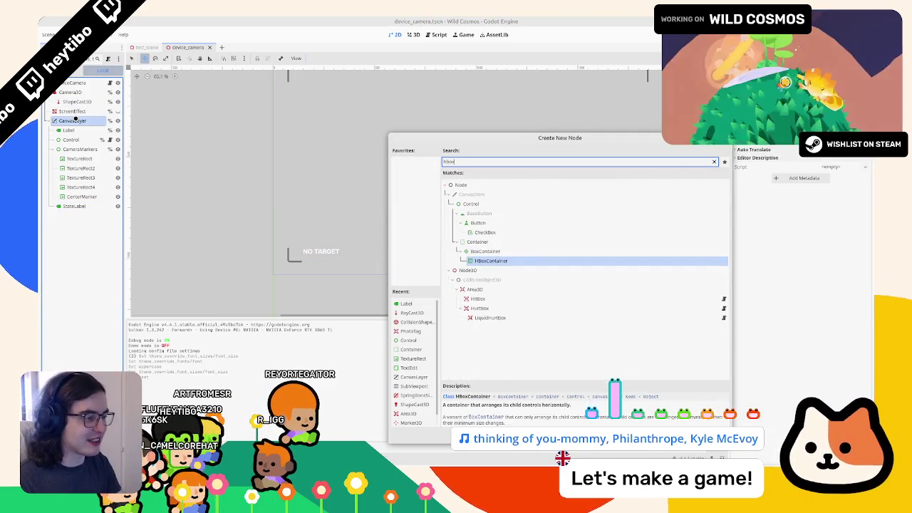
key("Return")
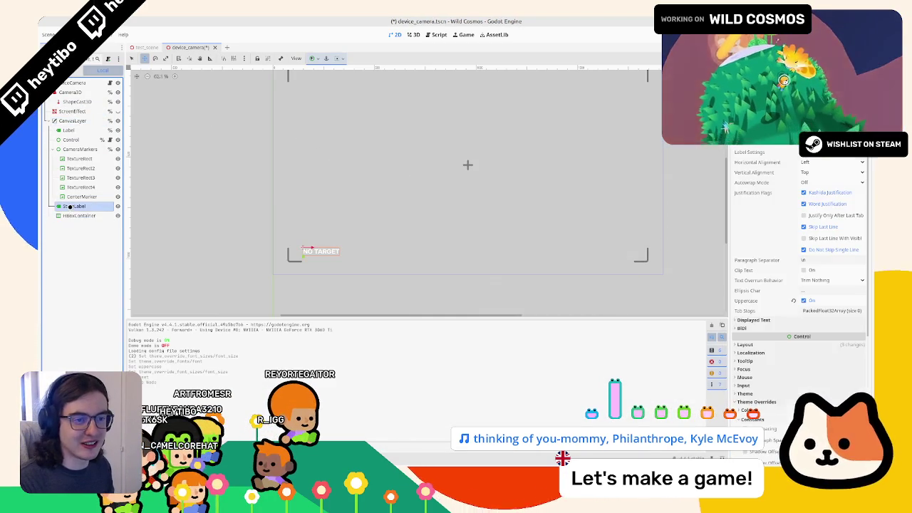
left_click_drag(71, 206, 75, 215)
- Add a ProgressBar as a child of the HBoxContainer
left_click(74, 206)
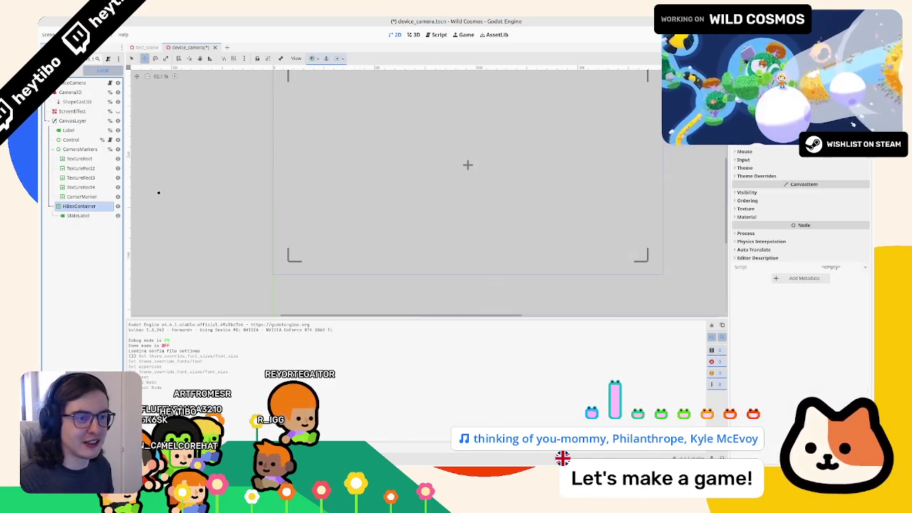
scroll(342, 228, "up", 2)
key("ctrl+a")
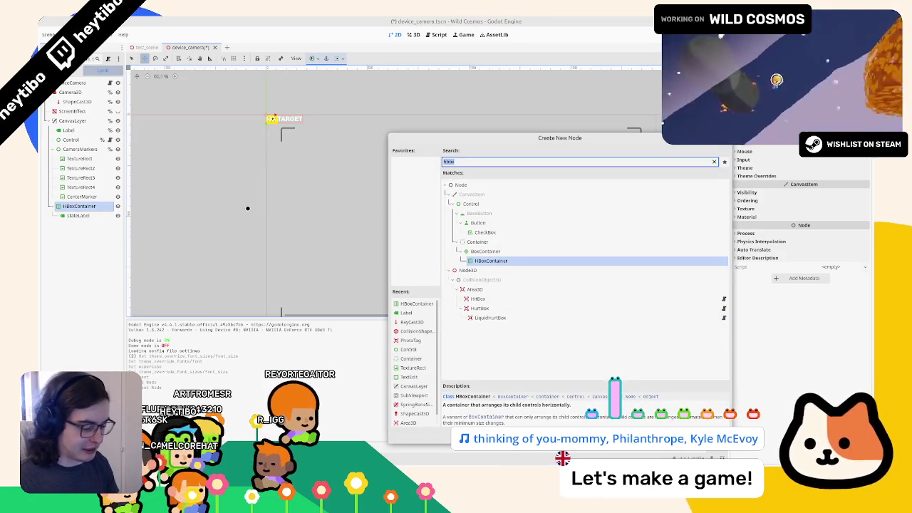
type("range")
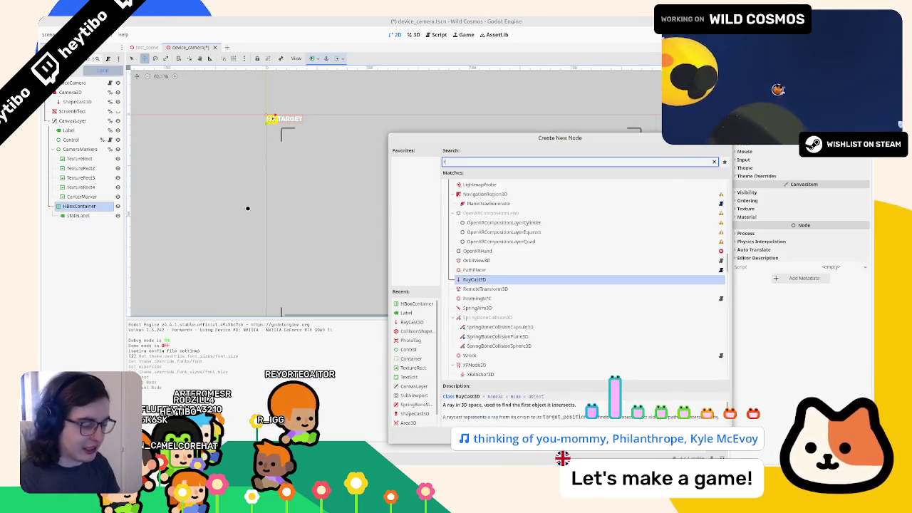
key("ctrl+a")
key("BackSpace")
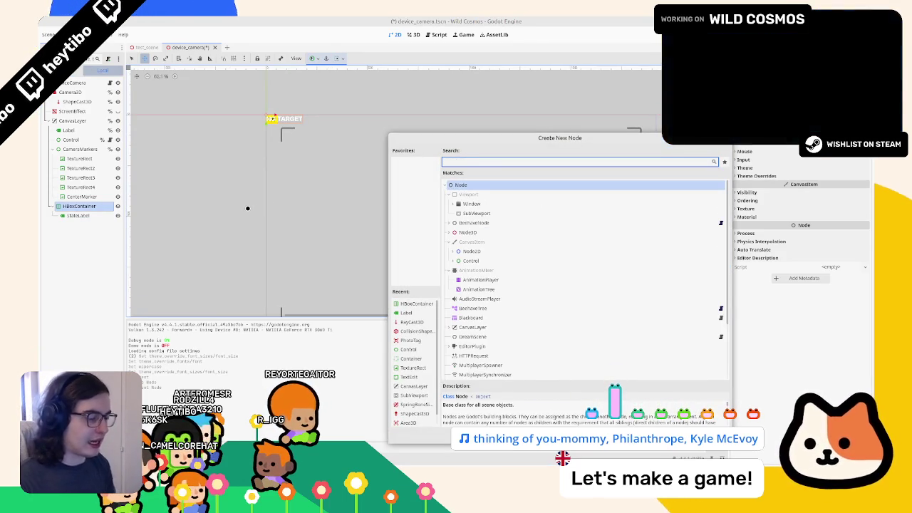
left_click(453, 261)
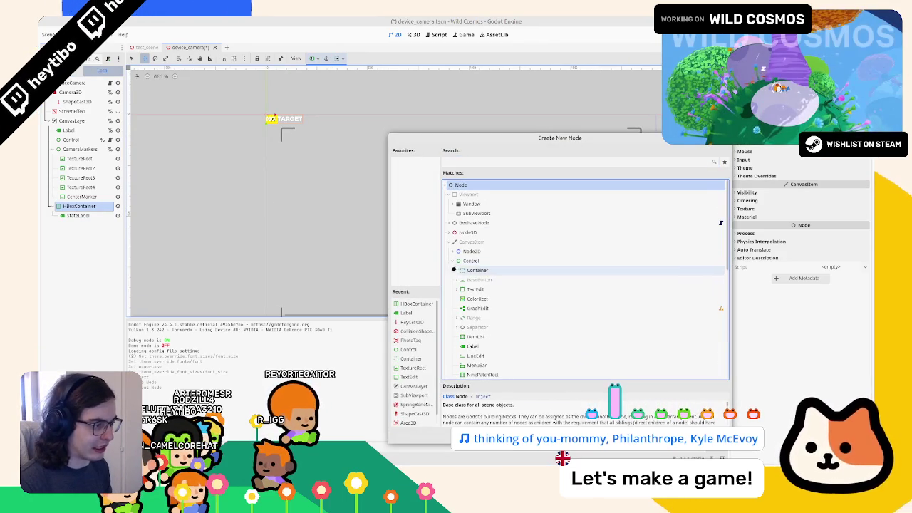
scroll(459, 280, "down", 1)
left_click(478, 161)
type("prog")
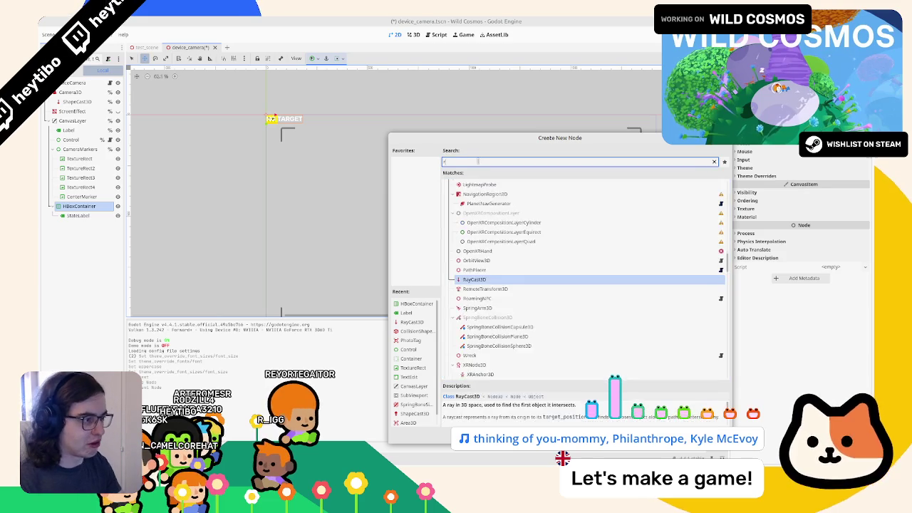
type("re")
key("Return")
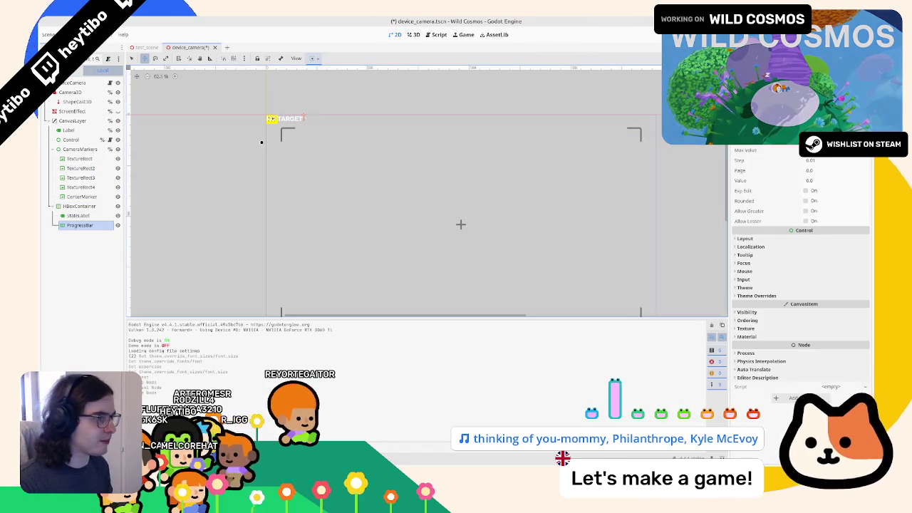
- Give the ProgressBar a custom minimum width of 256 px
left_click(754, 238)
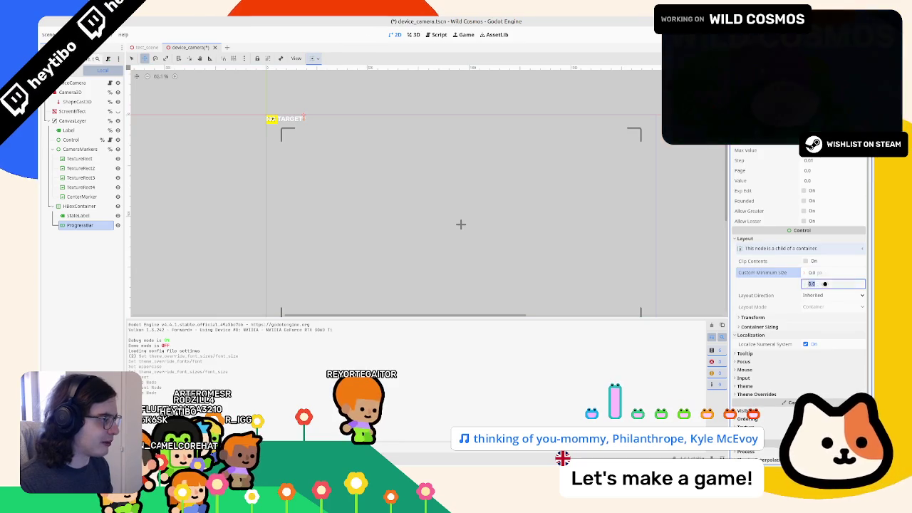
type("56")
key("Tab")
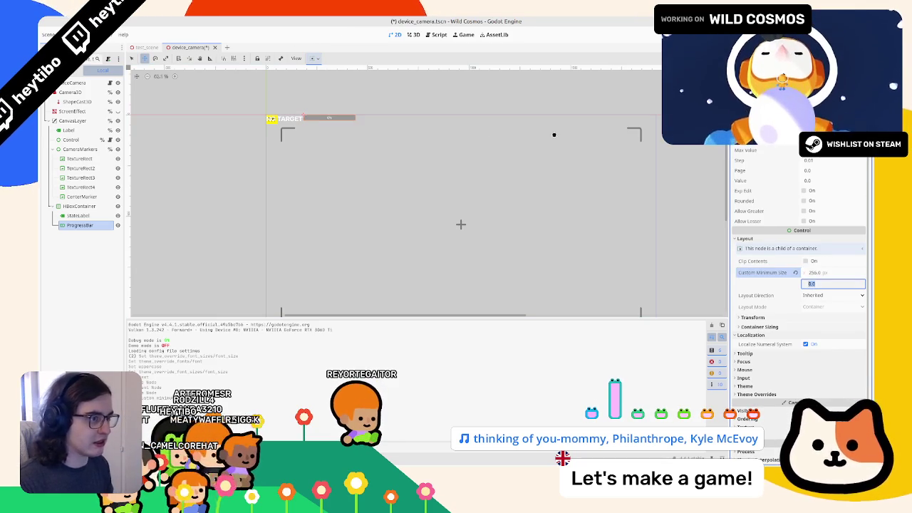
- Align the HBoxContainer's children to the start and anchor it to the frame's bottom
left_click(76, 204)
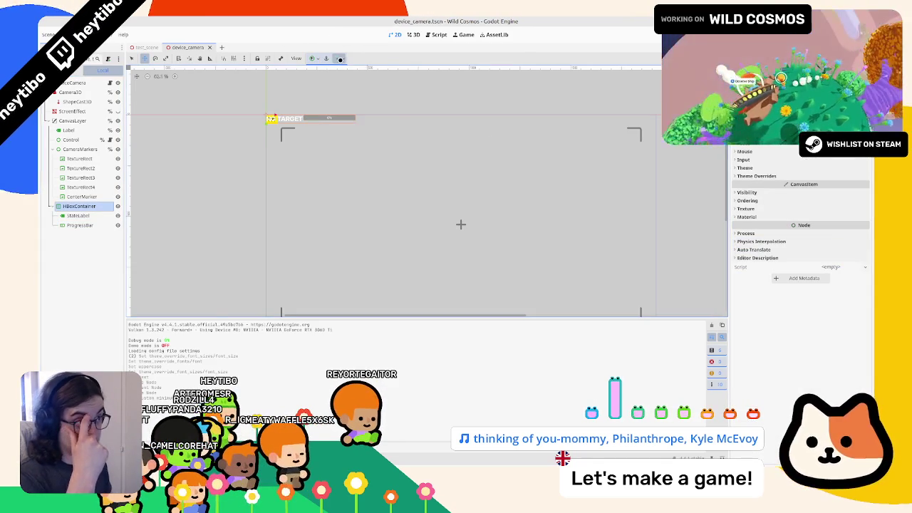
left_click(340, 59)
left_click(339, 83)
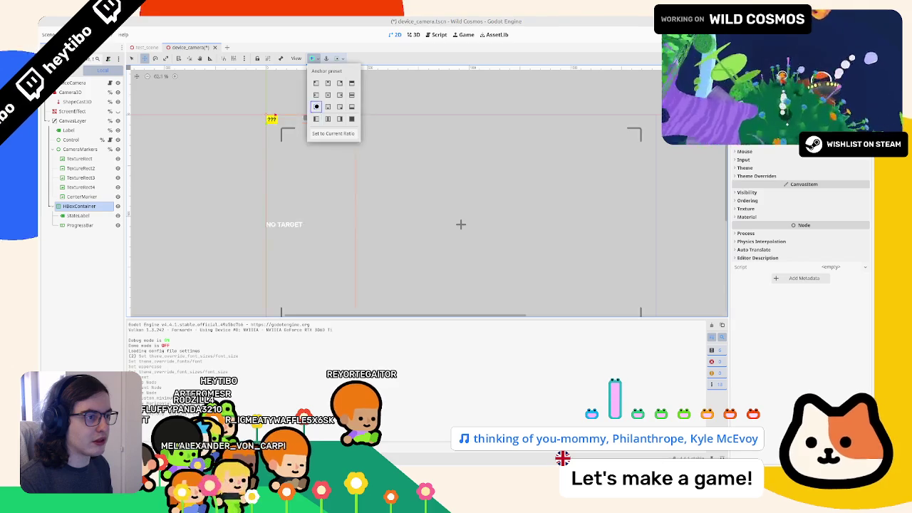
left_click(365, 121)
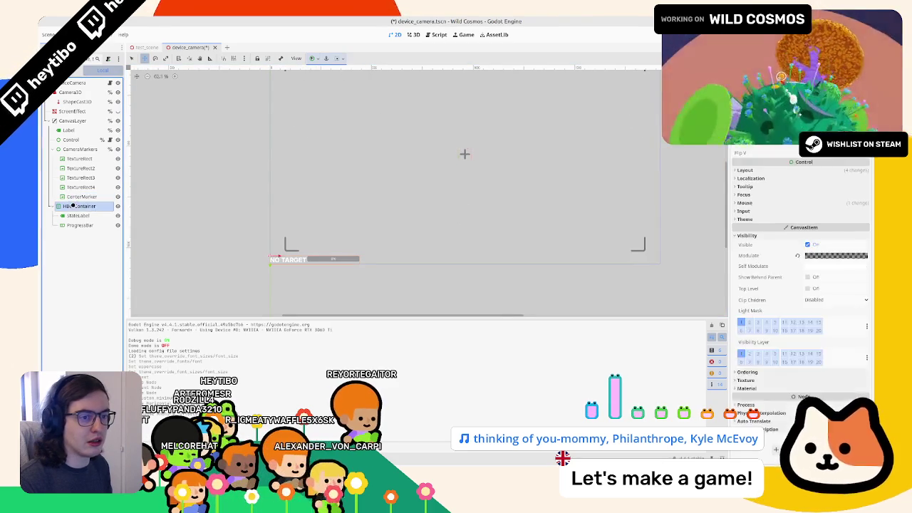
- Nudge the NO TARGET bar just inside the lower-left corner and save device_camera
key("Up")
key("Right")
key("Up")
key("Right")
key("Up")
key("Right")
key("Up")
key("Right")
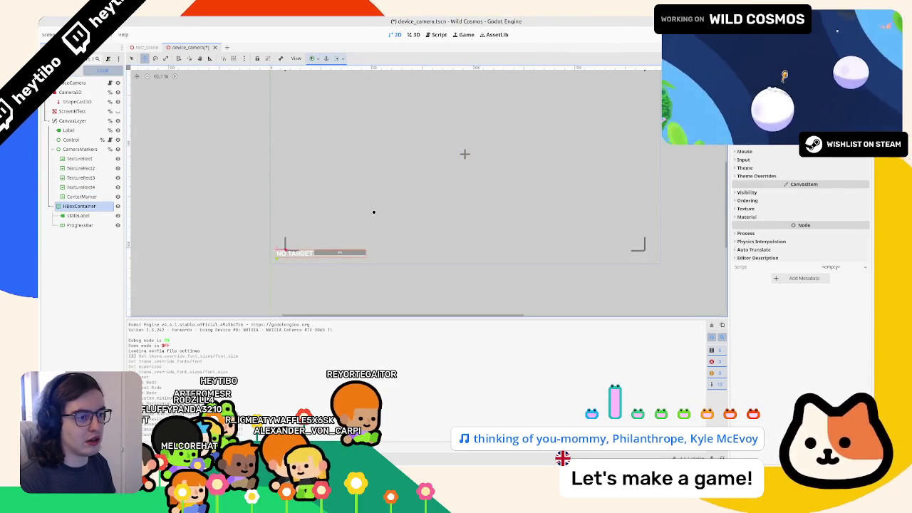
key("Up")
key("Right")
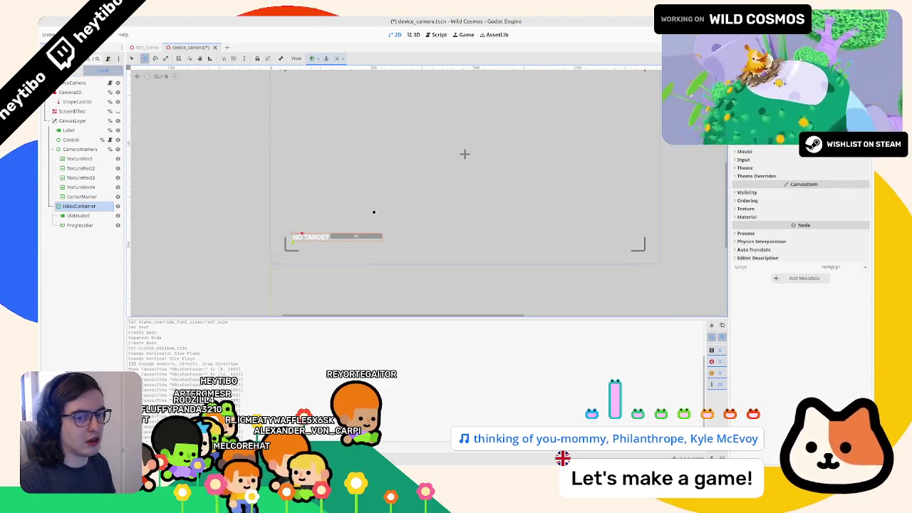
key("Right")
key("Right")
key("Right")
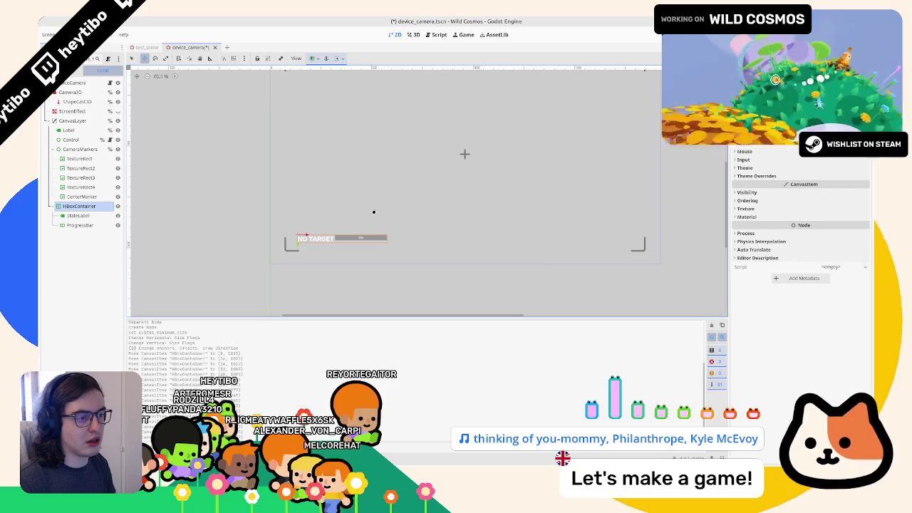
key("ctrl+s")
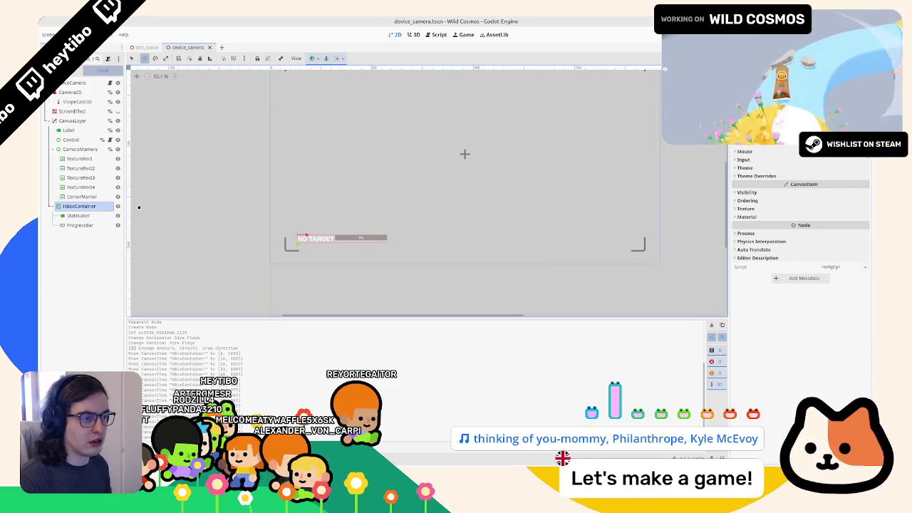
left_click(85, 225)
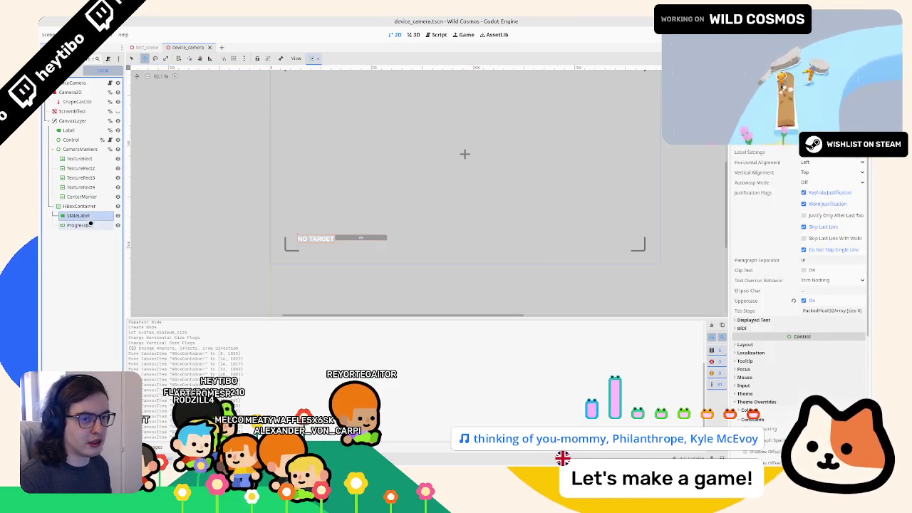
- Set the ProgressBar's horizontal container sizing to Fill with Expand
left_click(314, 59)
left_click(318, 84)
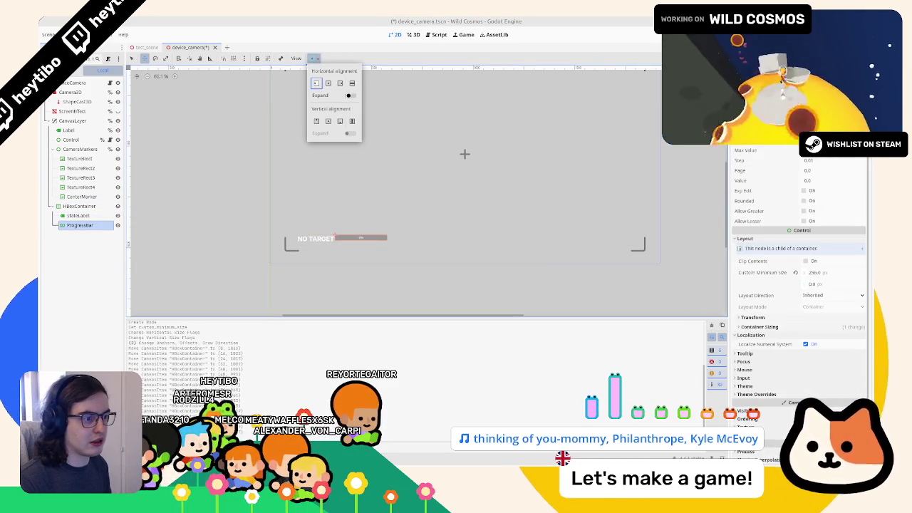
left_click(349, 95)
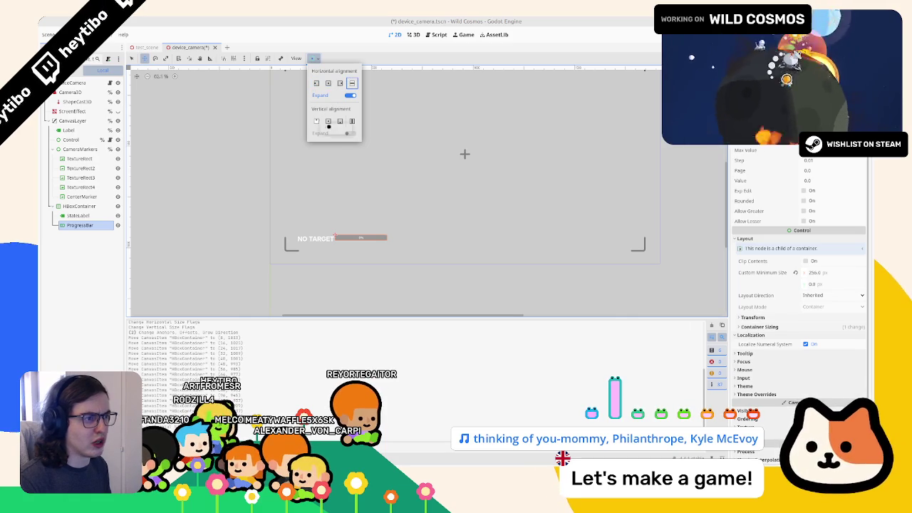
left_click(239, 100)
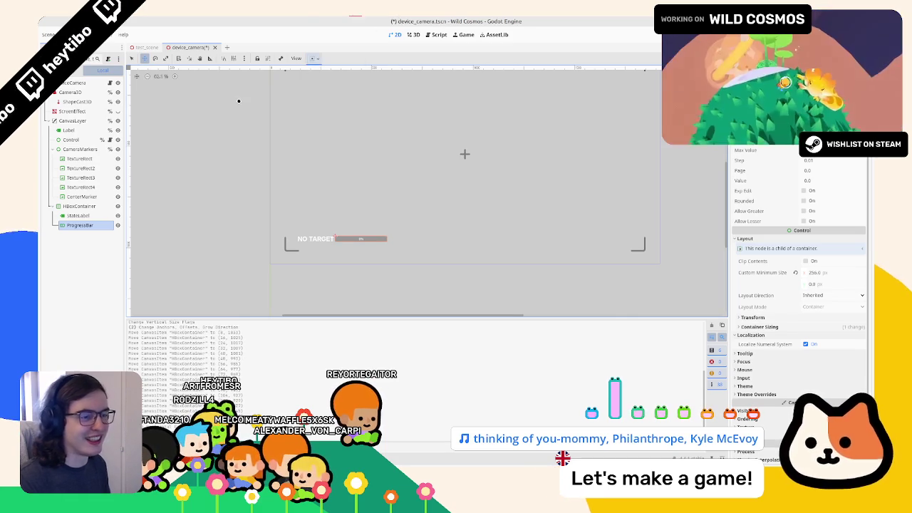
- Set the HBoxContainer separation to 16, save, and run the game to test
left_click(78, 206)
scroll(784, 185, "down", 5)
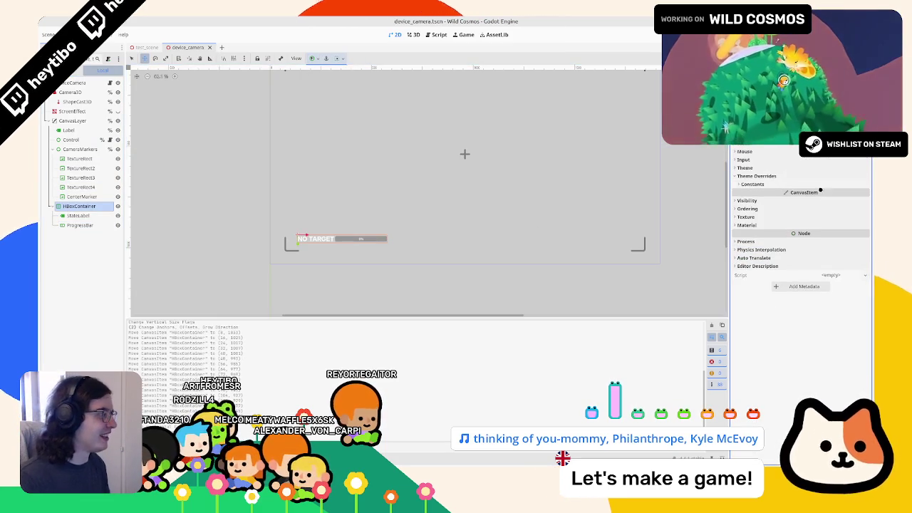
left_click_drag(820, 192, 824, 192)
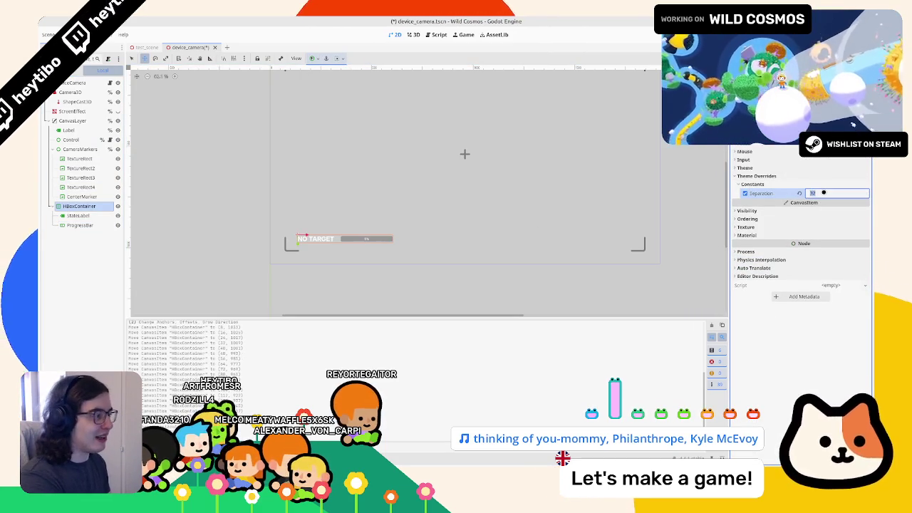
key("ctrl+s")
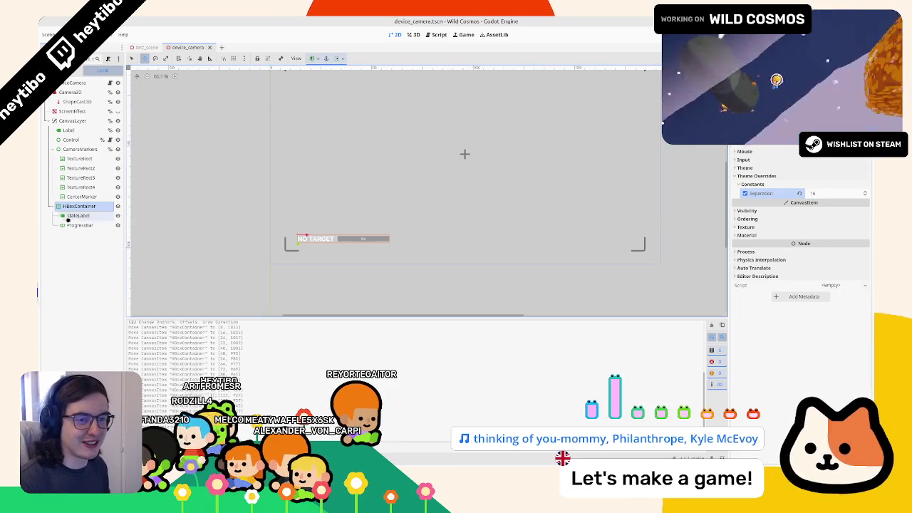
left_click(80, 224)
key("F6")
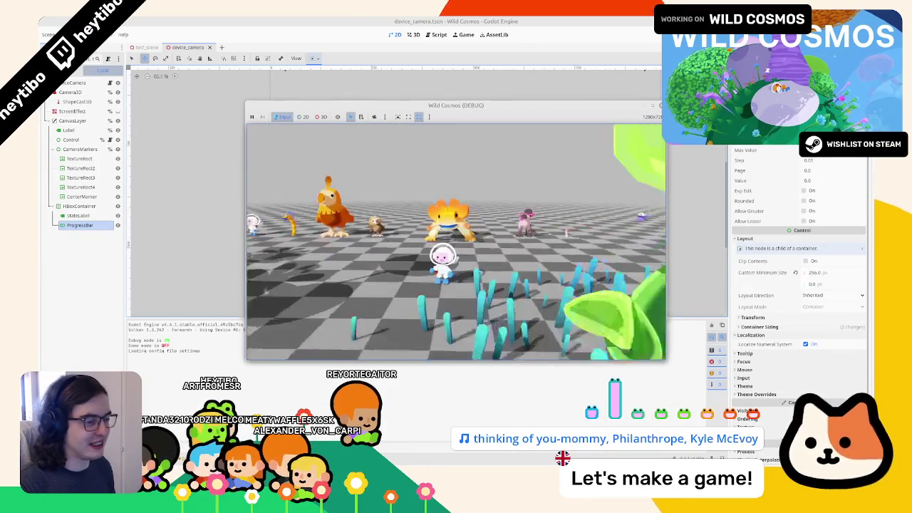
- Stop the game and mark StateLabel as Access as Unique Name
key("F8")
left_click(71, 206)
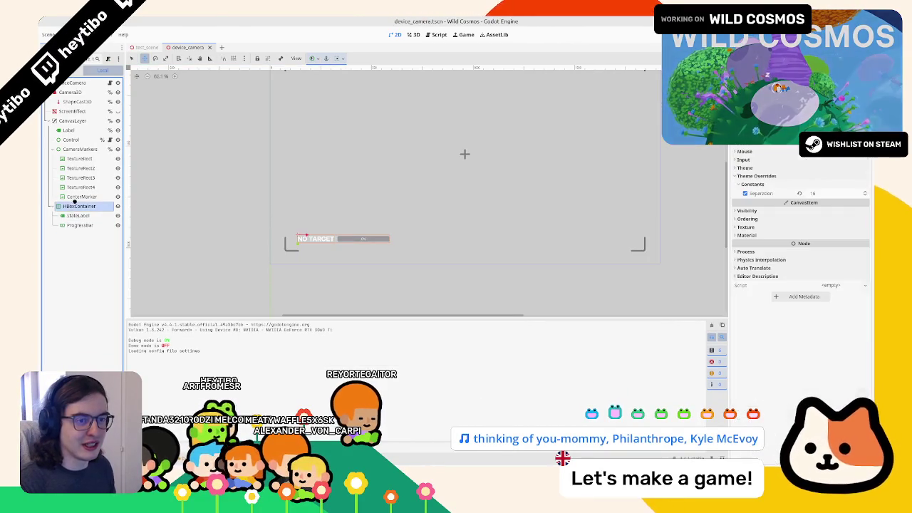
left_click(78, 223)
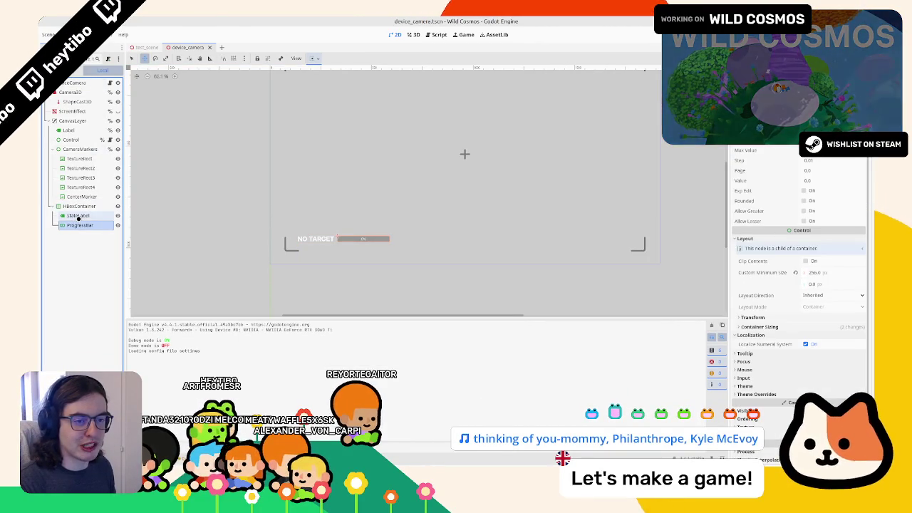
right_click(78, 216)
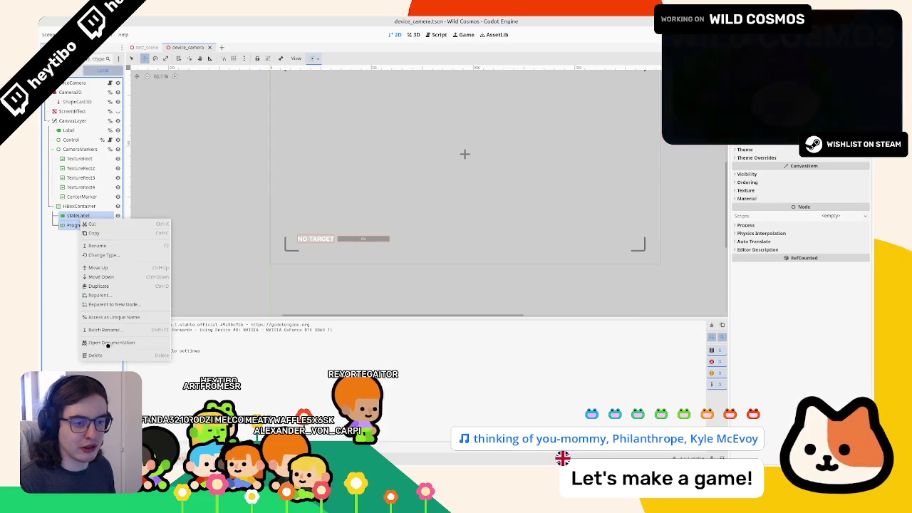
left_click(111, 317)
left_click(109, 82)
mouse_move(112, 223)
left_mouse_down()
mouse_move(306, 72)
mouse_move(333, 207)
left_mouse_up()
double_click(333, 213)
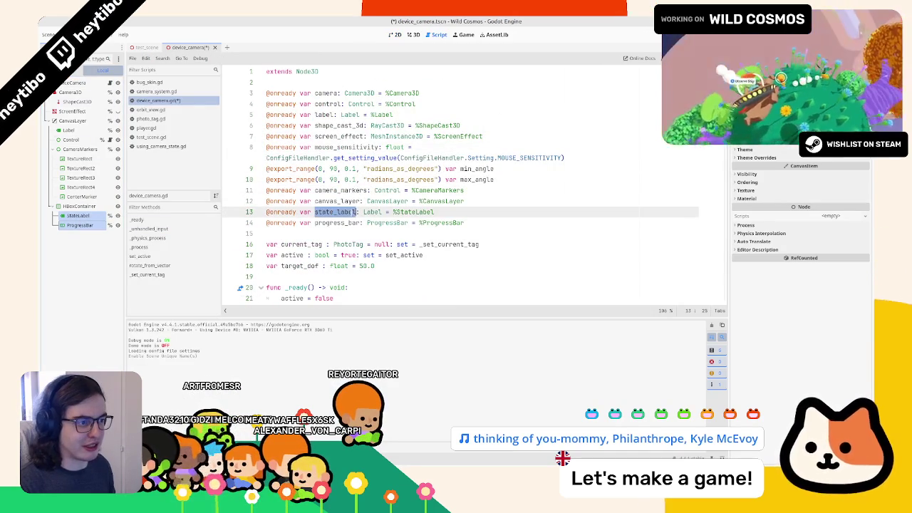
- Begin a state_label.text = "N… assignment on a new line at the end of _set_current_tag
scroll(411, 228, "down", 15)
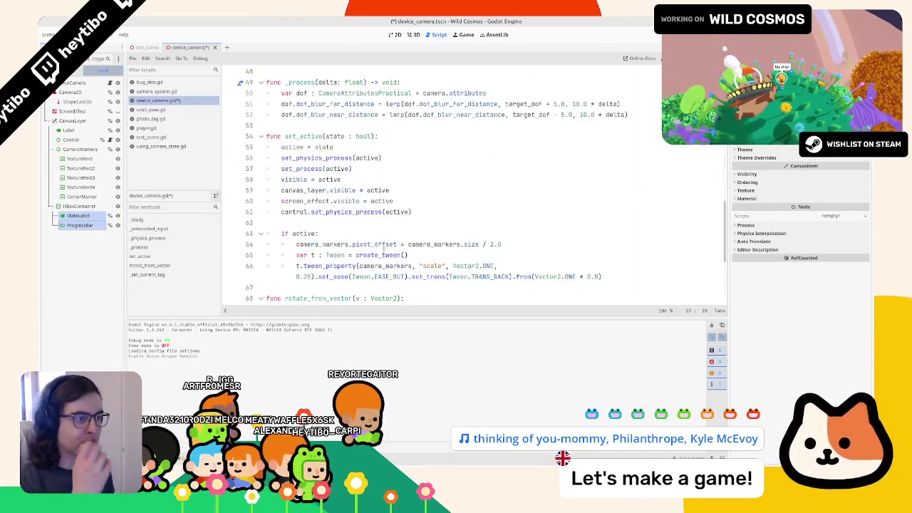
scroll(384, 242, "up", 7)
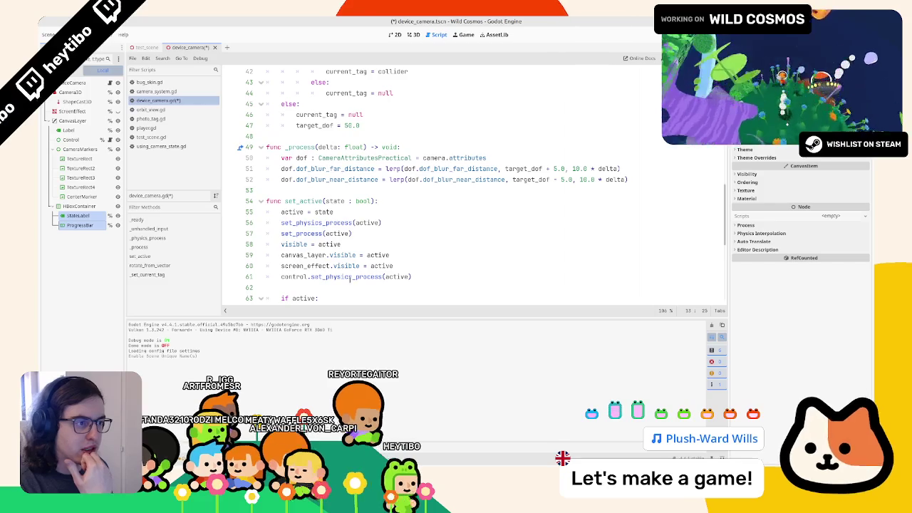
left_click(332, 92)
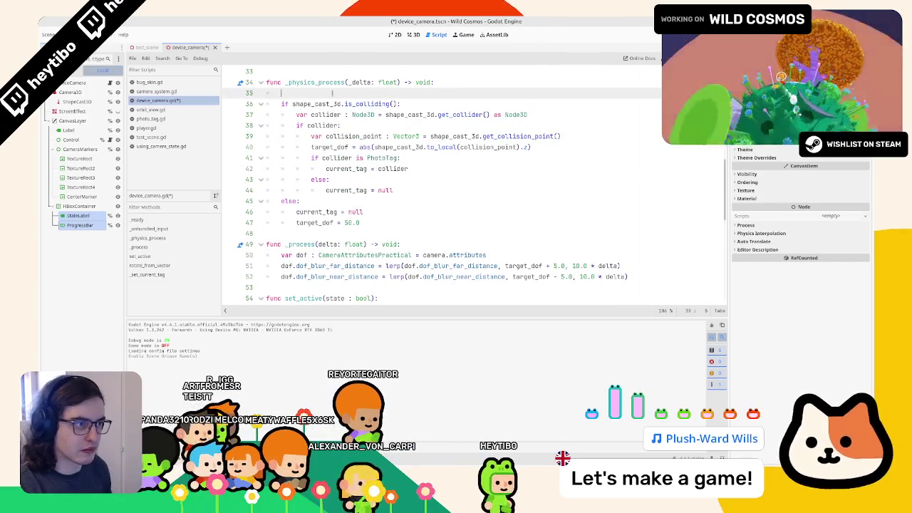
double_click(317, 212)
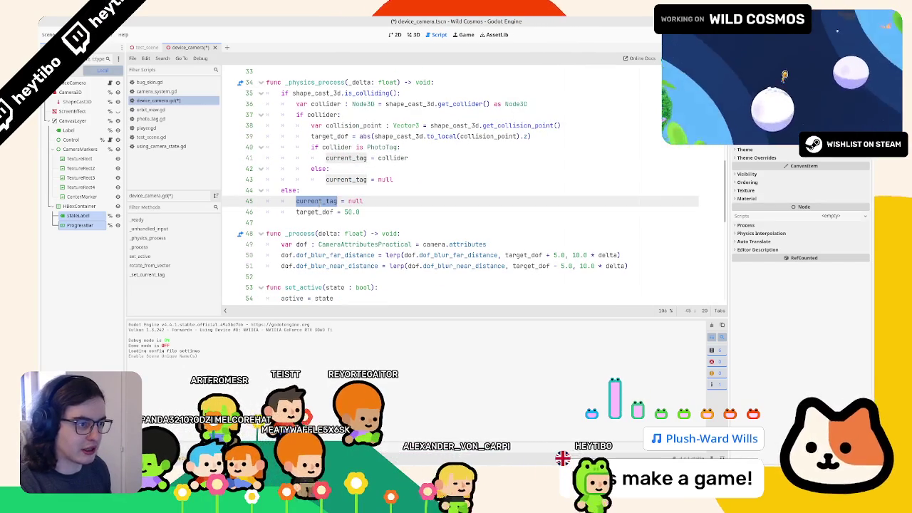
scroll(316, 212, "down", 4)
scroll(474, 186, "down", 5)
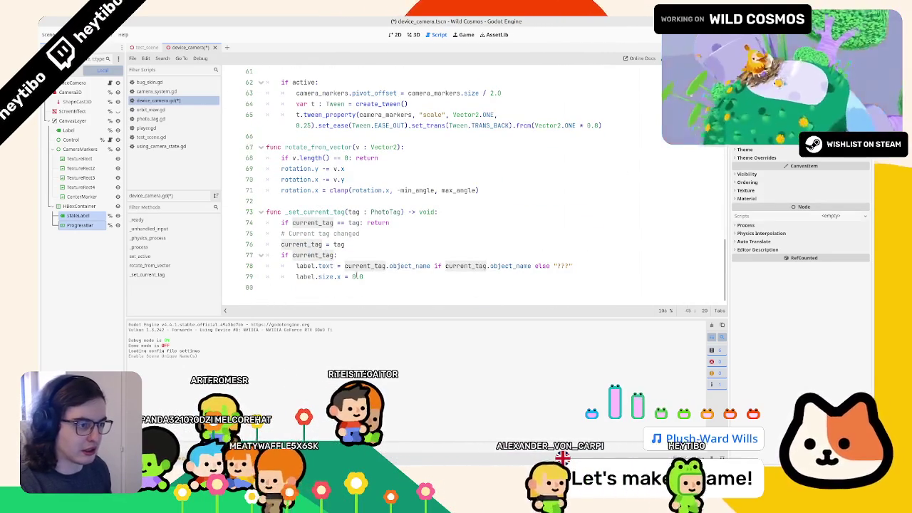
left_click(364, 276)
key("Down")
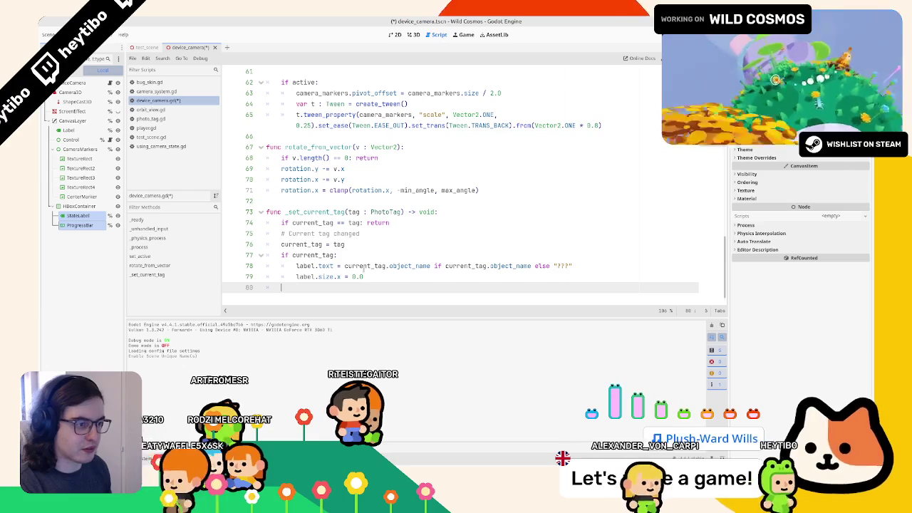
type("state_label.")
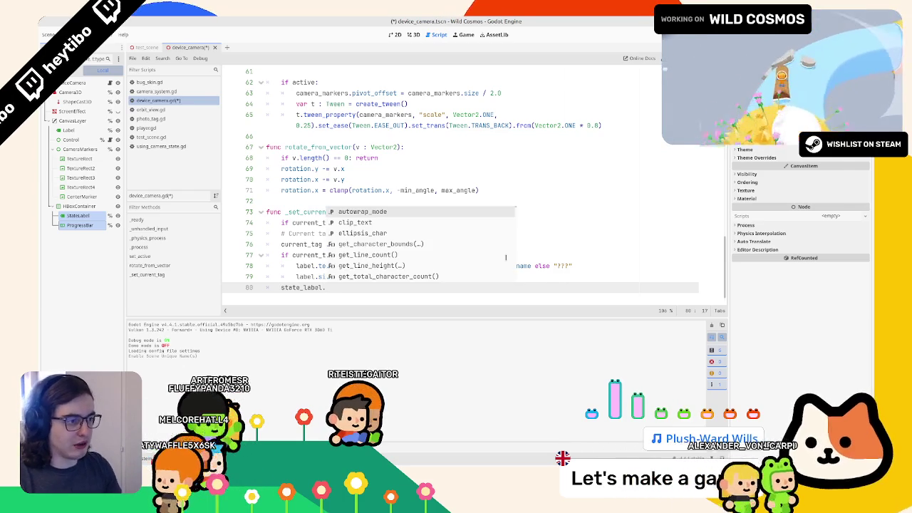
type("text = \"N")
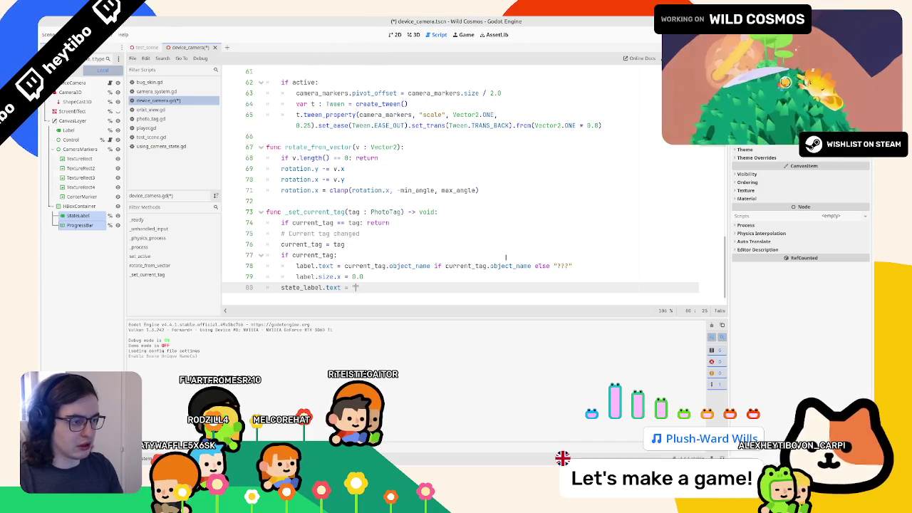
- Store the tag's object name expression in a new target_name String variable
left_click_drag(344, 266, 573, 265)
key("ctrl+c")
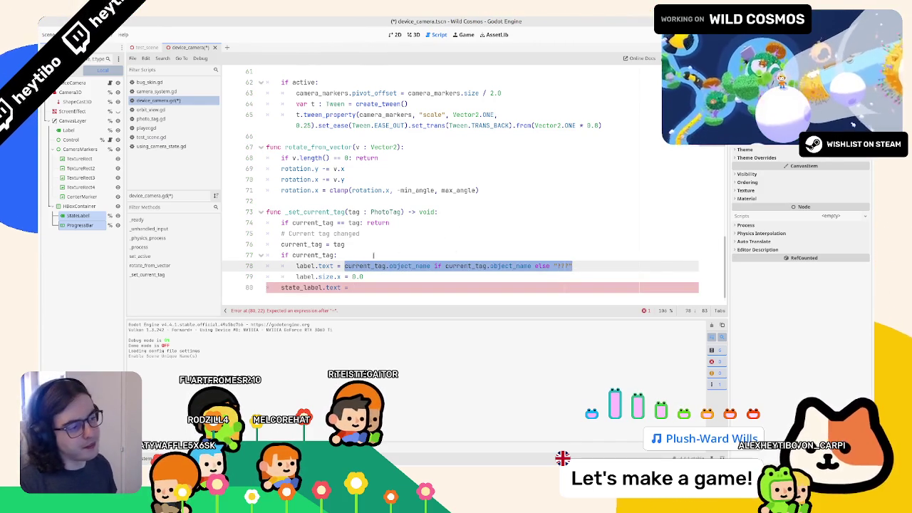
left_click(374, 242)
key("Return")
type("l")
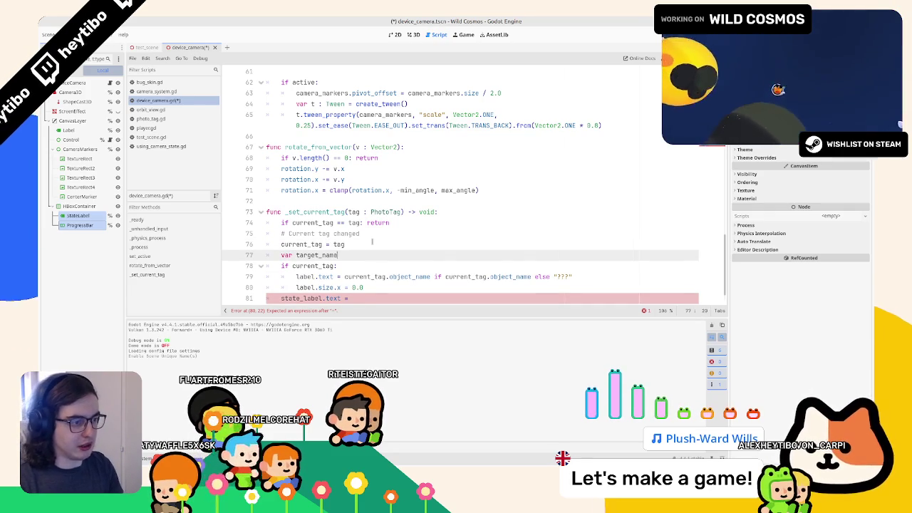
type("String")
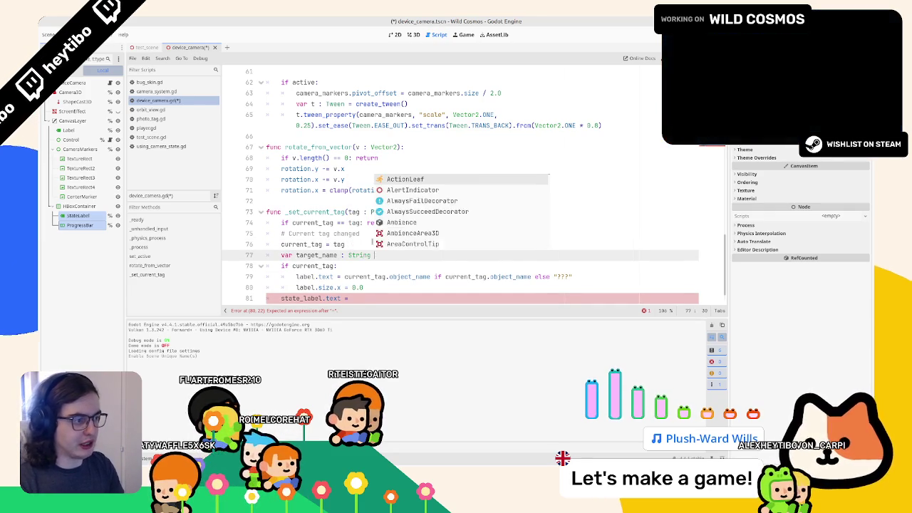
type(" =")
key("ctrl+v")
key("Escape")
- Use target_name for label.text, add the if current_tag condition, and run the game
left_click_drag(344, 276, 572, 277)
type("target_name")
left_click(414, 298)
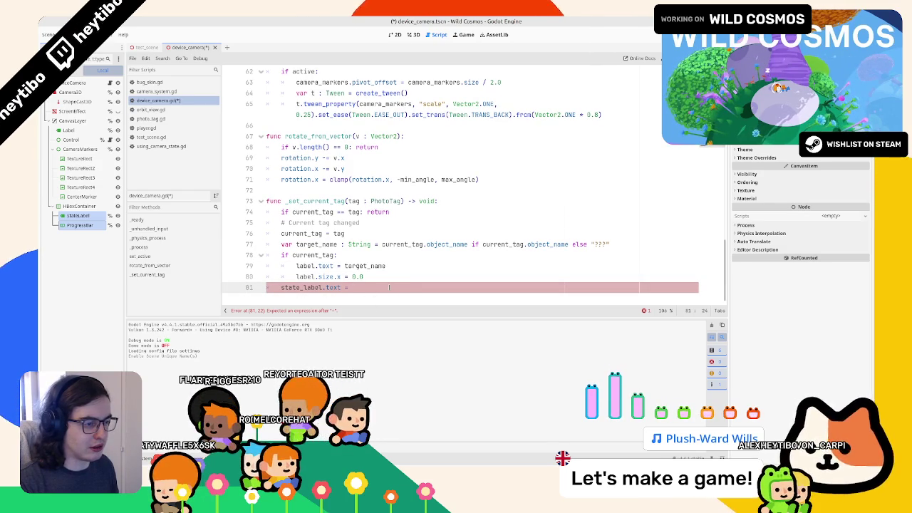
type("i")
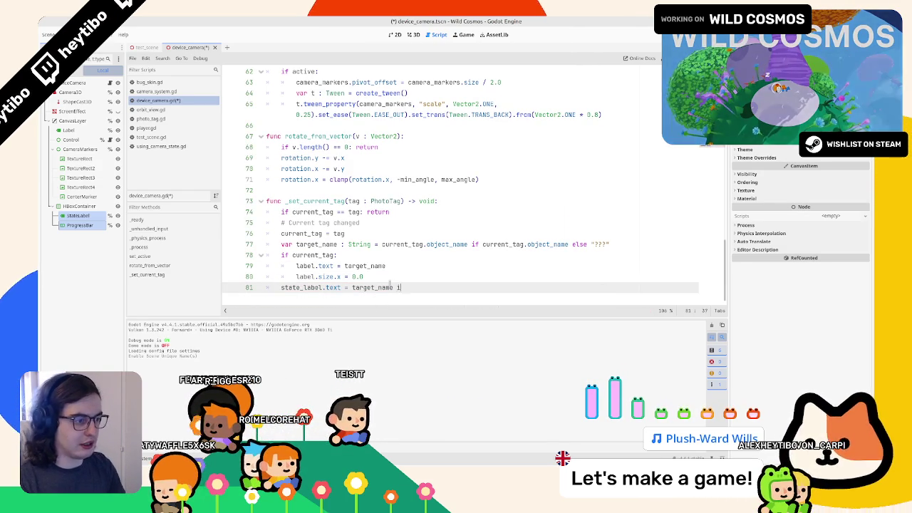
type("f current_tag else \"No targe")
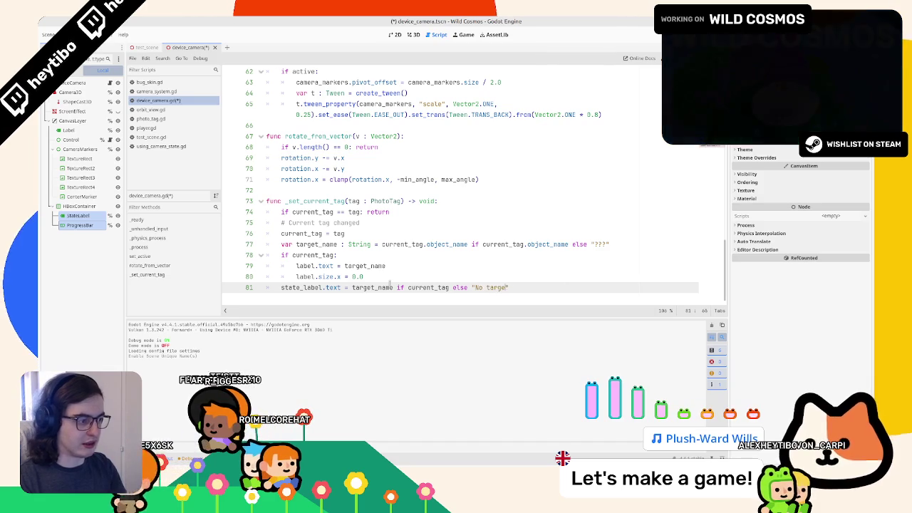
key("F5")
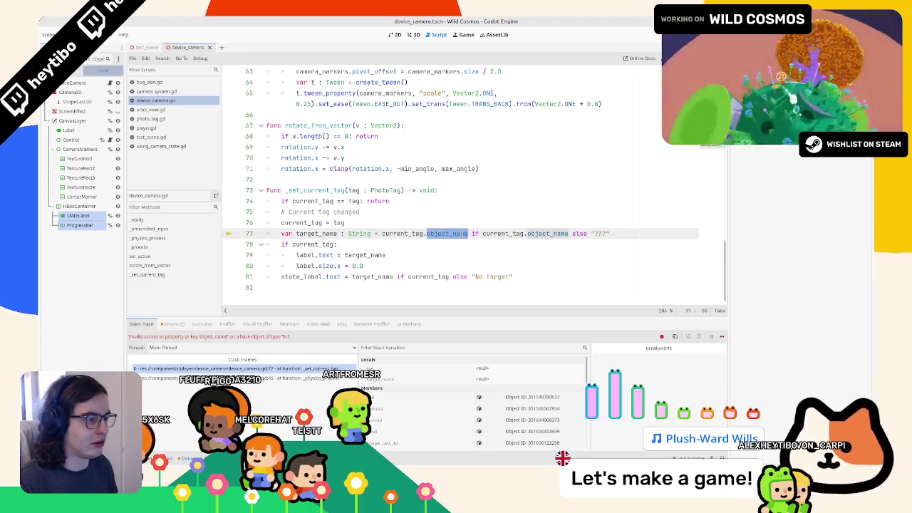
- Default target_name to "???" and copy its current_tag.object_name assignment
double_click(403, 233)
left_click_drag(468, 233, 382, 235)
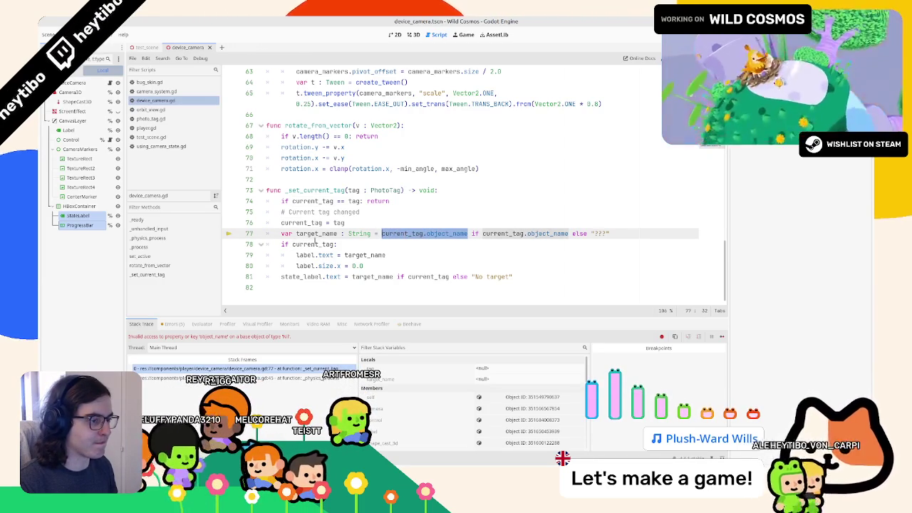
double_click(317, 234)
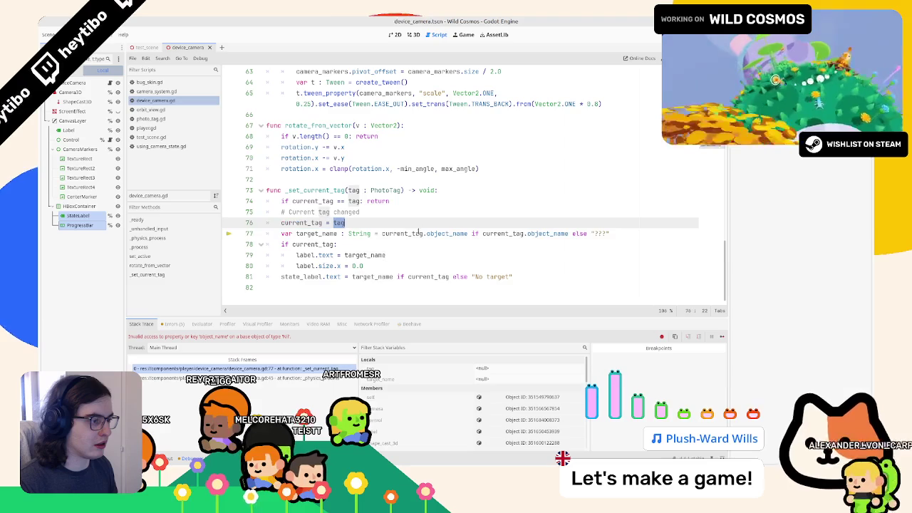
left_click_drag(511, 277, 486, 276)
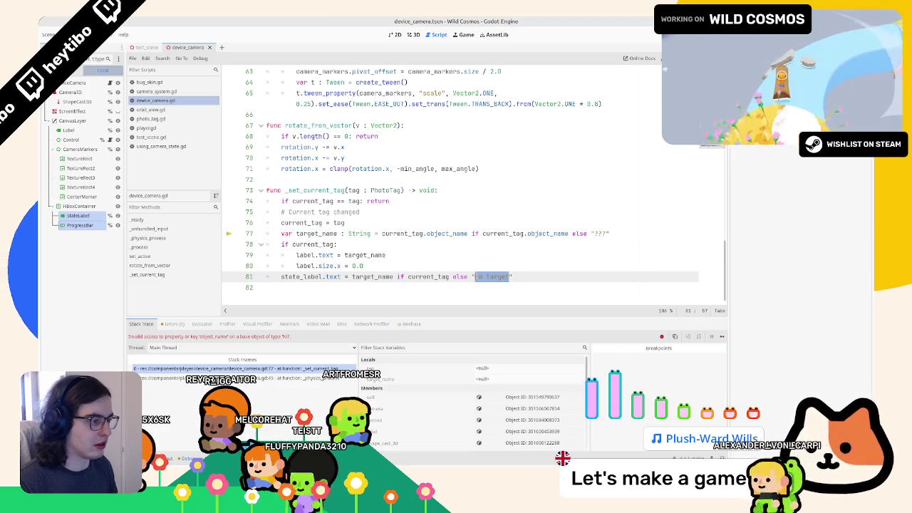
left_click(620, 234)
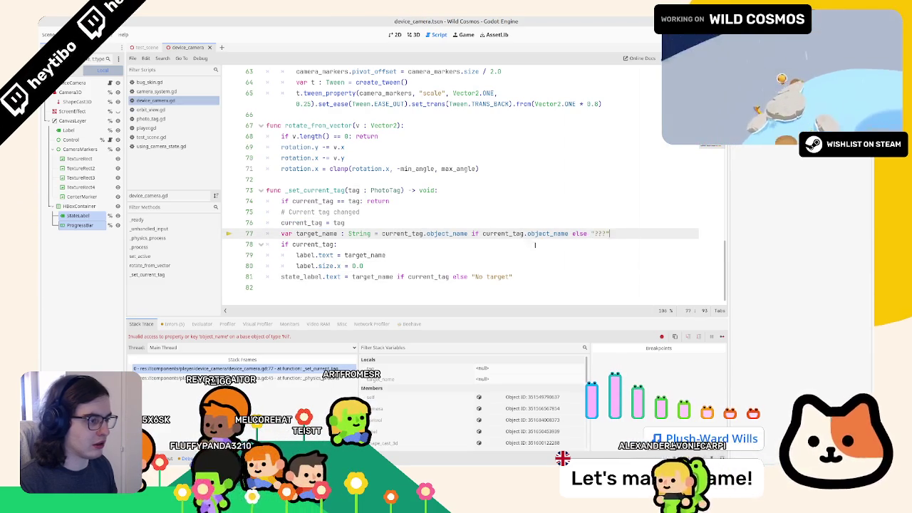
key("shift+Down")
key("ctrl+z")
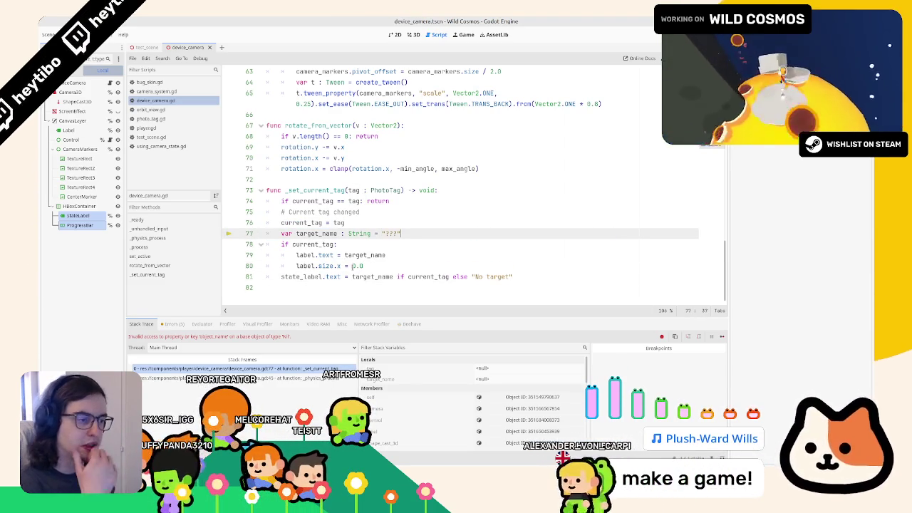
left_click_drag(332, 222, 337, 234)
double_click(333, 234)
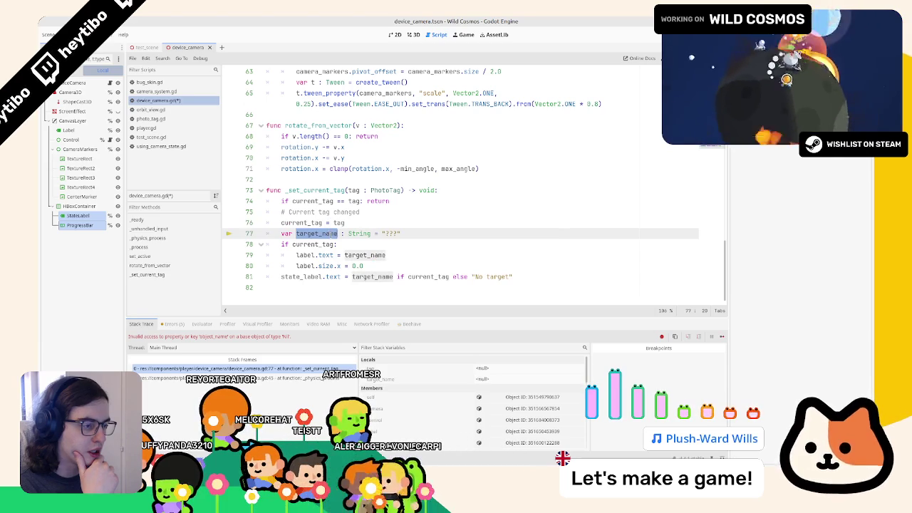
key("ctrl+shift+z")
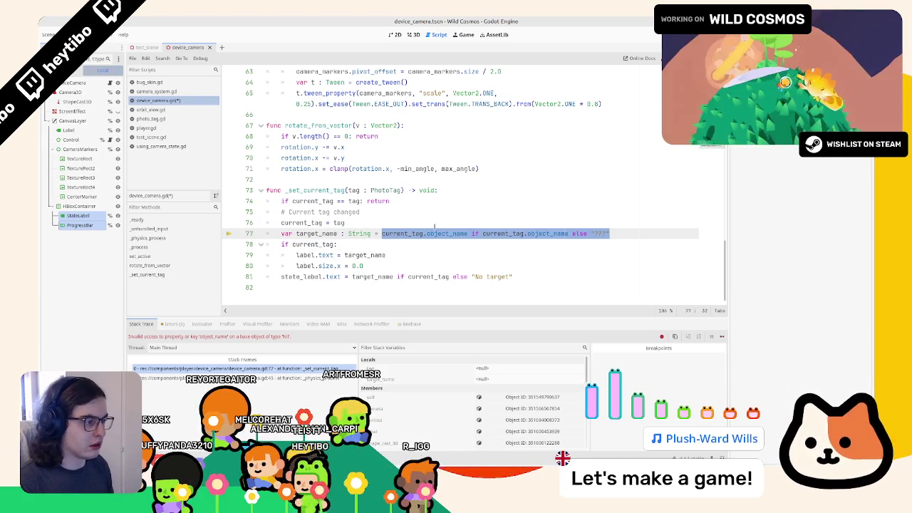
left_click(296, 233, "shift")
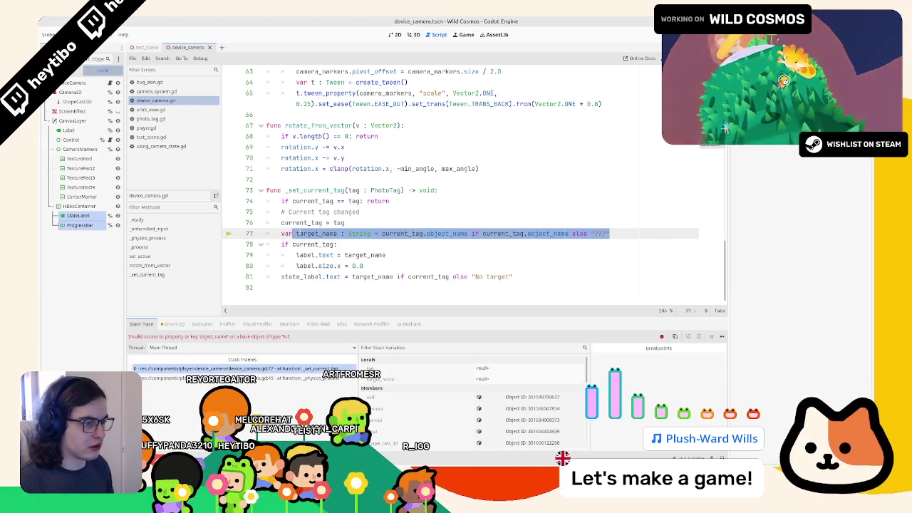
key("ctrl+c")
key("ctrl+z")
- Move the target_name object_name assignment inside the if current_tag block and rerun
left_click(382, 241)
key("Return")
key("ctrl+v")
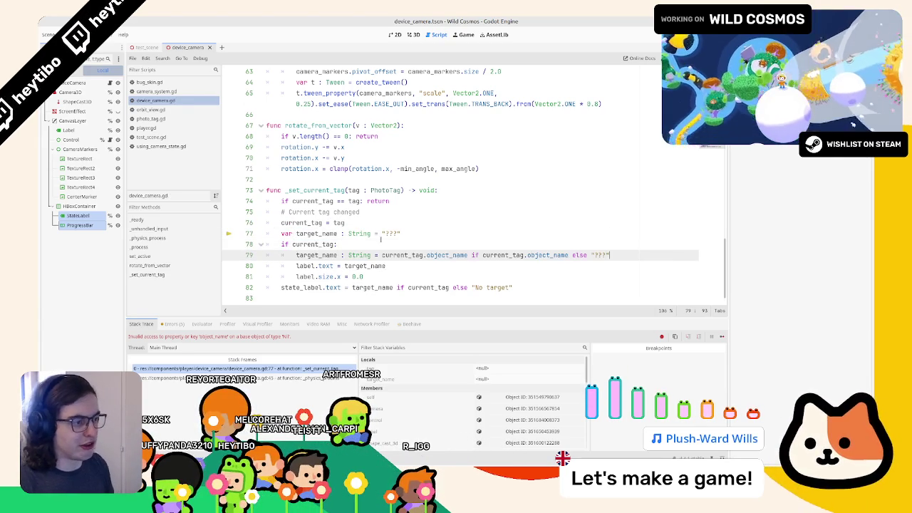
key("BackSpace")
key("BackSpace")
key("BackSpace")
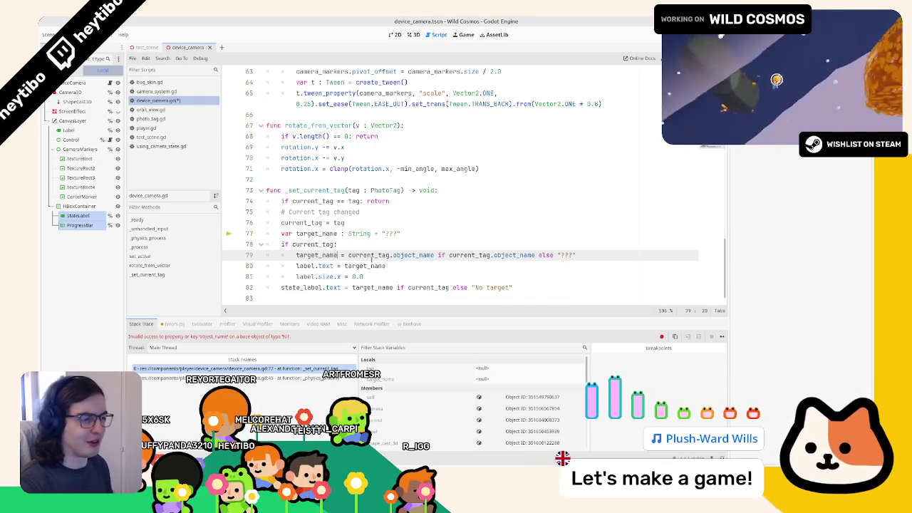
key("F5")
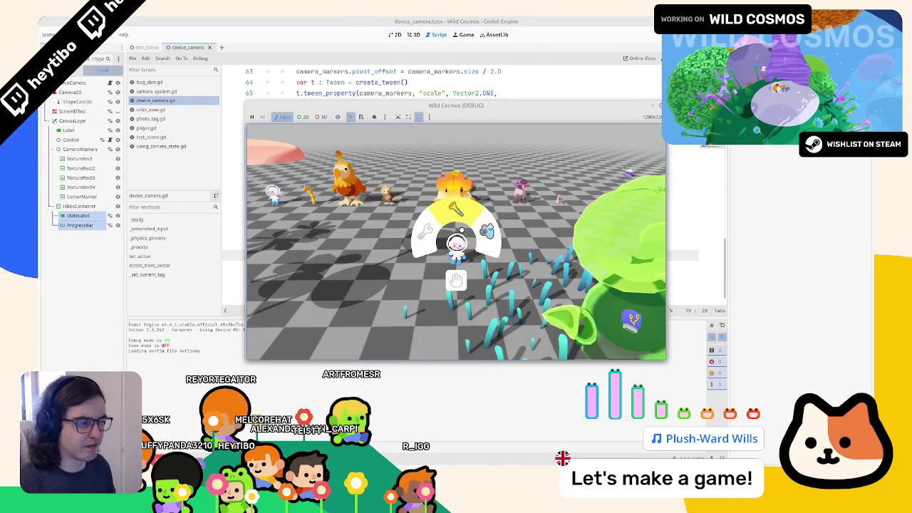
- Enter camera mode in the running game, check that the HUD labels read ???, then stop it
left_click(469, 244)
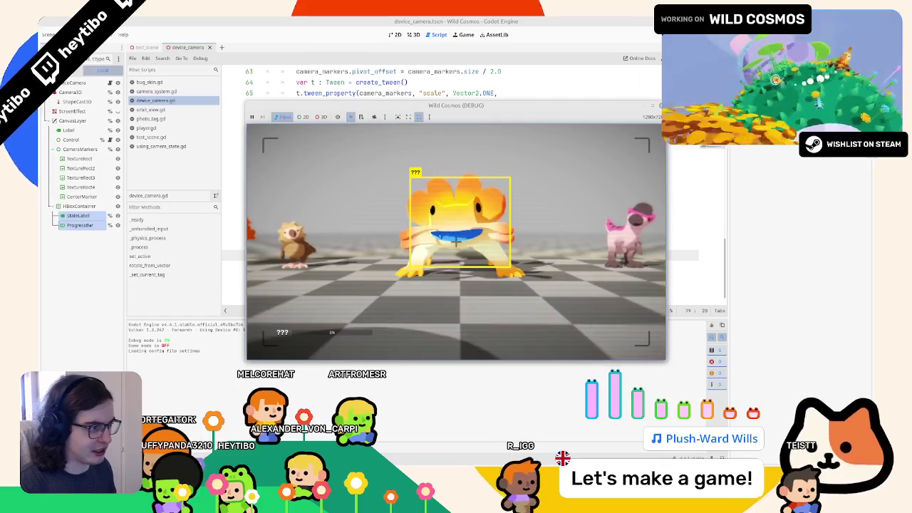
key("F8")
- Drop the unused target_name line and set the name label directly from current_tag.object_name
double_click(360, 255)
key("BackSpace")
key("BackSpace")
key("BackSpace")
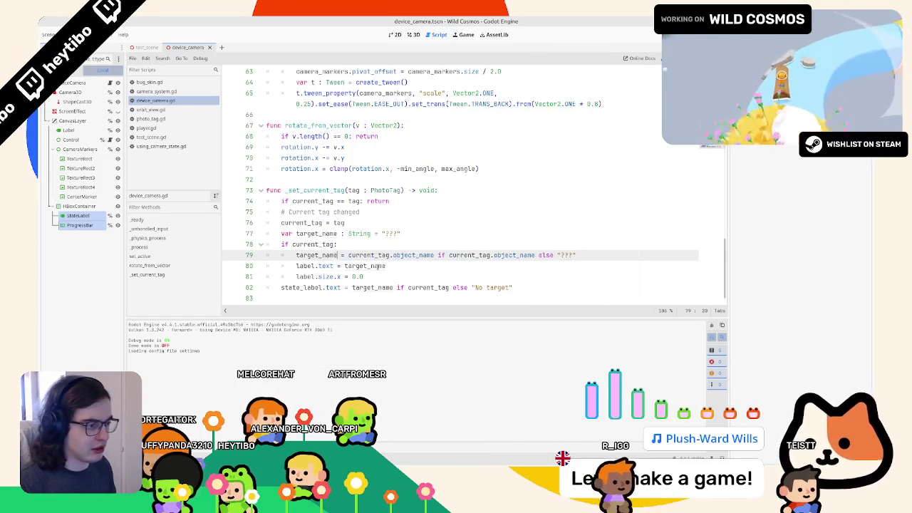
left_click(396, 265)
key("ctrl+x")
key("ctrl+shift+k")
key("ctrl+v")
key("ctrl+End")
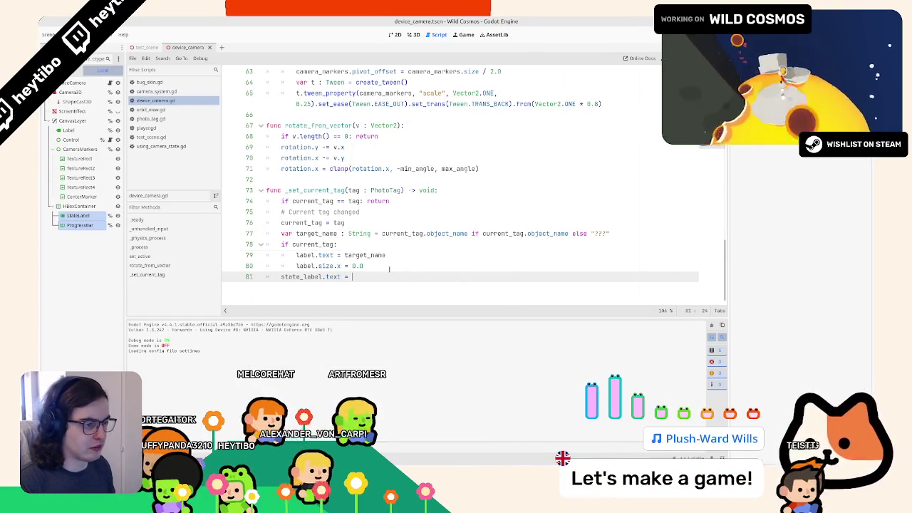
key("ctrl+z")
key("ctrl+z")
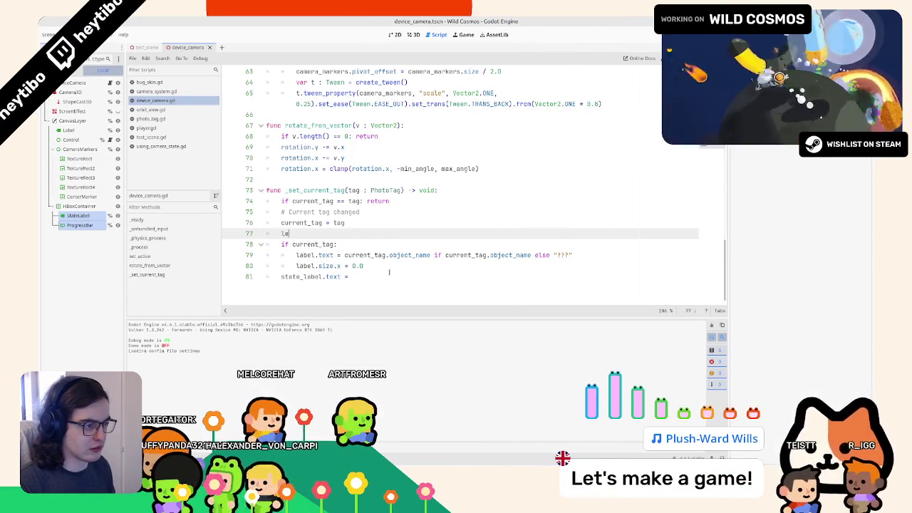
key("BackSpace")
key("BackSpace")
key("BackSpace")
key("ctrl+End")
- Set state_label.text to "Scan Target" if current_tag else "No Target", then relaunch the game
type("\"Unkown")
double_click(301, 223)
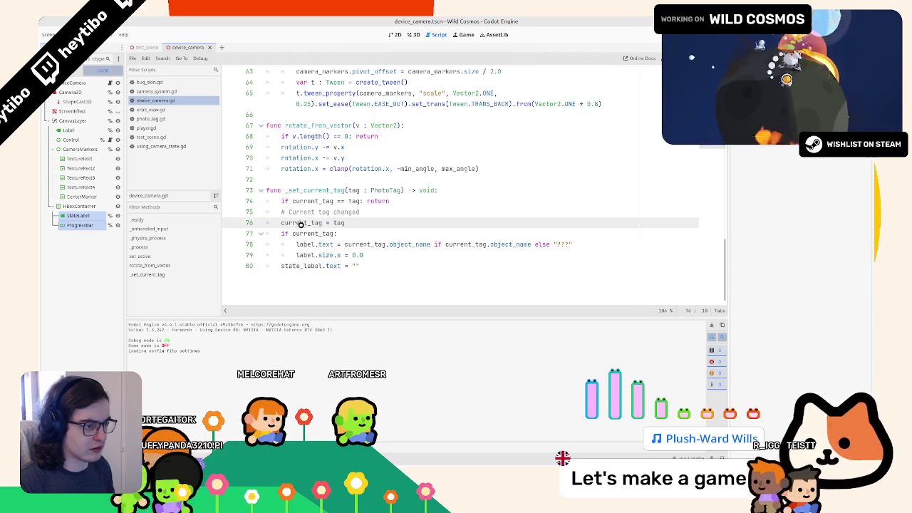
left_click(394, 265)
key("BackSpace")
key("BackSpace")
key("BackSpace")
type("No Target")
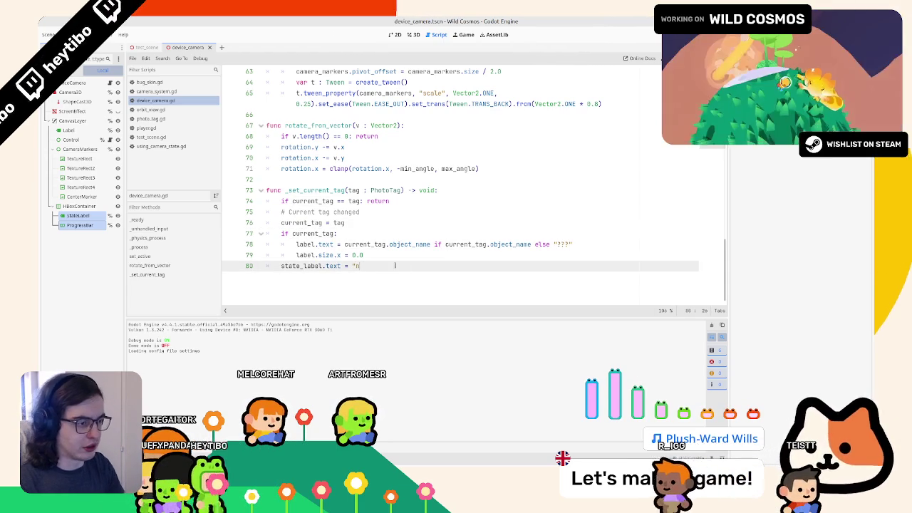
key("BackSpace")
type("\"")
type(" if current_tag")
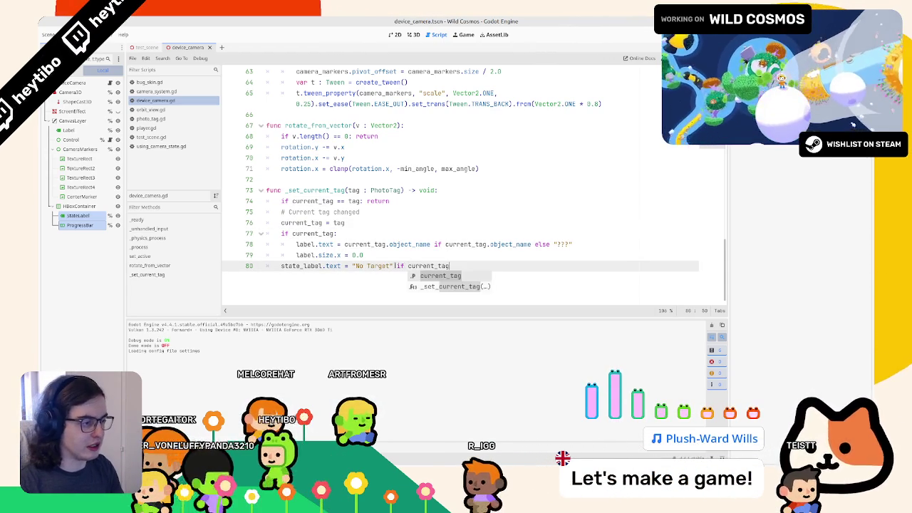
type(" else \"No Target")
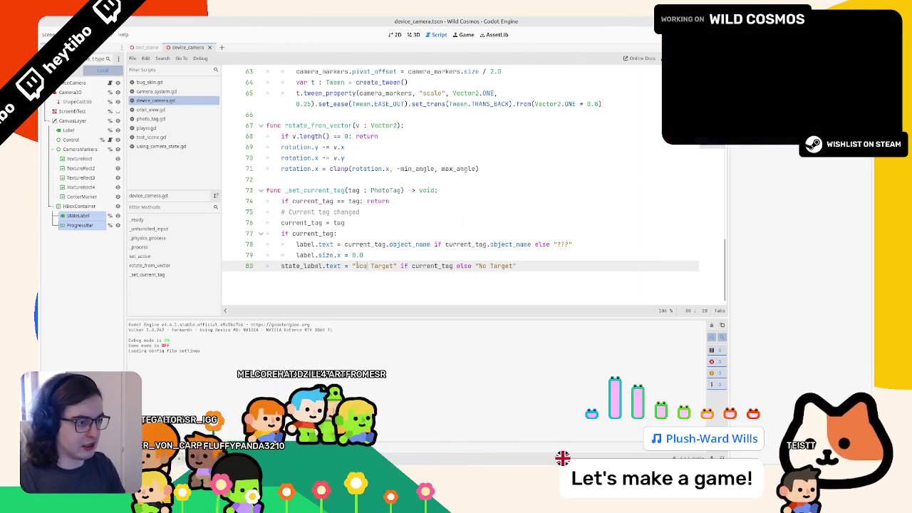
key("F6")
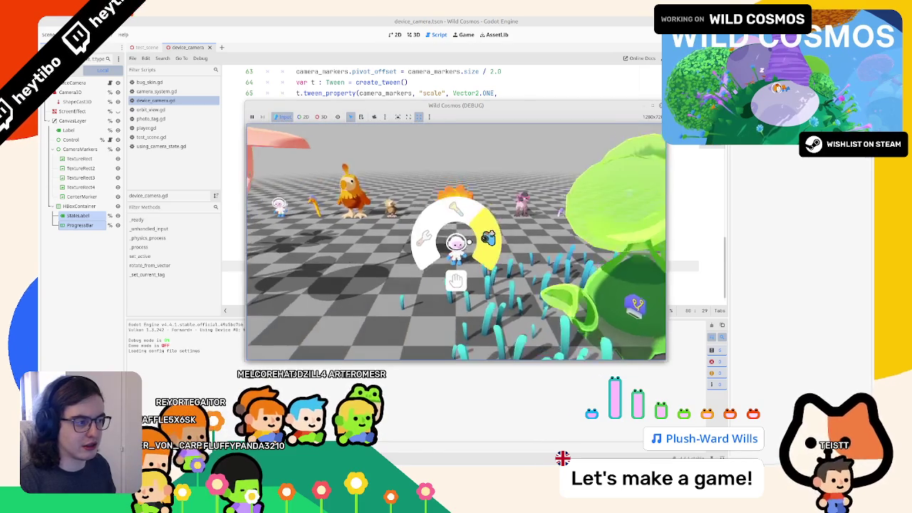
- In camera mode, watch the state label go from NO TARGET to SCAN TARGET on a creature, then stop the game
key("e")
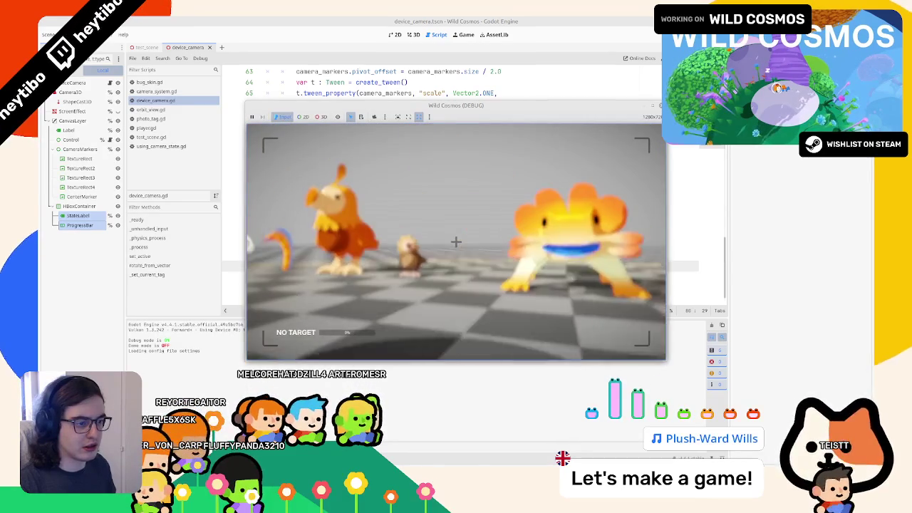
mouse_move(456, 243)
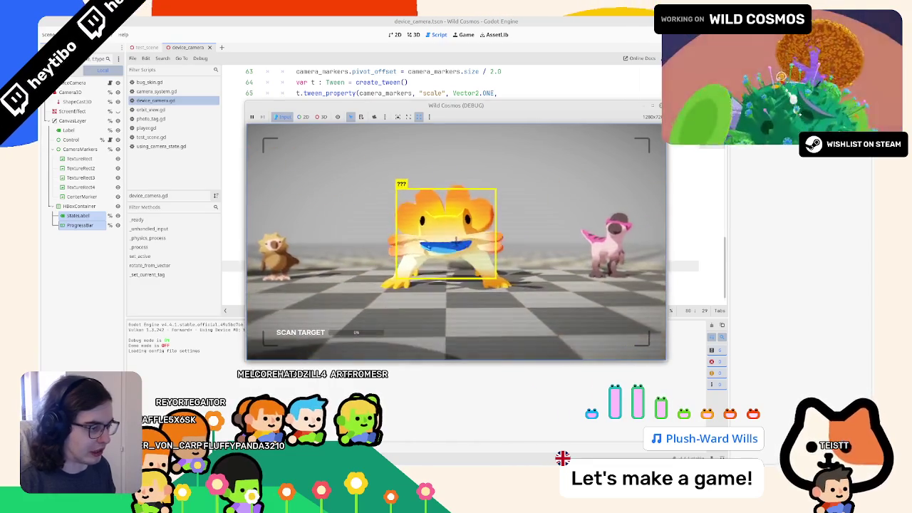
key("F8")
left_click(414, 34)
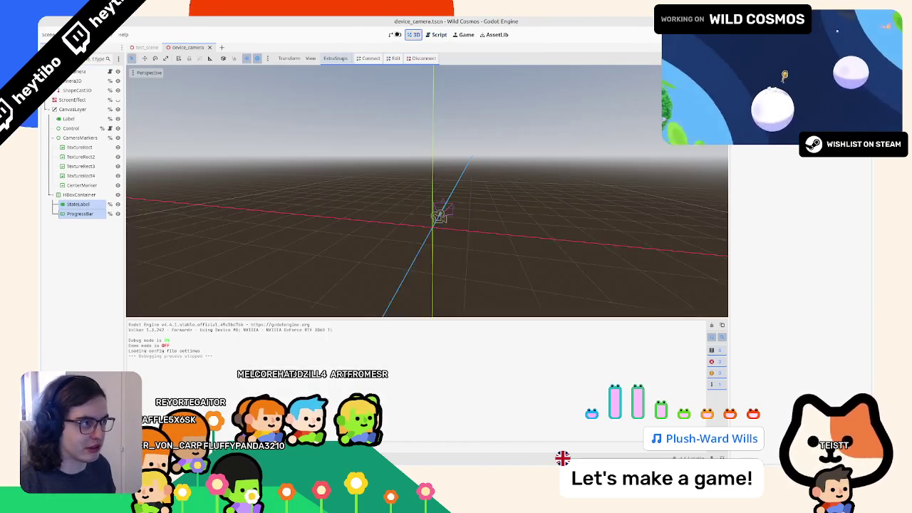
- Review the HUD layout in the 2D view and the Blender scanning sketch
left_click(402, 34)
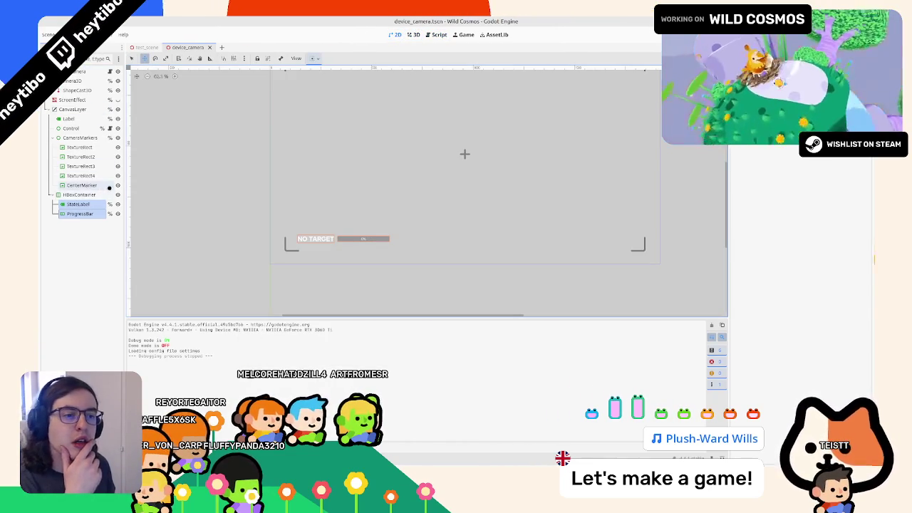
mouse_move(126, 197)
left_mouse_down()
mouse_move(242, 197)
mouse_move(178, 197)
left_mouse_up()
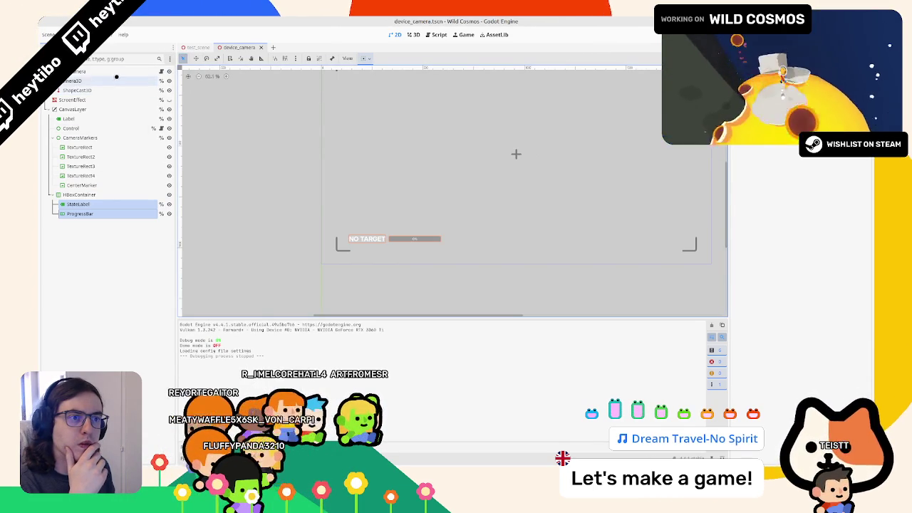
left_click(160, 71)
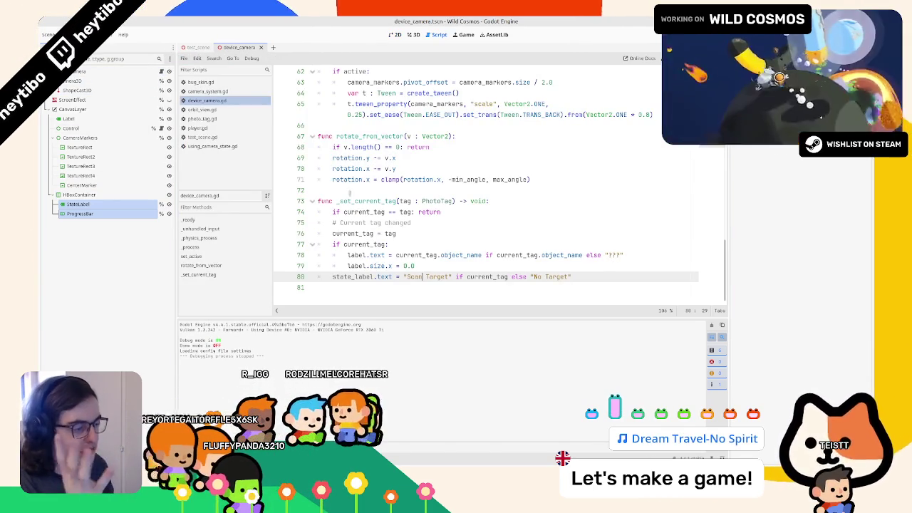
key("alt+Tab")
scroll(418, 258, "down", 2)
scroll(418, 259, "up", 2)
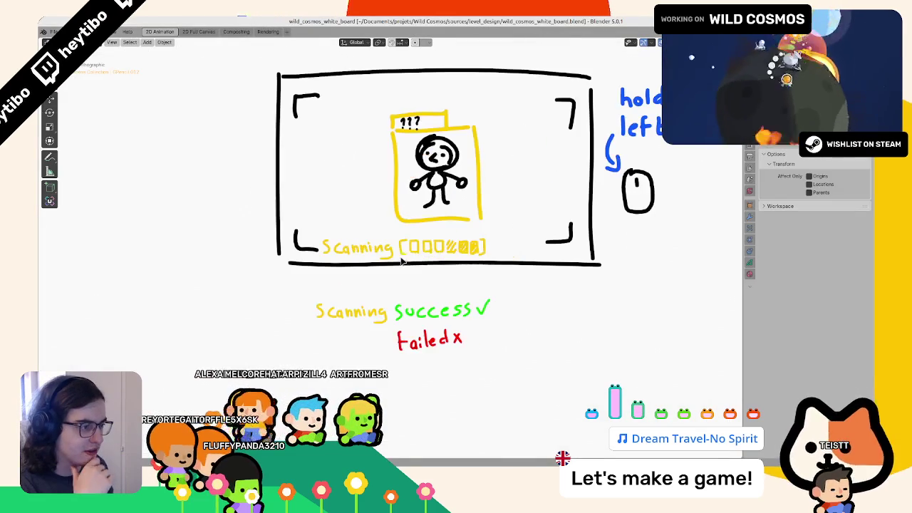
- Select the camera scene's root node and start adding a new child node
key("alt+Tab")
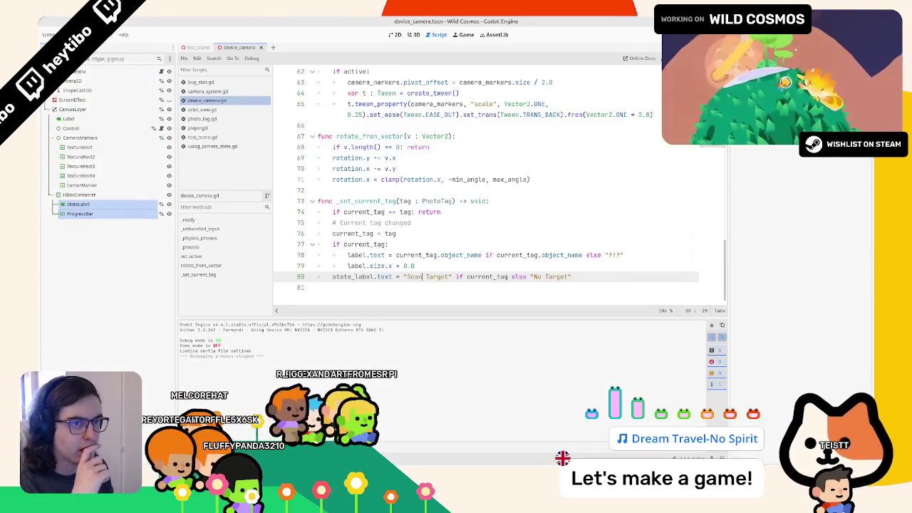
left_click(77, 71)
key("ctrl+a")
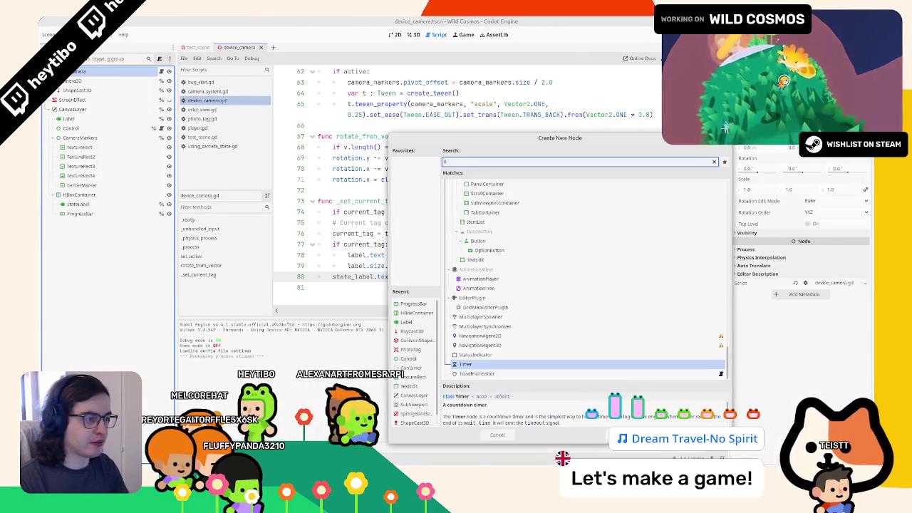
- Search "timer" in Create New Node, then close the dialog without adding anything
type("timer")
key("Escape")
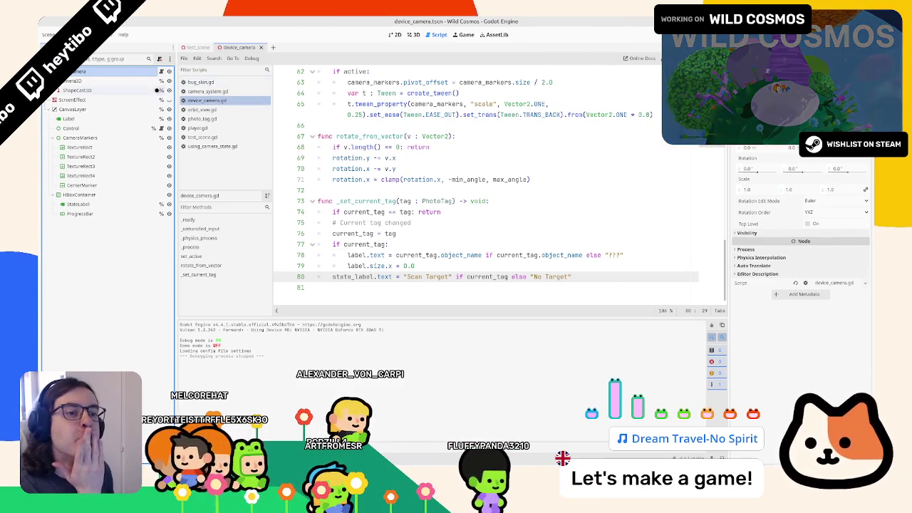
- Open blank lines after the mouse-motion rotation code in _unhandled_input
scroll(434, 171, "up", 15)
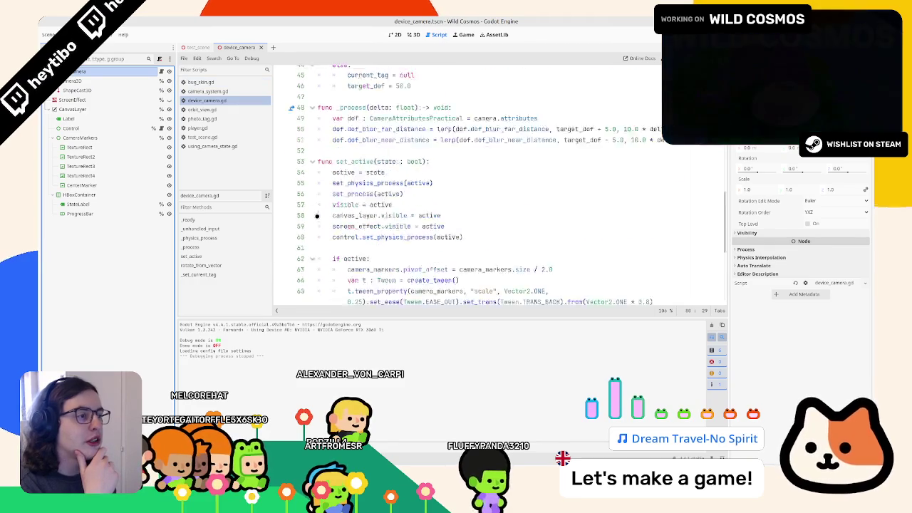
scroll(318, 213, "up", 1)
scroll(317, 206, "down", 3)
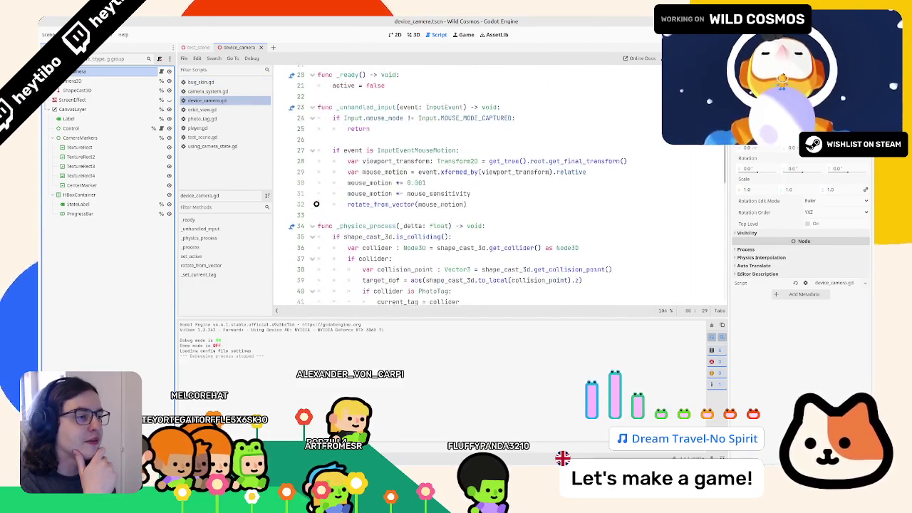
left_click(356, 137)
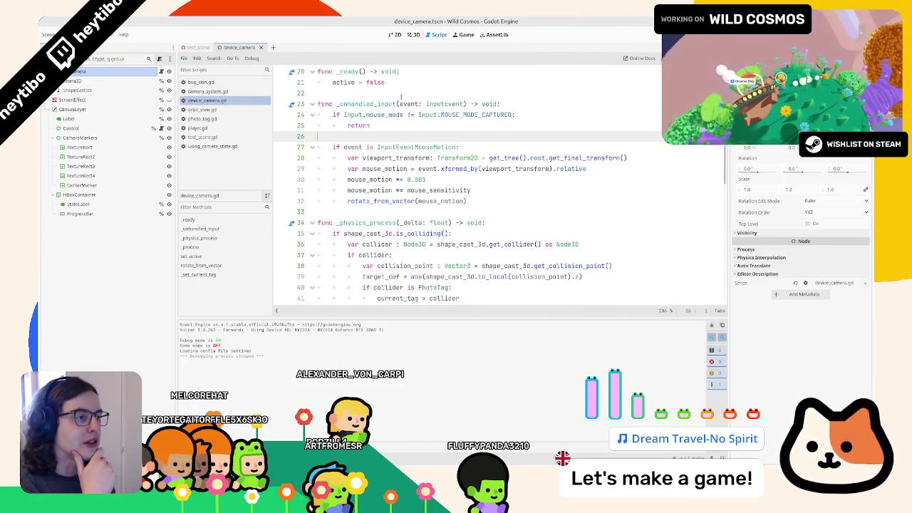
left_click(492, 198)
key("Return")
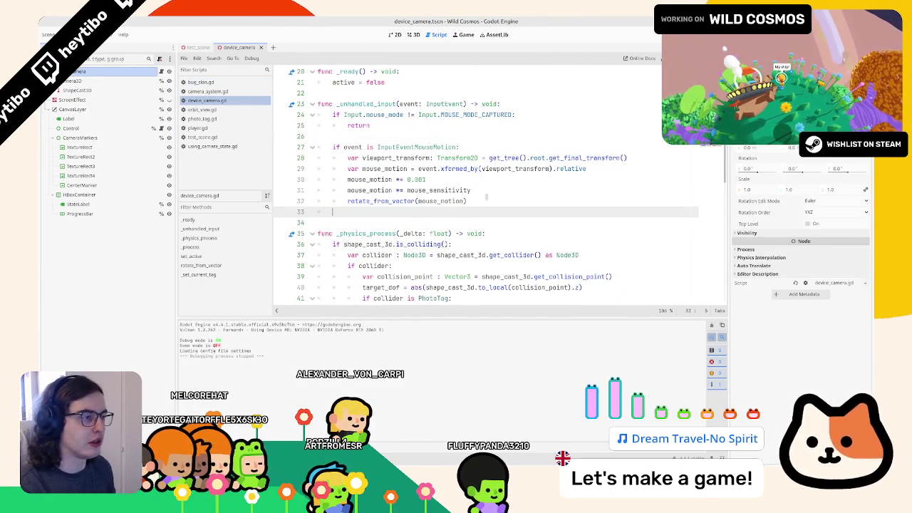
key("Return")
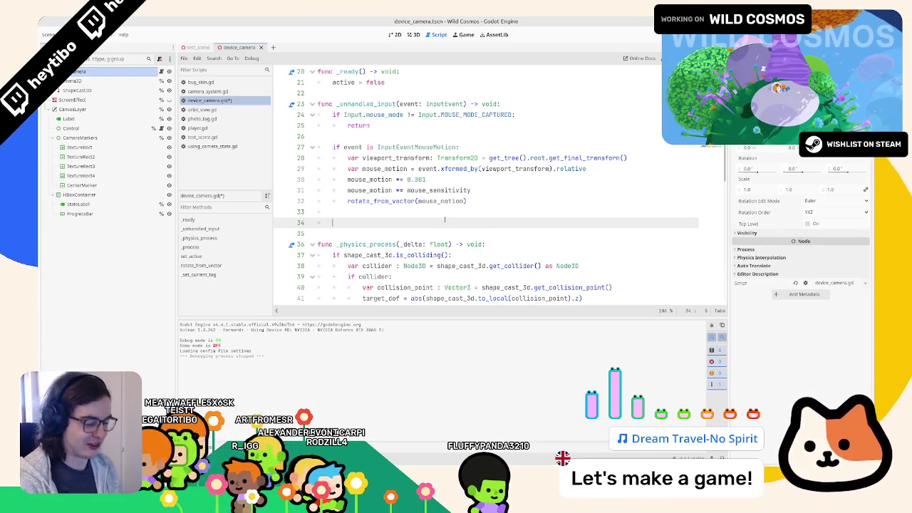
- Write 'if event.is_action_pressed("action"): pass' and save device_camera.gd
type("if event")
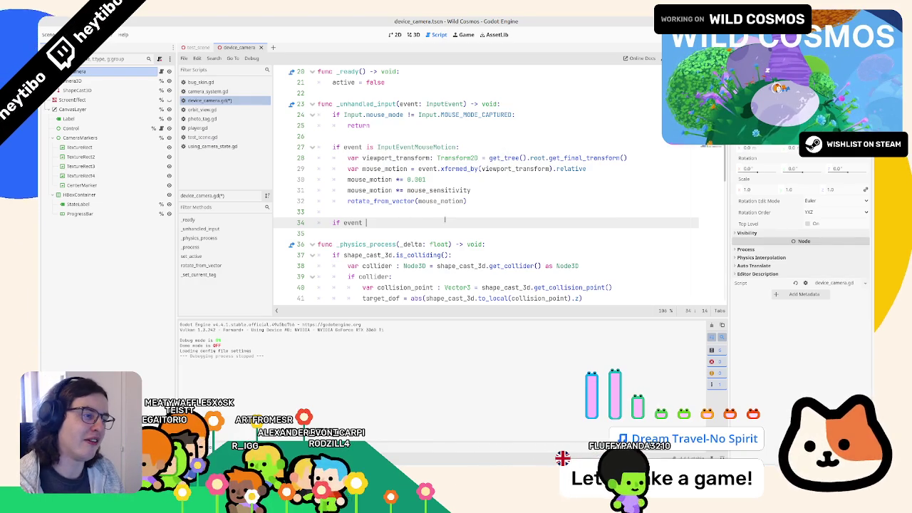
key("BackSpace")
type(".is_c")
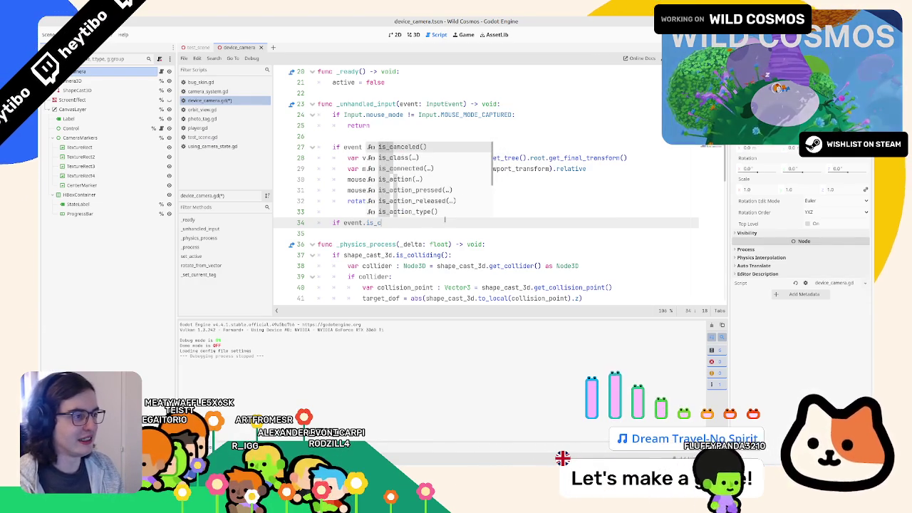
key("BackSpace")
type("pre")
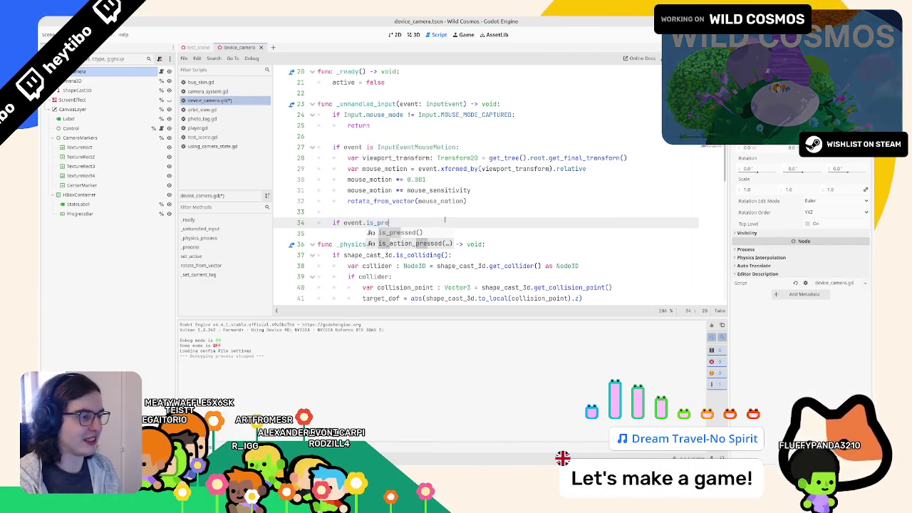
key("Down")
key("Return")
type("\"action\"):")
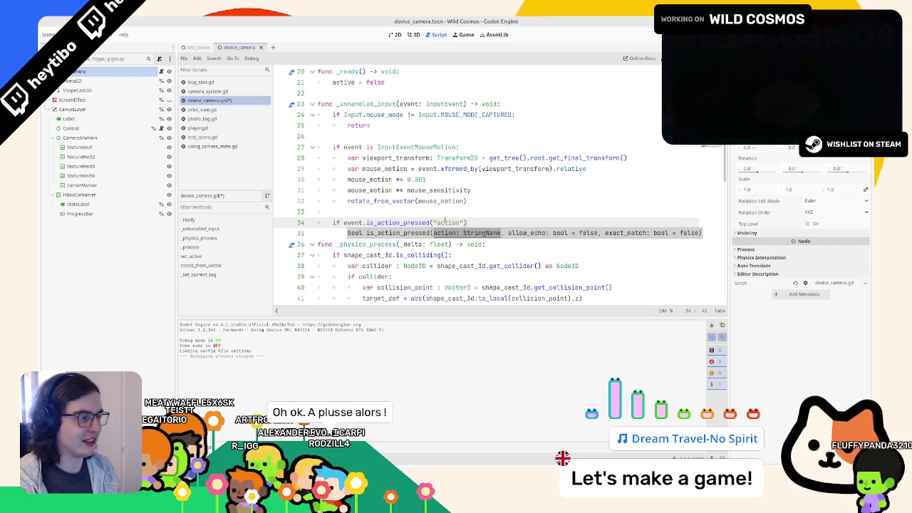
key("End")
type(":")
key("Return")
type("pass")
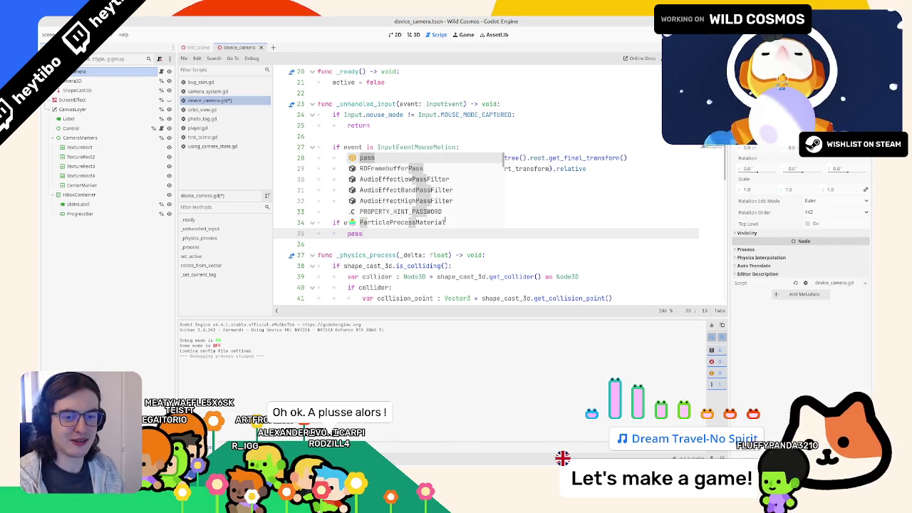
key("Escape")
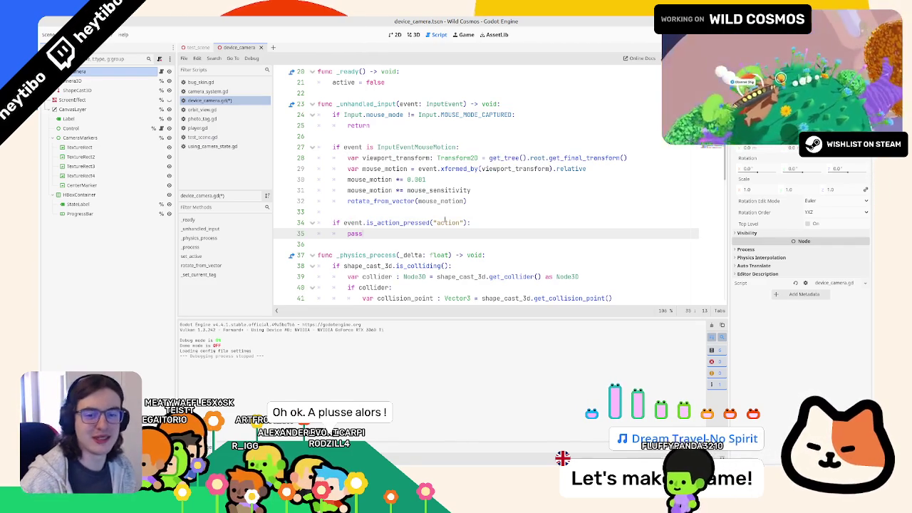
key("ctrl+s")
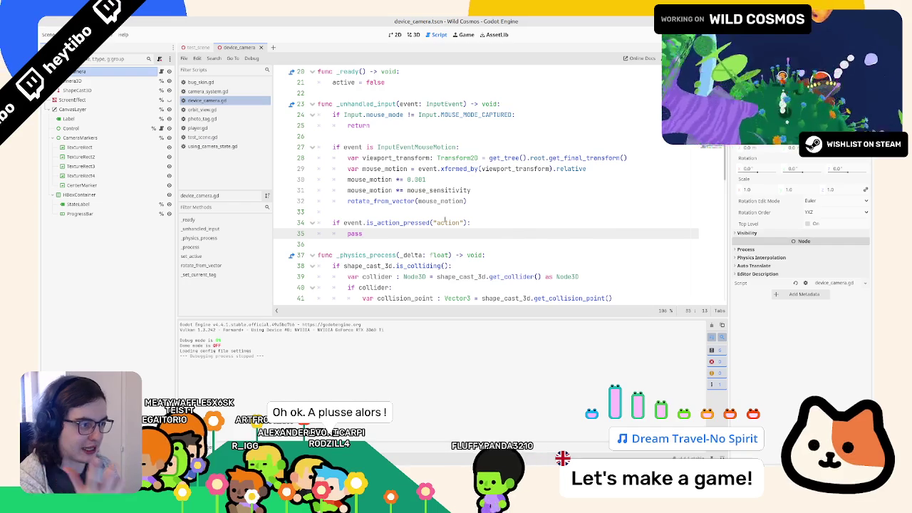
- Duplicate the block below as an is_action_released("action") check with pass
double_click(399, 223)
left_click_drag(399, 223, 401, 233)
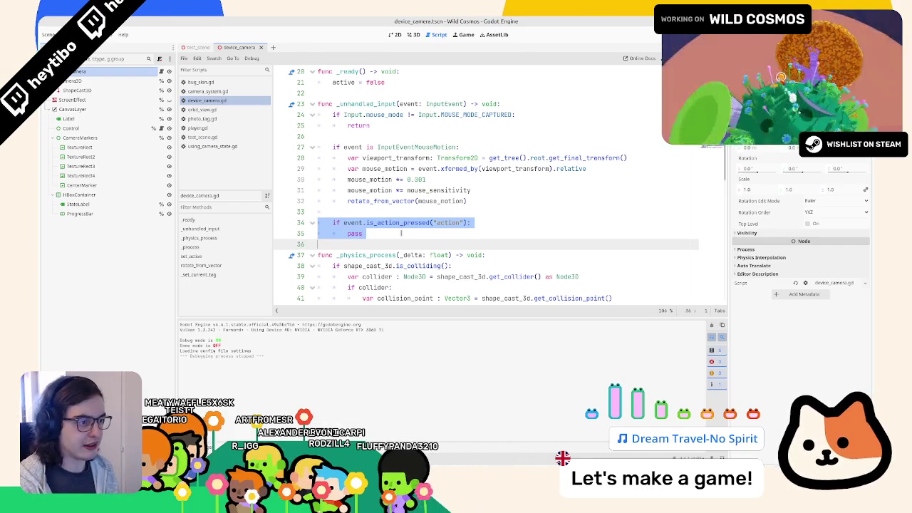
key("ctrl+c")
left_click(401, 244)
key("Return")
key("ctrl+v")
double_click(388, 254)
type("is_a")
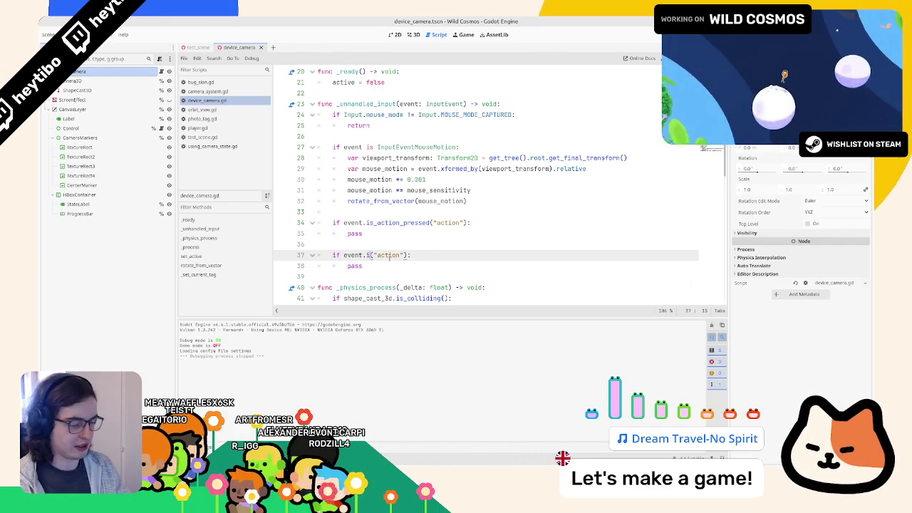
type("ction_rel")
key("Return")
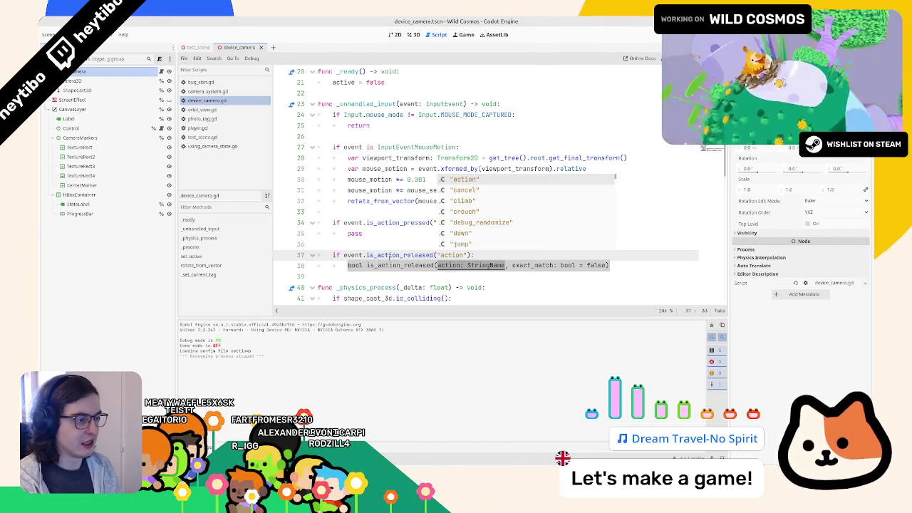
key("Escape")
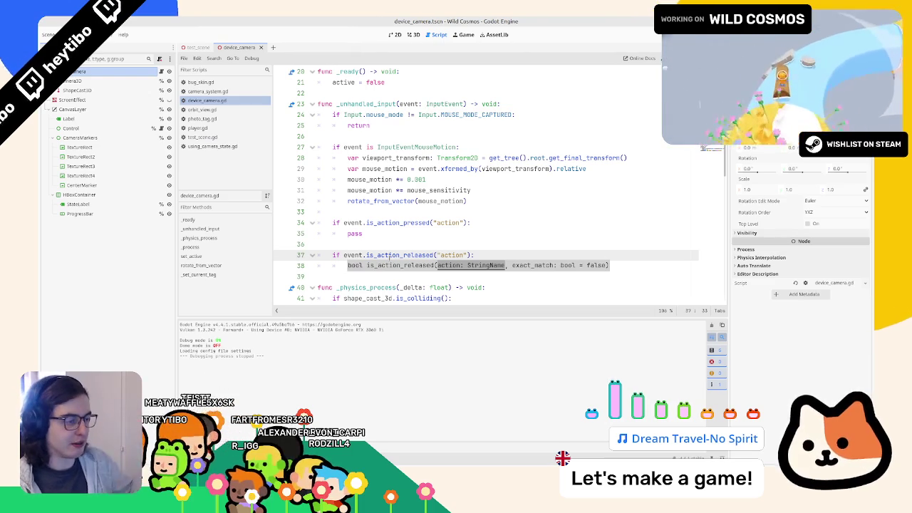
scroll(387, 112, "up", 3)
left_click(350, 154)
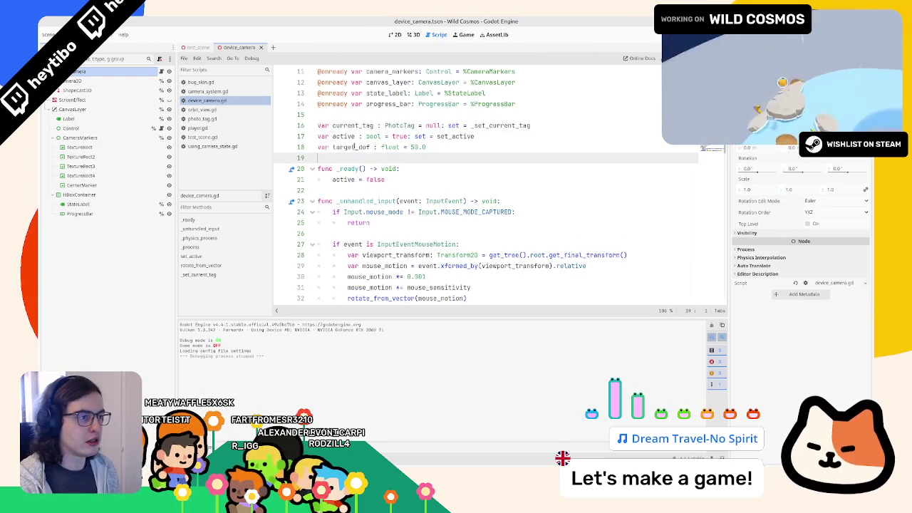
- Start a new variable declaration for scan_tween near the top of the script
scroll(353, 150, "up", 4)
key("Up")
key("Up")
key("Up")
type("v")
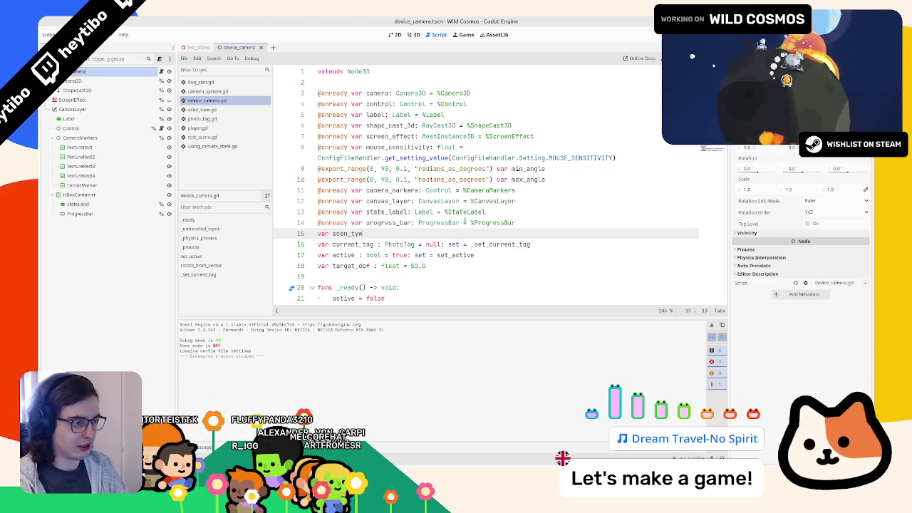
type("een ActionLeaf")
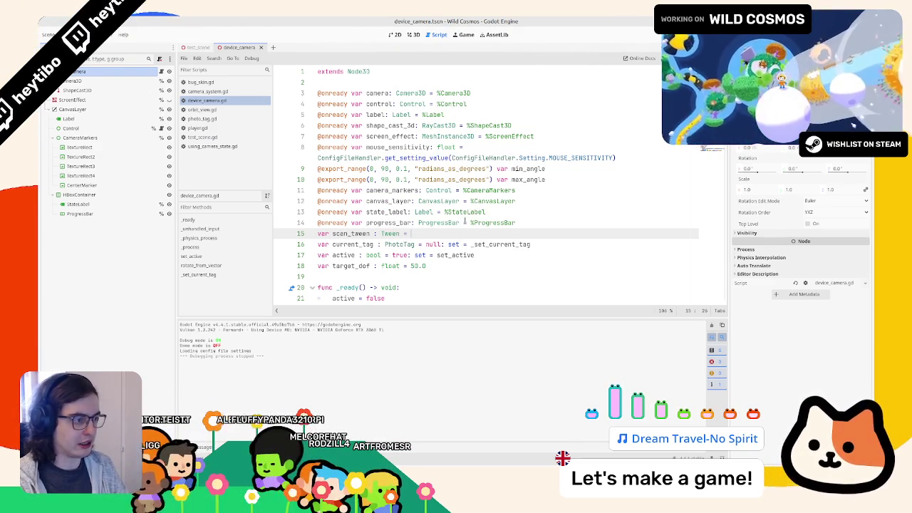
type("ll")
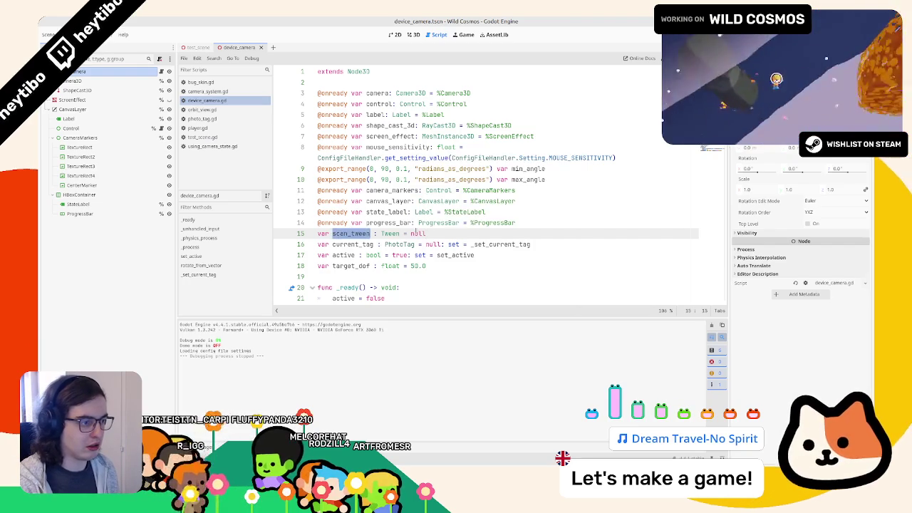
- Replace the released branch's pass with 'if scan_tween && scan_tween.is_valid(): scan_tween.kill()'
scroll(393, 229, "down", 8)
double_click(355, 222)
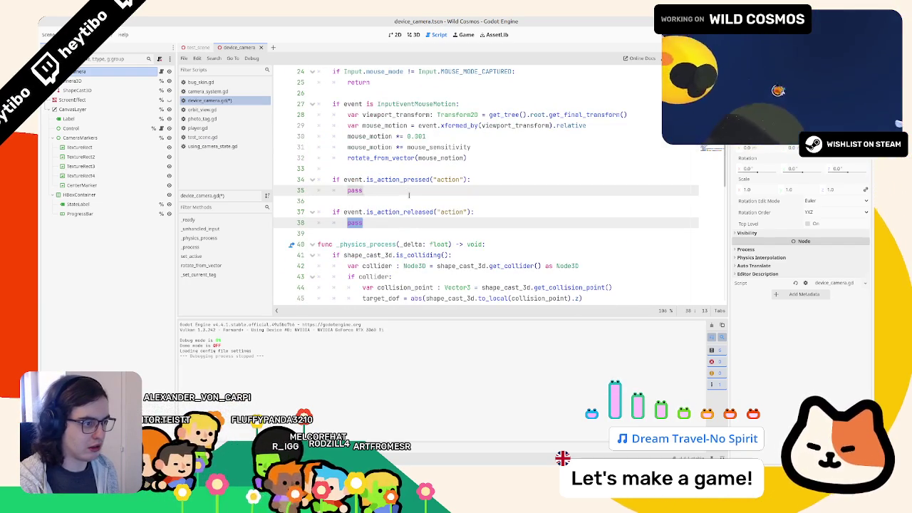
key("ctrl+d")
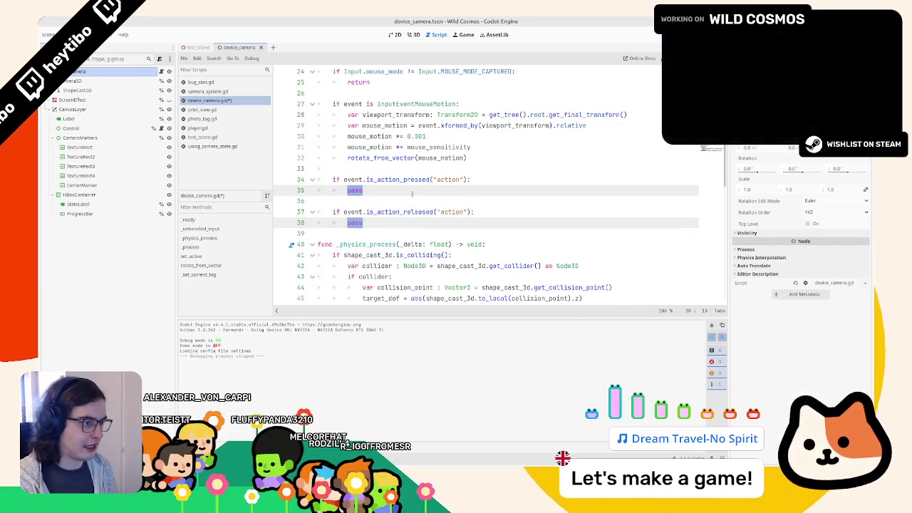
left_click(403, 222)
key("BackSpace")
key("BackSpace")
key("BackSpace")
type("scan_tween")
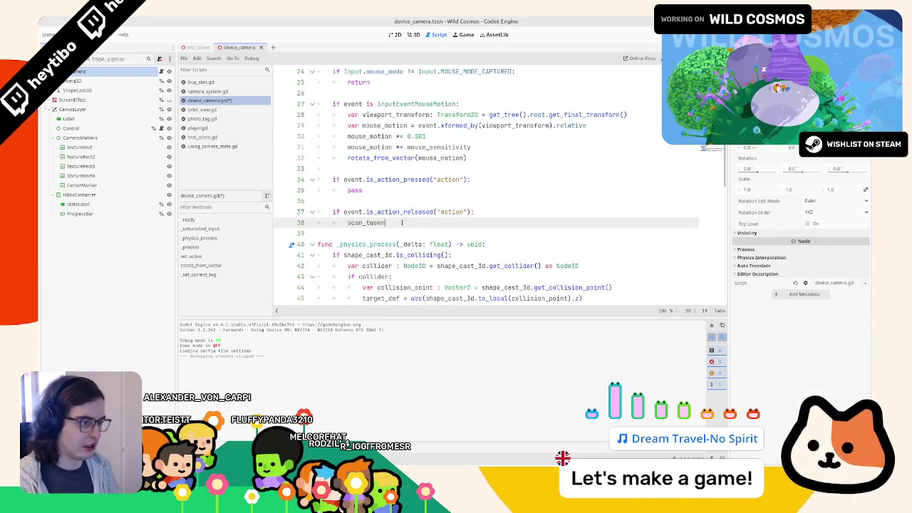
type(".kil")
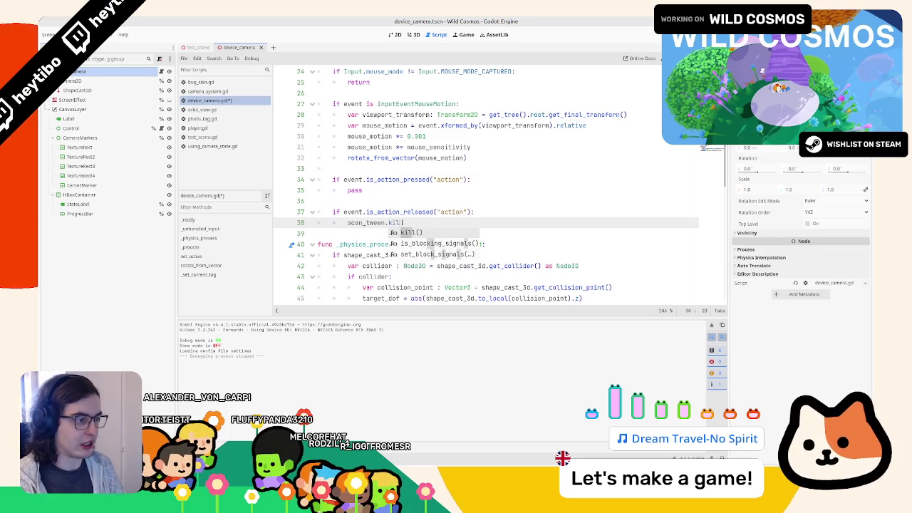
key("Return")
type("if ")
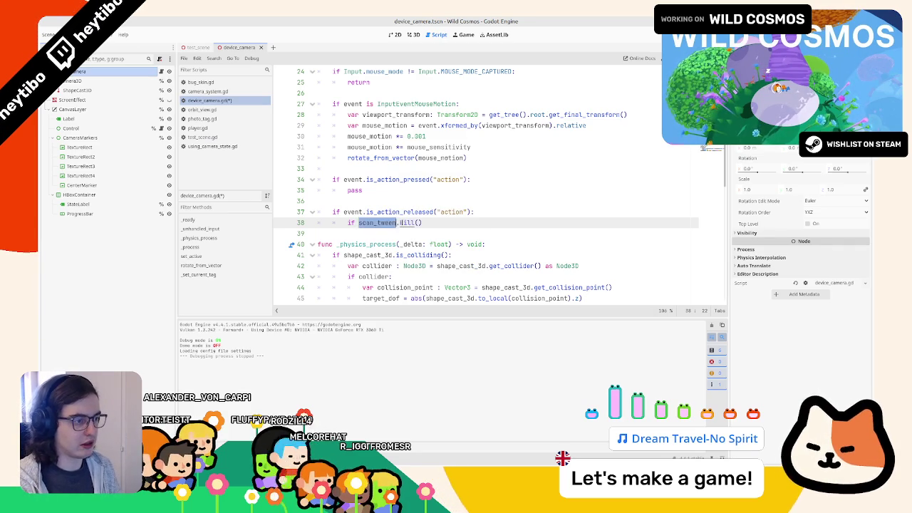
type("scan_tween")
key("ctrl+BackSpace")
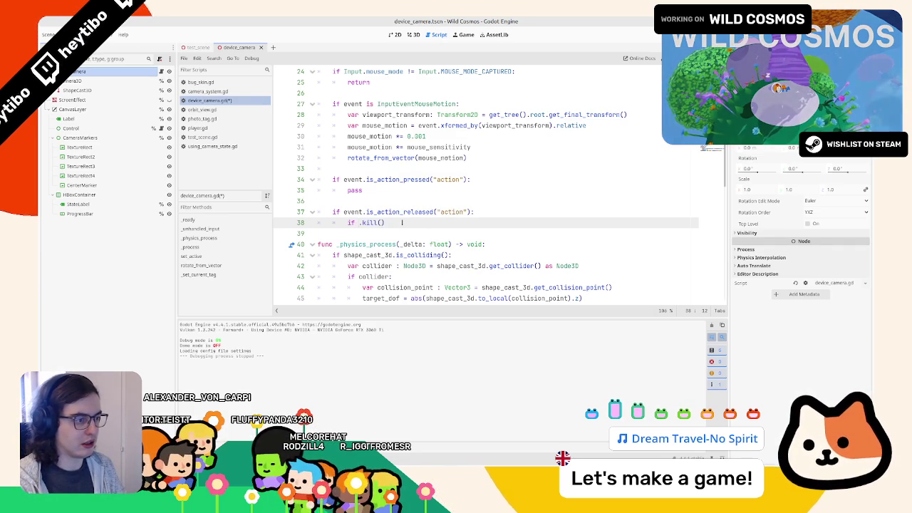
type("scan_tween && scan_tween")
key("BackSpace")
type("is_valid():")
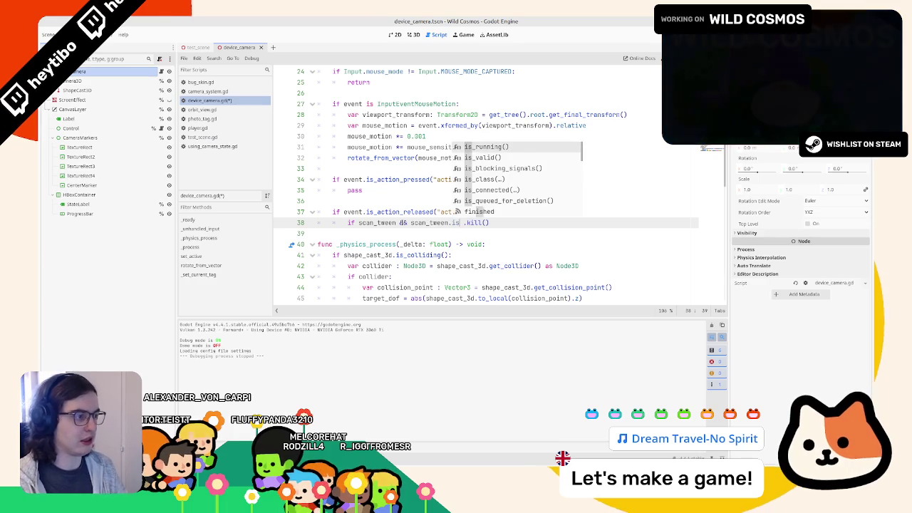